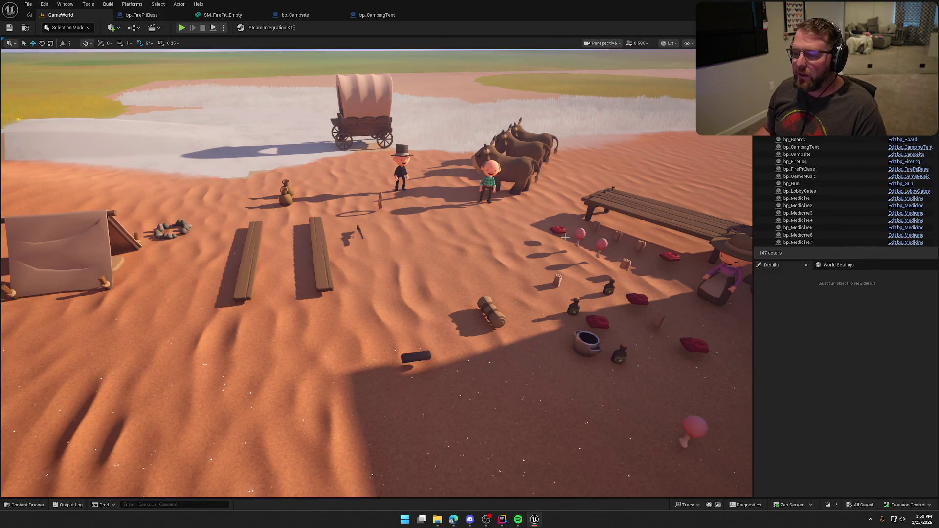
Fly the viewport around the campsite, tent, cabin and wagon
{"action": "mouse_move", "coordinate": [565, 237]}
{"action": "left_mouse_down"}
{"action": "mouse_move", "coordinate": [529, 215]}
{"action": "mouse_move", "coordinate": [524, 188]}
{"action": "mouse_move", "coordinate": [562, 232]}
{"action": "mouse_move", "coordinate": [563, 247]}
{"action": "mouse_move", "coordinate": [563, 220]}
{"action": "left_mouse_up"}
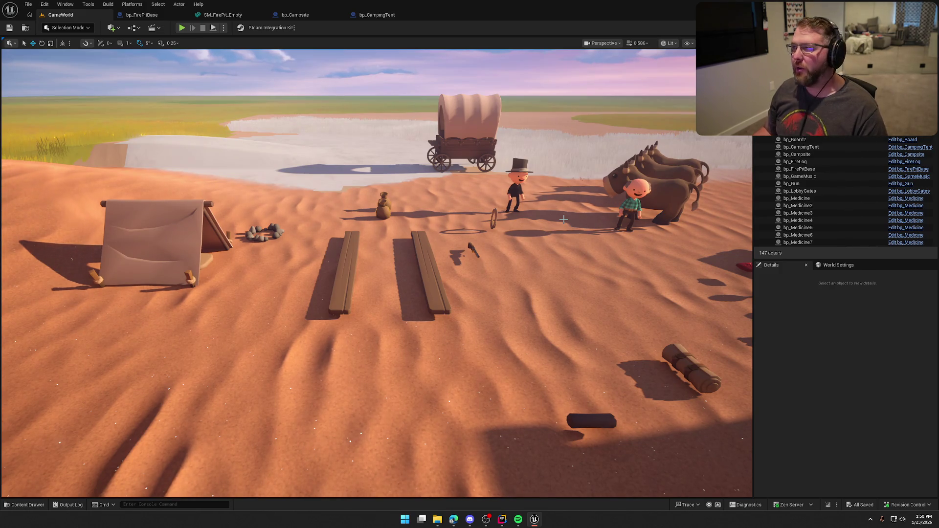
{"action": "mouse_move", "coordinate": [563, 220]}
{"action": "left_mouse_down"}
{"action": "mouse_move", "coordinate": [611, 215]}
{"action": "mouse_move", "coordinate": [553, 218]}
{"action": "left_mouse_up"}
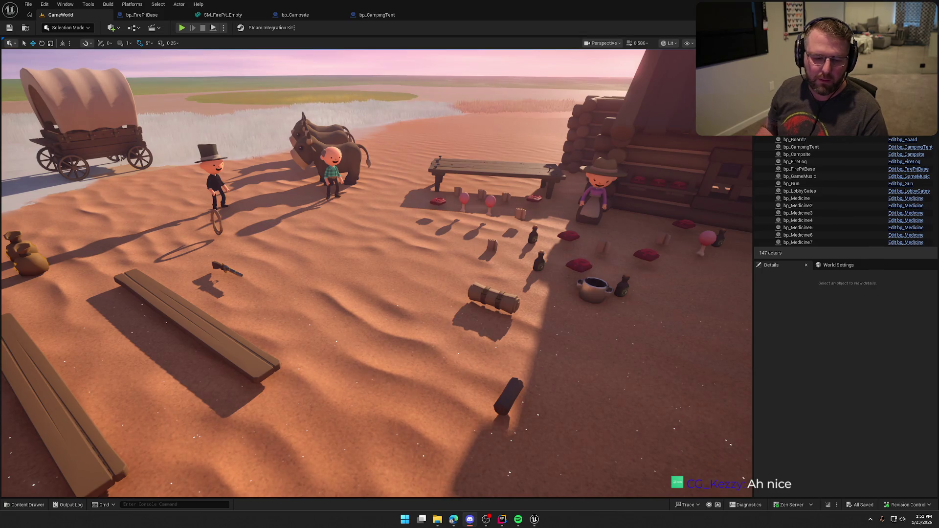
{"action": "mouse_move", "coordinate": [472, 257]}
{"action": "left_mouse_down"}
{"action": "mouse_move", "coordinate": [472, 235]}
{"action": "mouse_move", "coordinate": [472, 257]}
{"action": "left_mouse_up"}
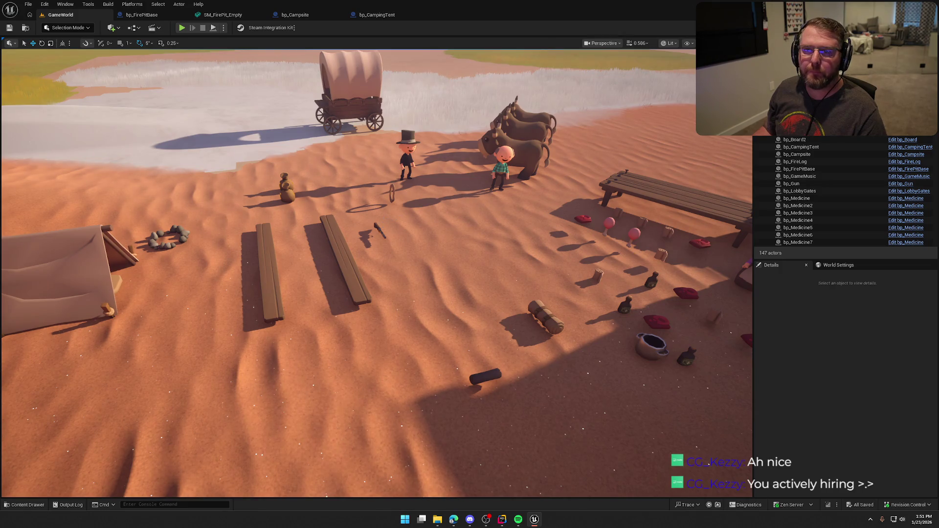
{"action": "left_click_drag", "start_coordinate": [381, 230], "coordinate": [567, 194]}
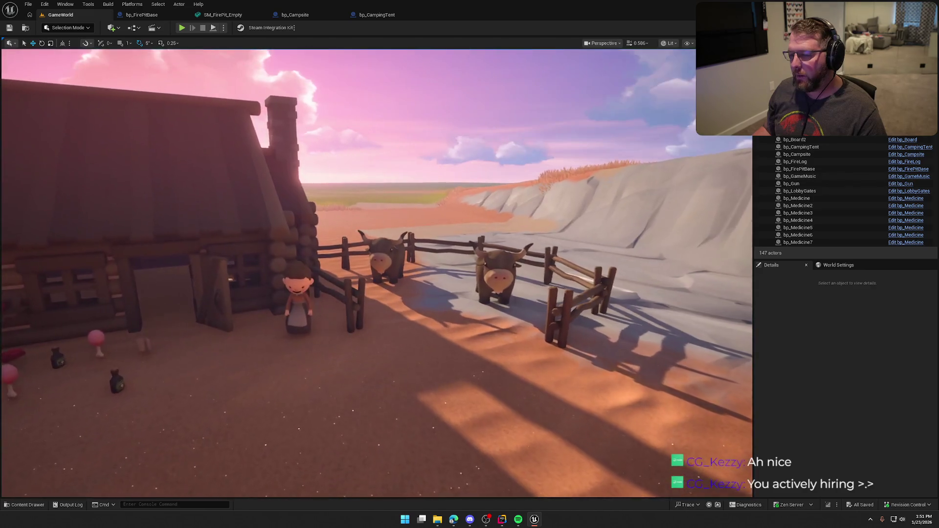
{"action": "left_click_drag", "start_coordinate": [440, 216], "coordinate": [398, 216]}
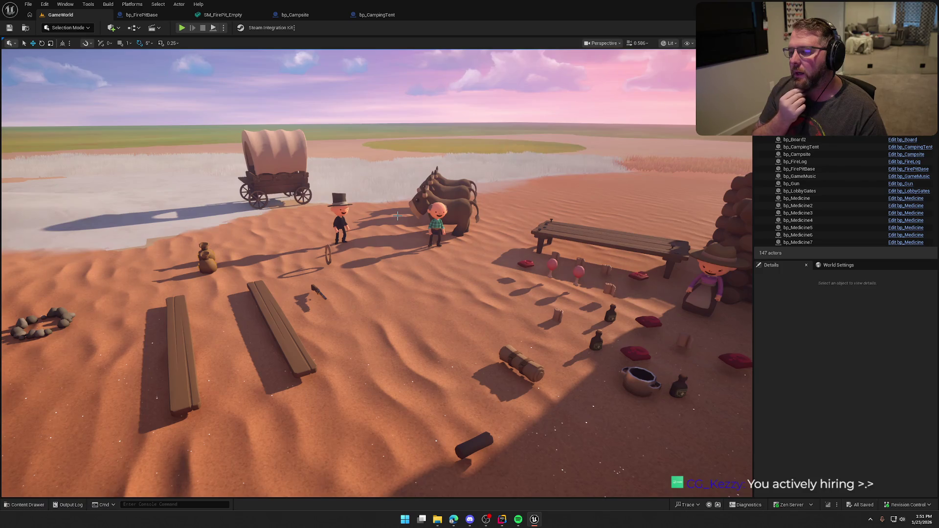
{"action": "key", "text": "Up"}
{"action": "key", "text": "Left"}
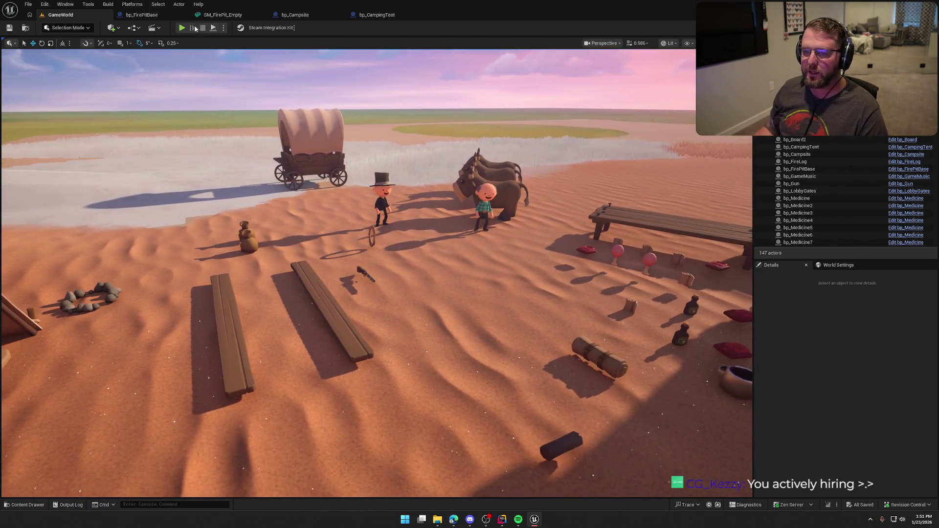
Start a test play and walk the character to the supplies beside the cabin
{"action": "key", "text": "alt+p"}
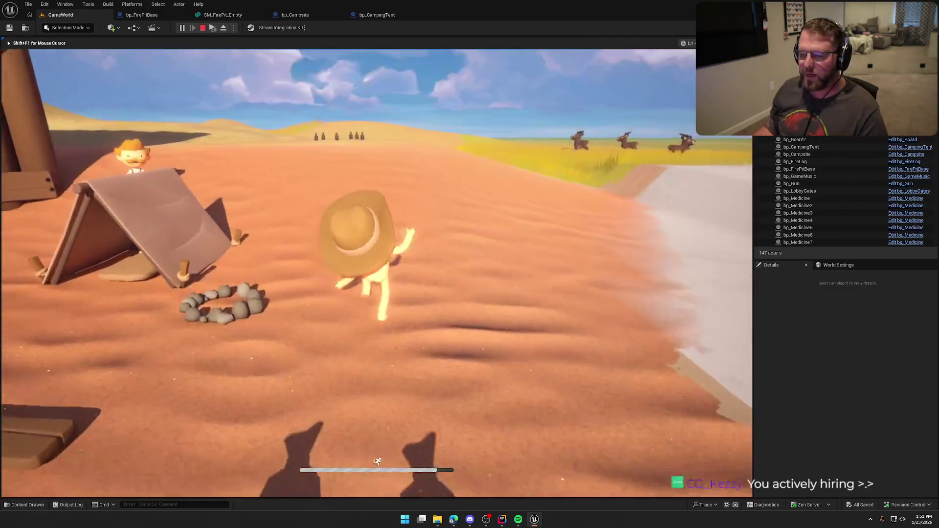
{"action": "key", "text": "w"}
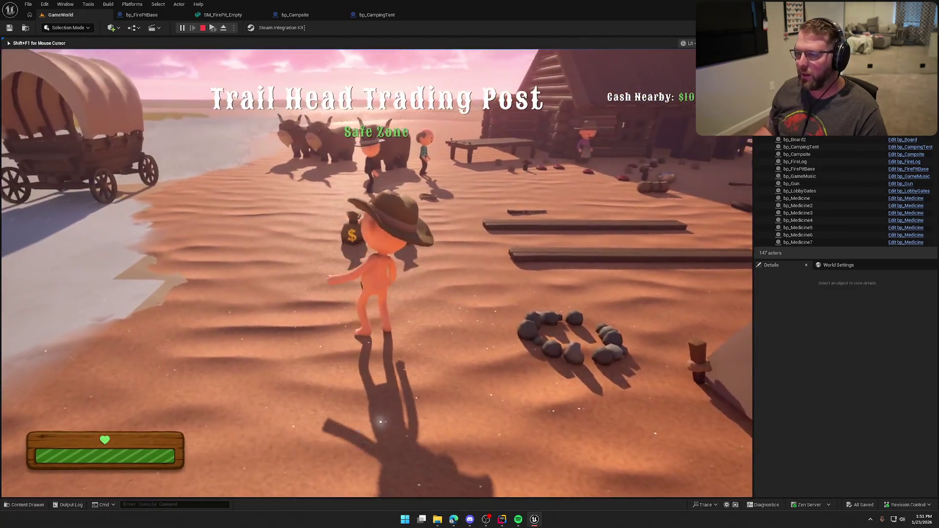
{"action": "key", "text": "shift+w"}
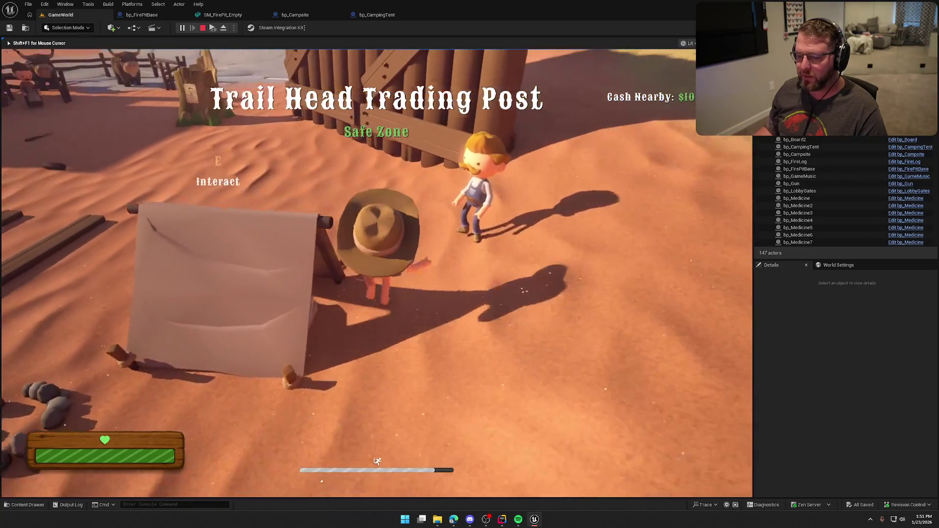
{"action": "key", "text": "w"}
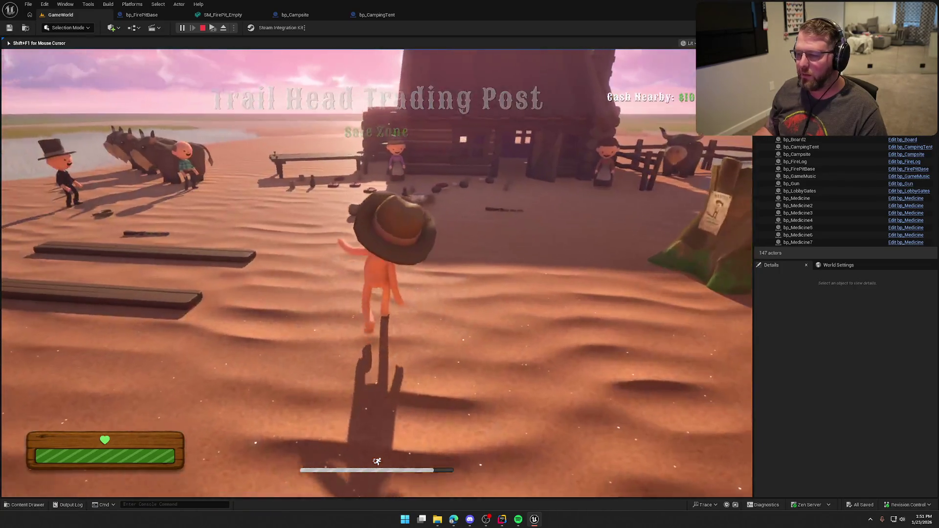
{"action": "key", "text": "s"}
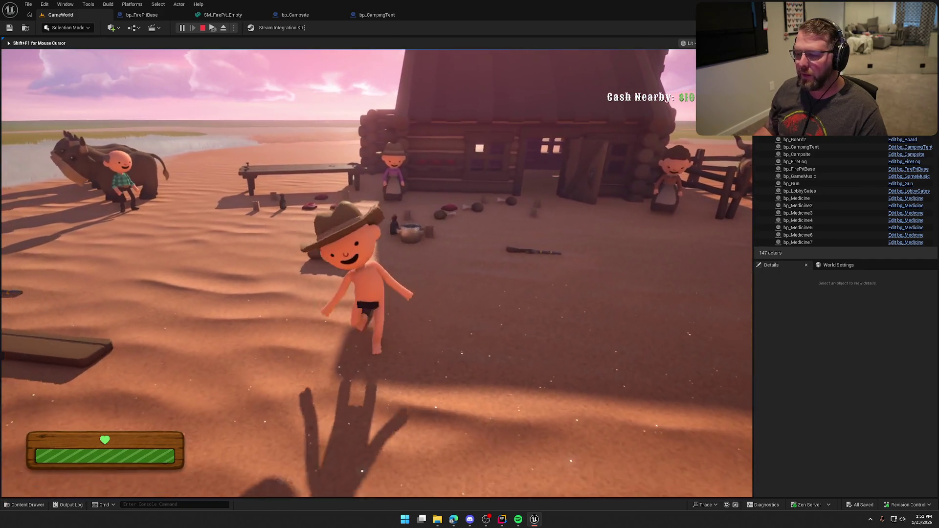
{"action": "key", "text": "w"}
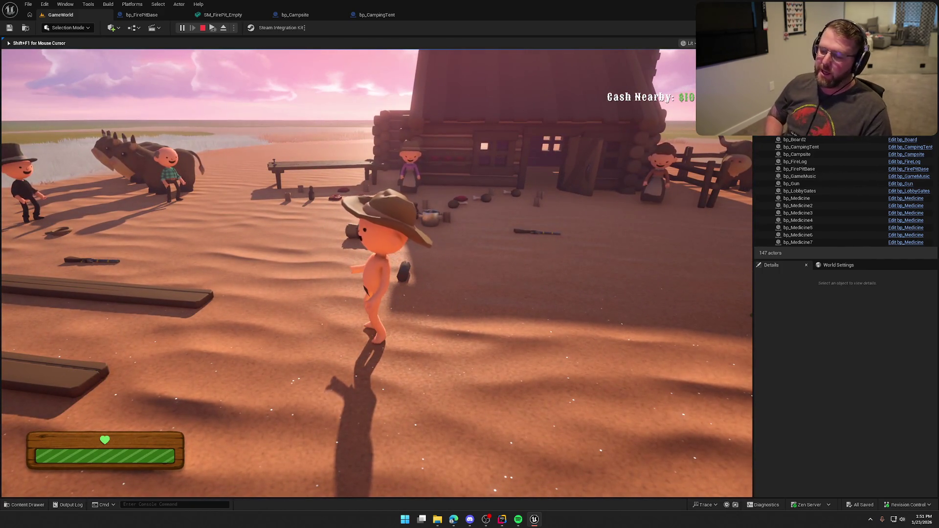
{"action": "key", "text": "w"}
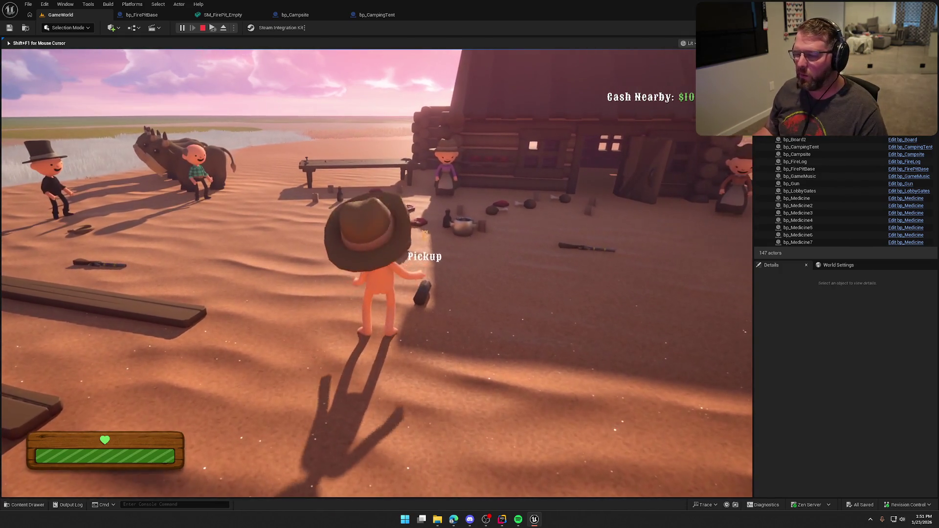
Pick up the log, carry it around the camp, then stop the test play
{"action": "key", "text": "s"}
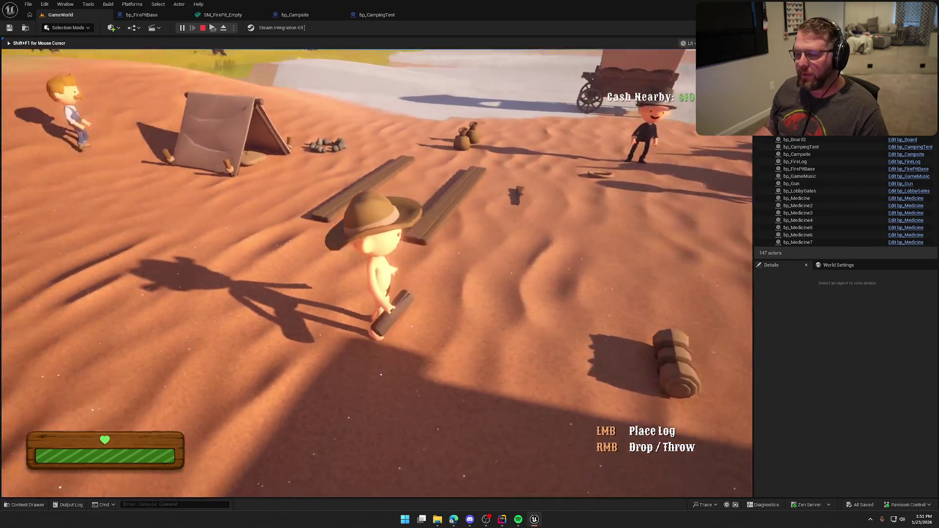
{"action": "key", "text": "d"}
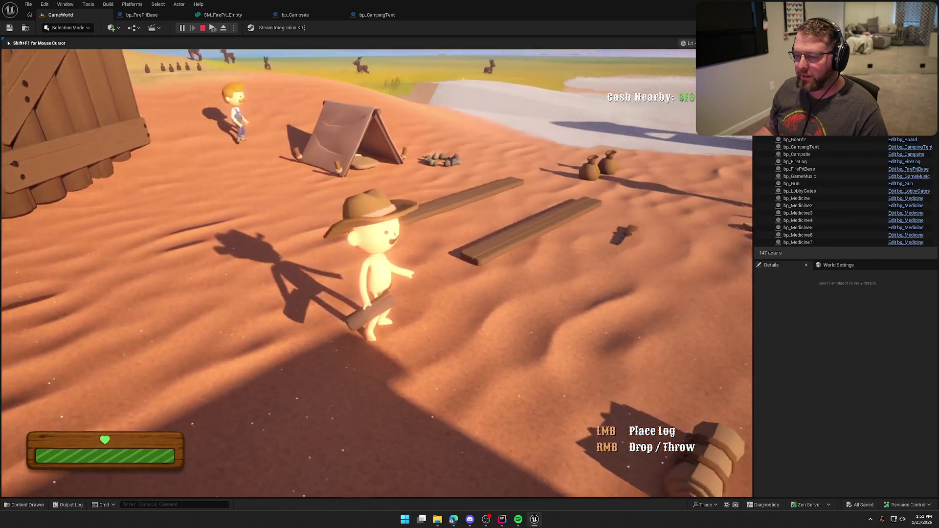
{"action": "key", "text": "w"}
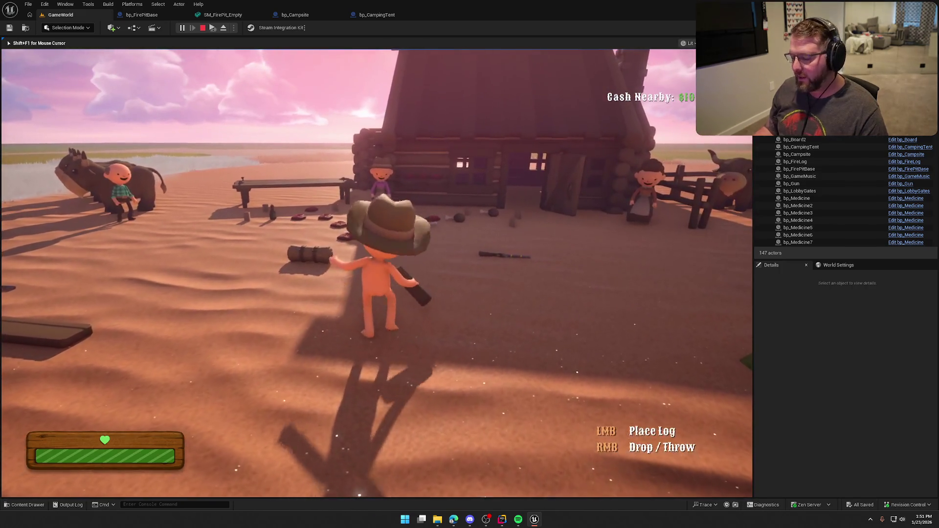
{"action": "key", "text": "w"}
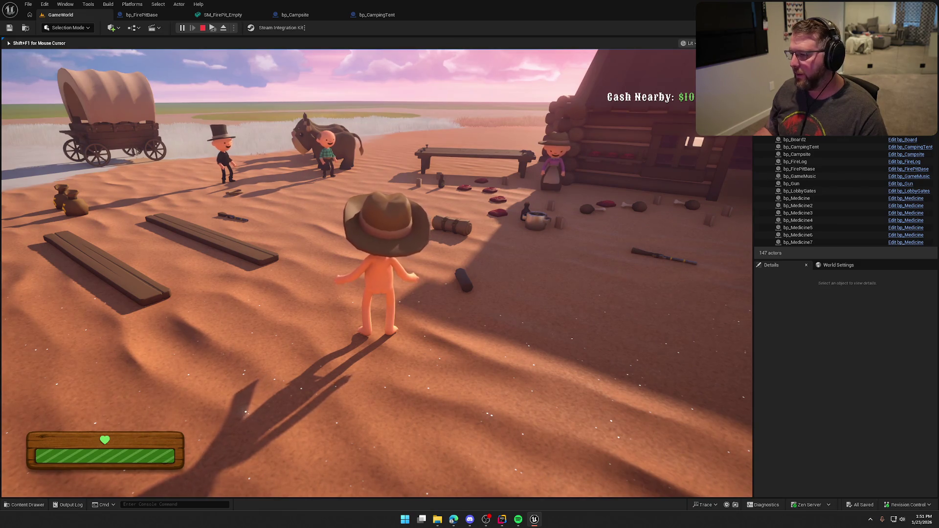
{"action": "key", "text": "w"}
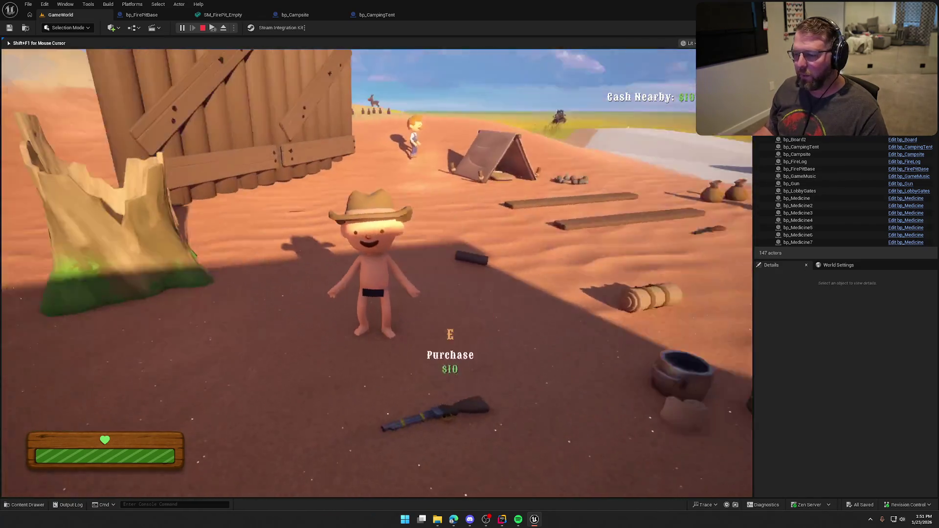
{"action": "key", "text": "w"}
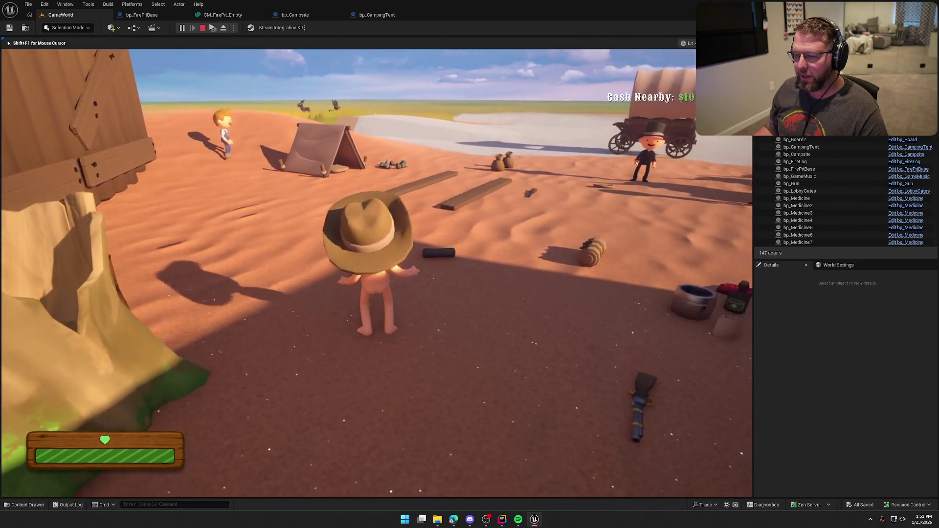
{"action": "key", "text": "w"}
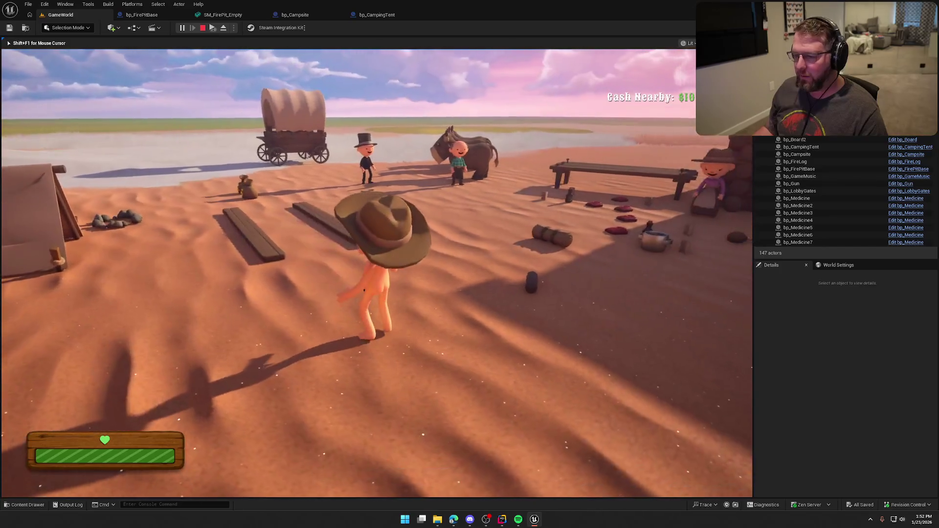
{"action": "key", "text": "Escape"}
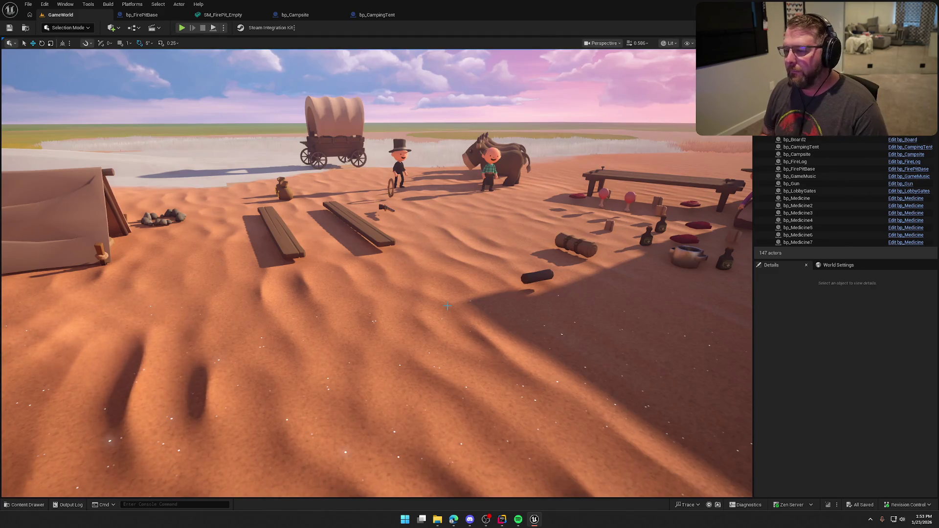
Reframe the viewport on the log cabin, cows and tables over the whole campsite
{"action": "mouse_move", "coordinate": [448, 306]}
{"action": "left_mouse_down"}
{"action": "mouse_move", "coordinate": [494, 303]}
{"action": "mouse_move", "coordinate": [651, 255]}
{"action": "mouse_move", "coordinate": [563, 240]}
{"action": "left_mouse_up"}
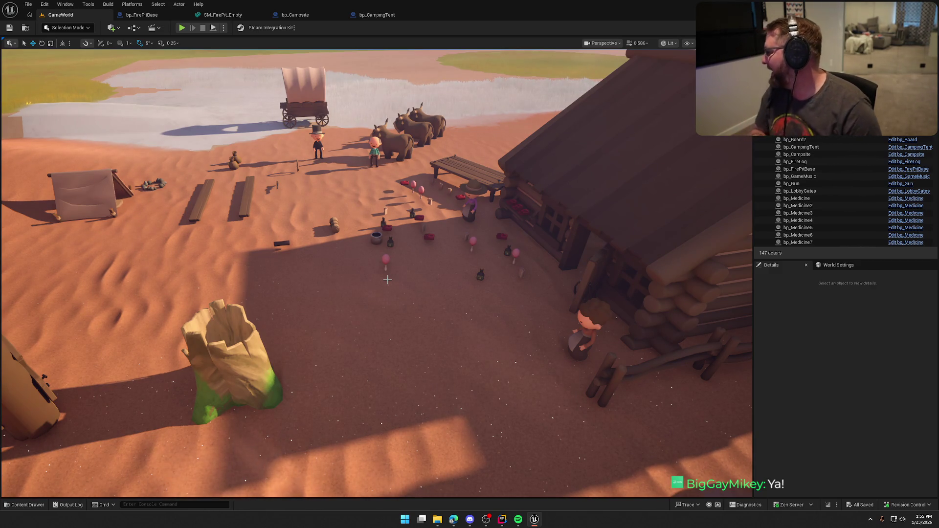
{"action": "left_click_drag", "start_coordinate": [738, 319], "coordinate": [575, 281]}
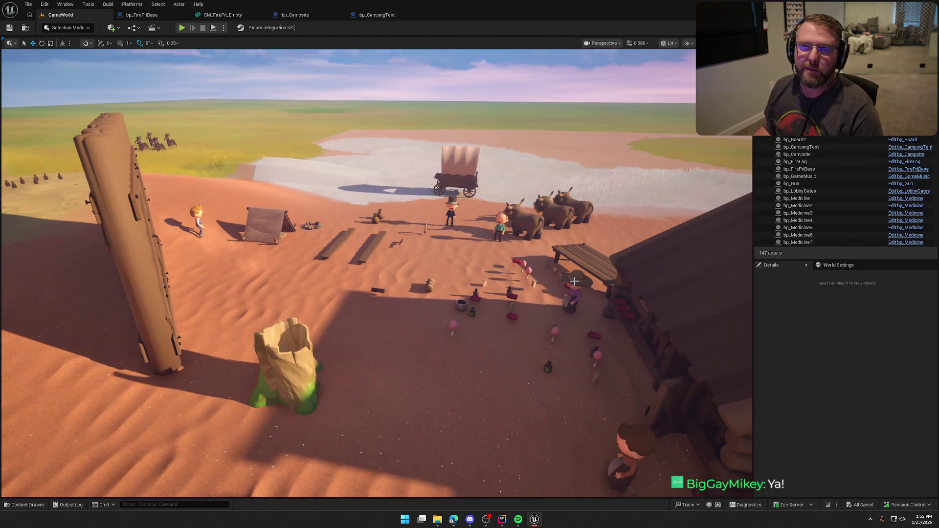
{"action": "scroll", "coordinate": [536, 256], "scroll_direction": "up", "scroll_amount": 4}
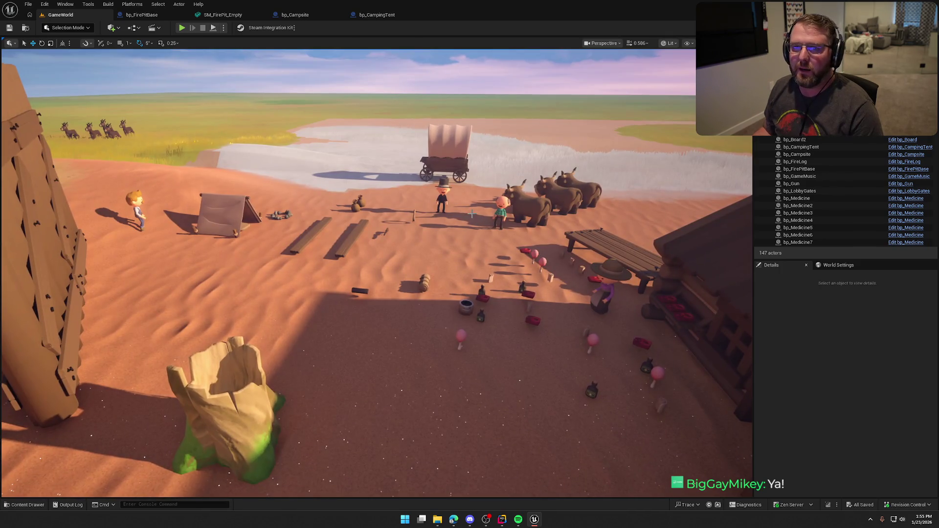
{"action": "mouse_move", "coordinate": [503, 187]}
{"action": "left_mouse_down"}
{"action": "mouse_move", "coordinate": [509, 198]}
{"action": "mouse_move", "coordinate": [524, 177]}
{"action": "mouse_move", "coordinate": [524, 208]}
{"action": "mouse_move", "coordinate": [551, 211]}
{"action": "left_mouse_up"}
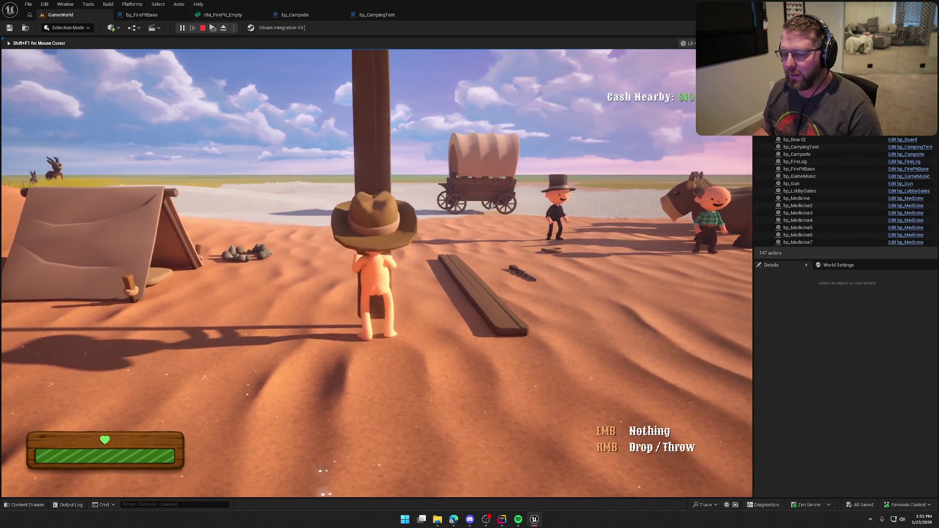
Test-play walking the character past the post and tent up to the fire pit
{"action": "mouse_move", "coordinate": [470, 264]}
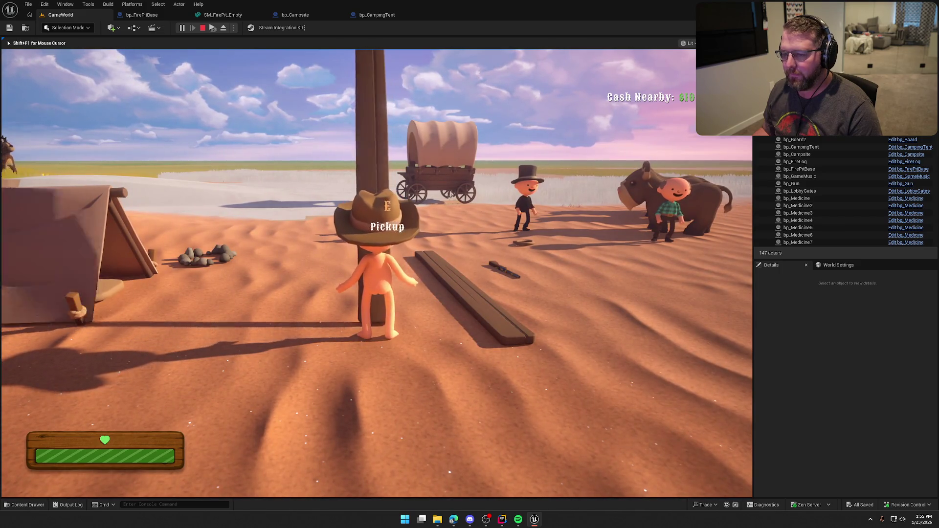
{"action": "key", "text": "w"}
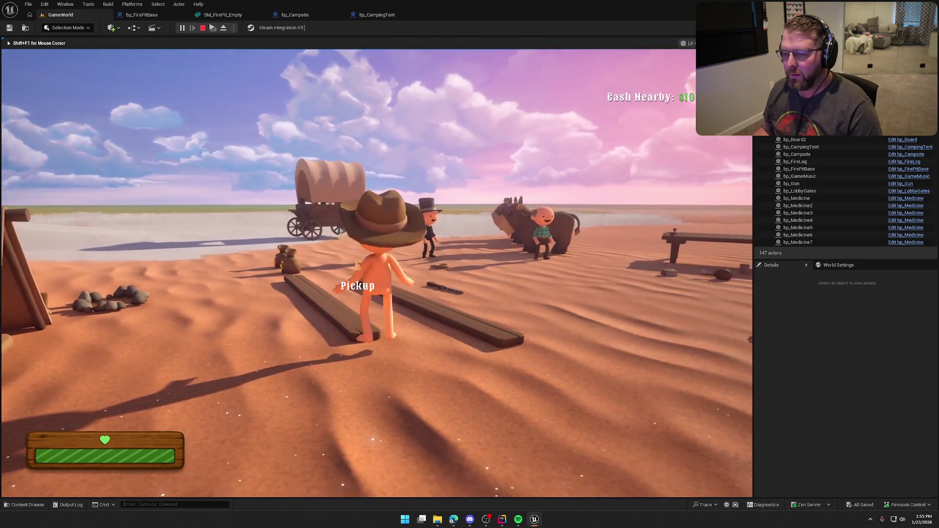
{"action": "key", "text": "a"}
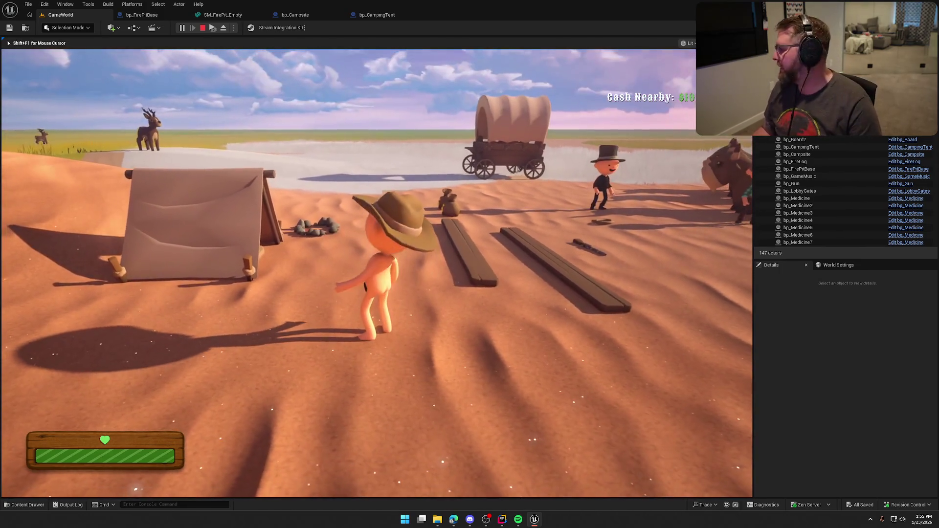
{"action": "key", "text": "w"}
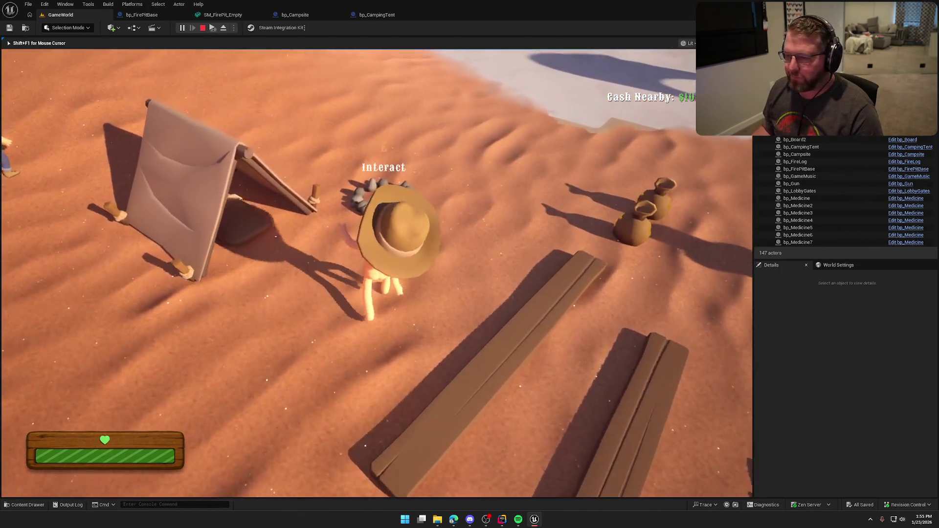
{"action": "key", "text": "Escape"}
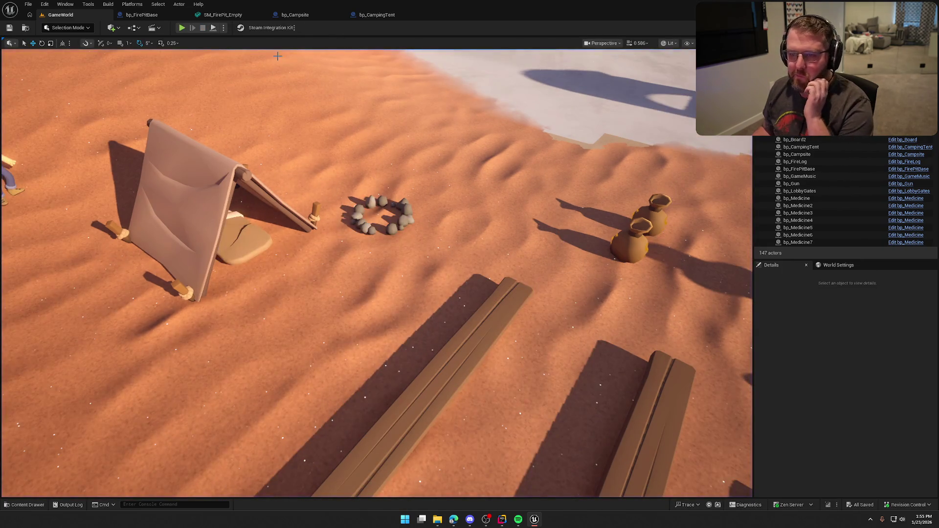
Close the fire-pit static mesh and bp_Campsite editors and return to GameWorld
{"action": "left_click", "coordinate": [229, 16]}
{"action": "middle_click", "coordinate": [230, 18]}
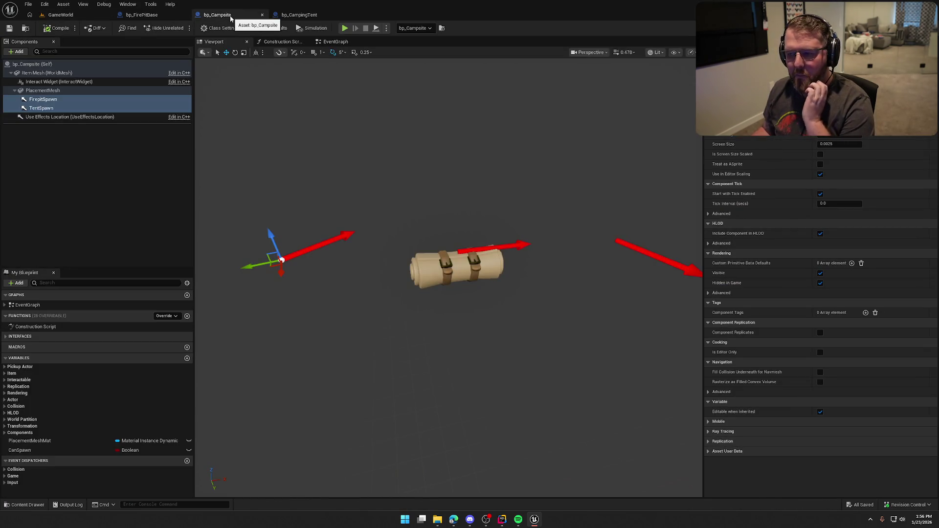
{"action": "middle_click", "coordinate": [230, 19]}
{"action": "left_click", "coordinate": [142, 15]}
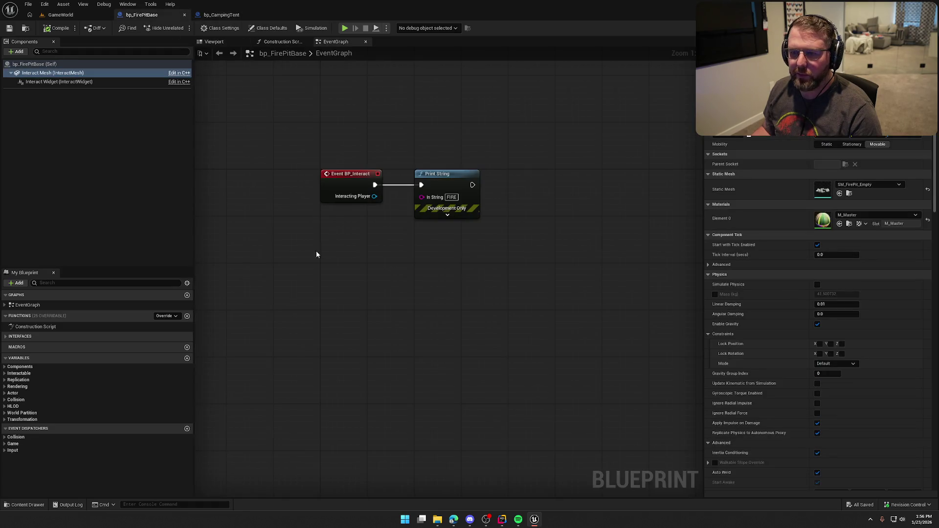
{"action": "left_click", "coordinate": [504, 265]}
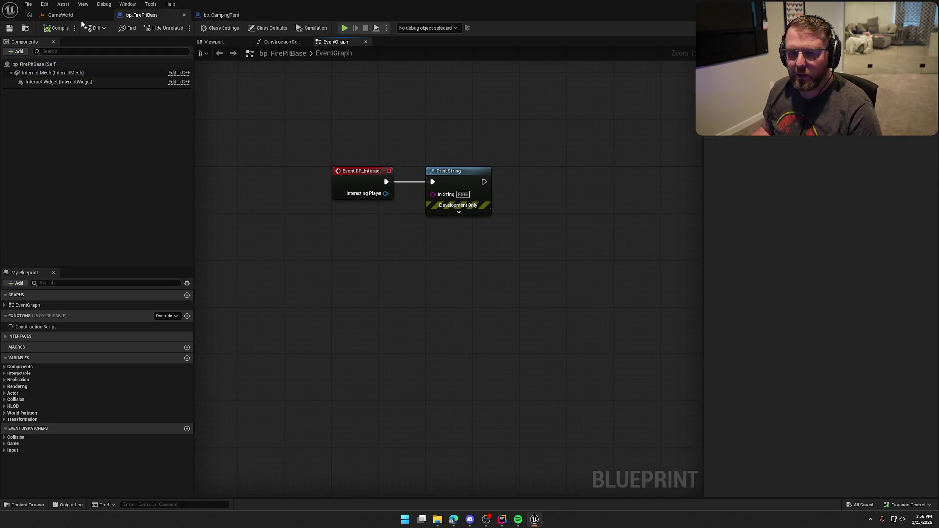
{"action": "left_click", "coordinate": [73, 15]}
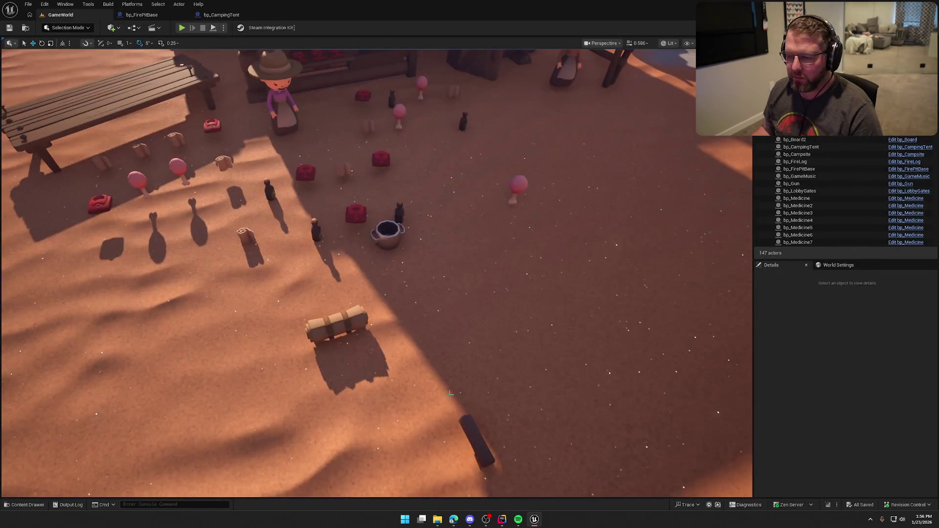
Open the fire log's bp_FireLog in the full Blueprint Editor, then switch to the ArtStation browser
{"action": "left_click", "coordinate": [475, 443]}
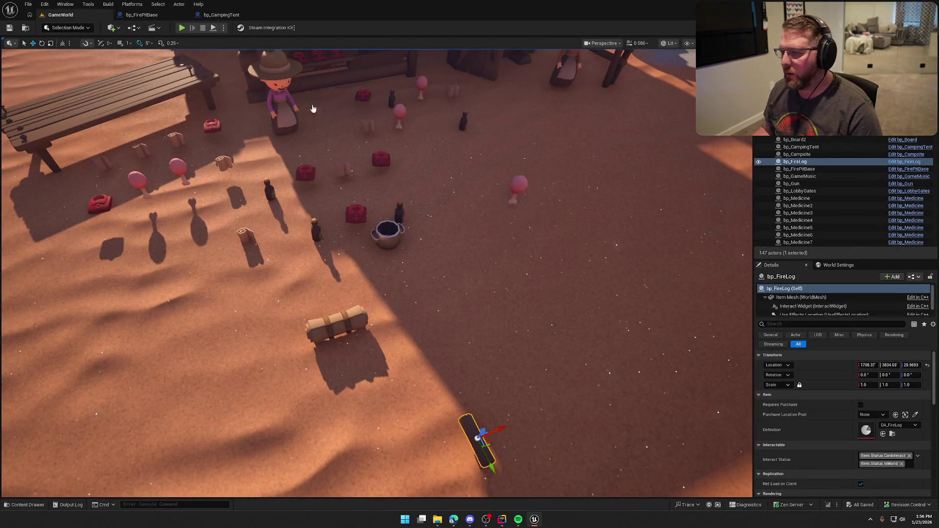
{"action": "key", "text": "ctrl+e"}
{"action": "left_click", "coordinate": [324, 42]}
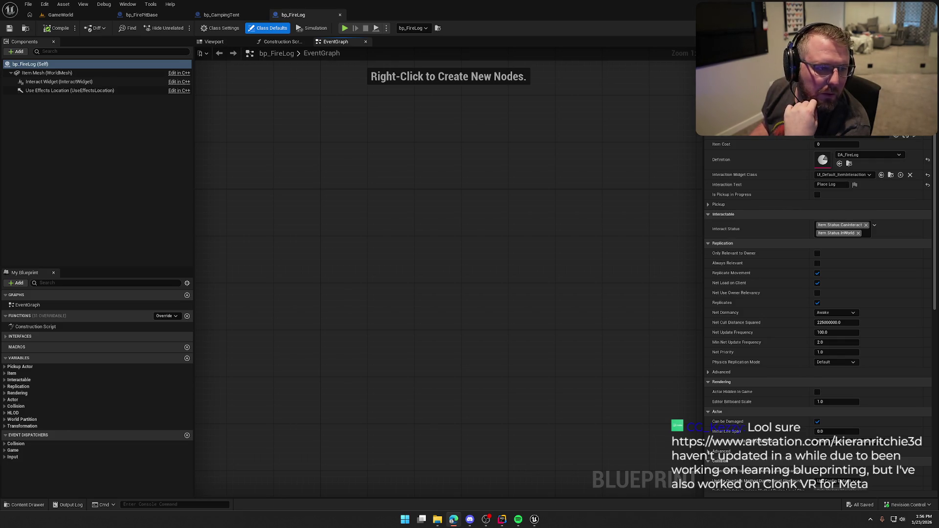
{"action": "key", "text": "alt+Tab"}
{"action": "key", "text": "super+Up"}
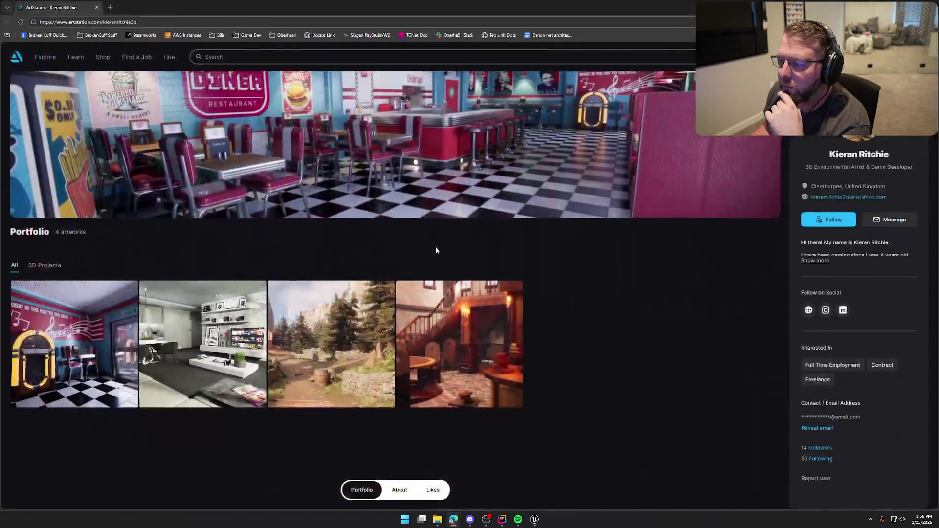
{"action": "left_click", "coordinate": [73, 342]}
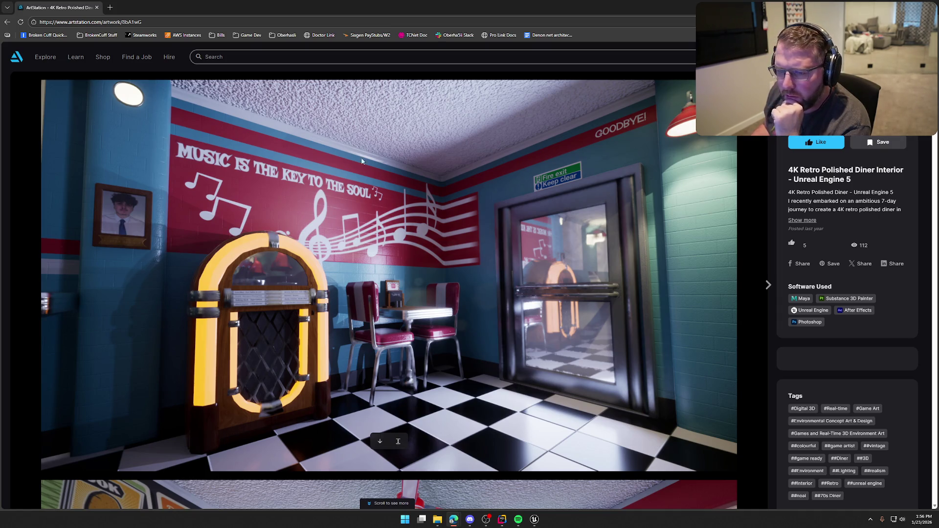
{"action": "scroll", "coordinate": [490, 269], "scroll_direction": "down", "scroll_amount": 8}
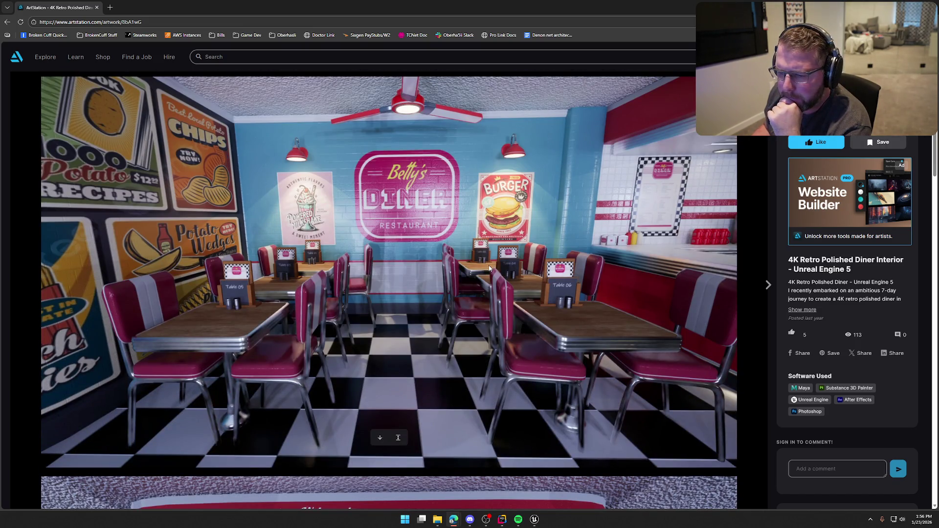
{"action": "scroll", "coordinate": [489, 268], "scroll_direction": "down", "scroll_amount": 6}
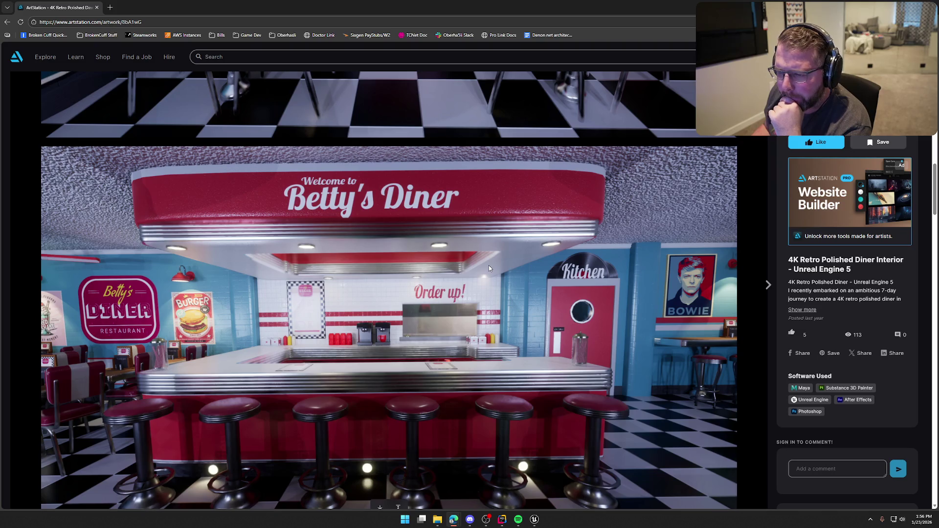
{"action": "scroll", "coordinate": [490, 268], "scroll_direction": "down", "scroll_amount": 10}
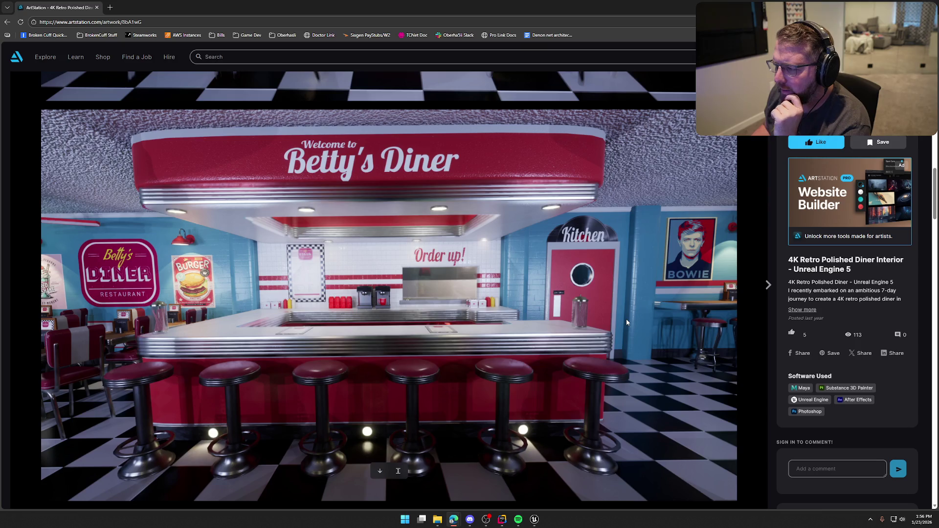
{"action": "scroll", "coordinate": [626, 322], "scroll_direction": "down", "scroll_amount": 6}
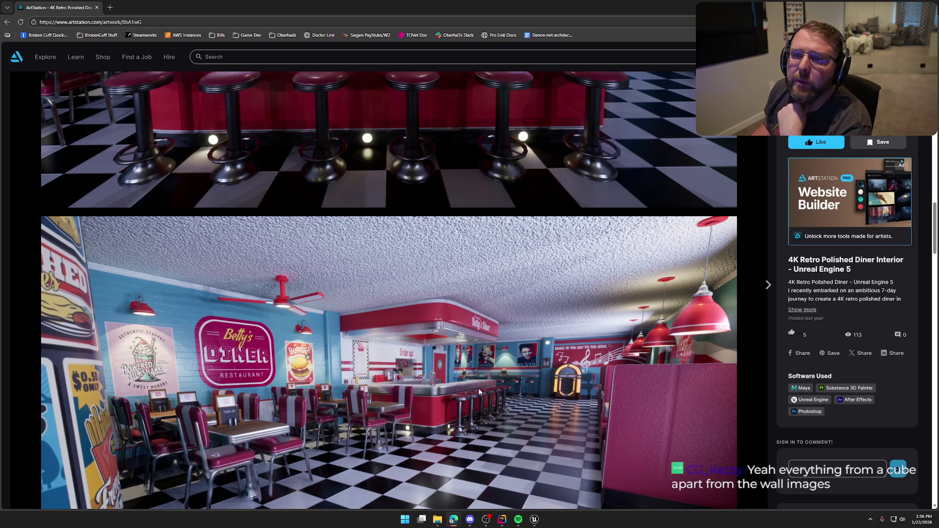
{"action": "scroll", "coordinate": [538, 392], "scroll_direction": "down", "scroll_amount": 2}
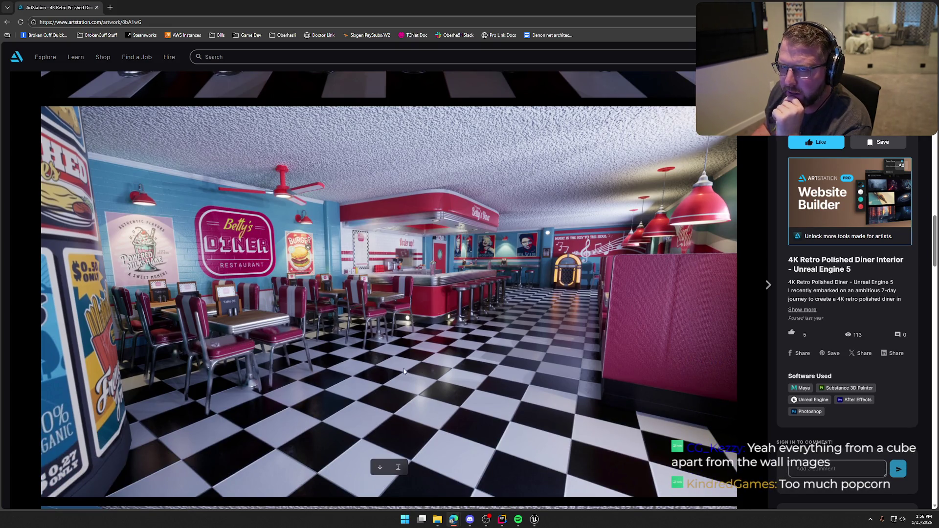
{"action": "scroll", "coordinate": [404, 371], "scroll_direction": "up", "scroll_amount": 2}
{"action": "scroll", "coordinate": [374, 280], "scroll_direction": "down", "scroll_amount": 1}
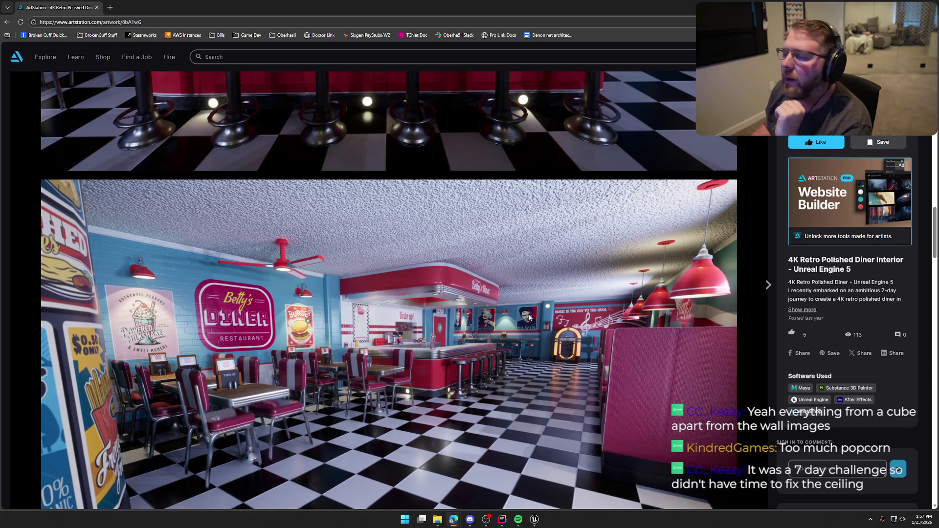
{"action": "scroll", "coordinate": [523, 332], "scroll_direction": "down", "scroll_amount": 5}
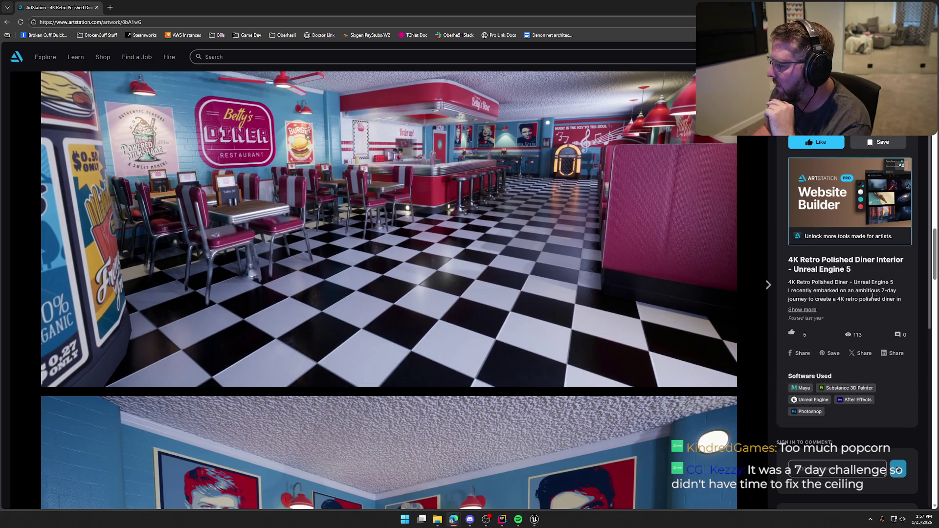
{"action": "left_click_drag", "start_coordinate": [882, 290], "coordinate": [894, 299]}
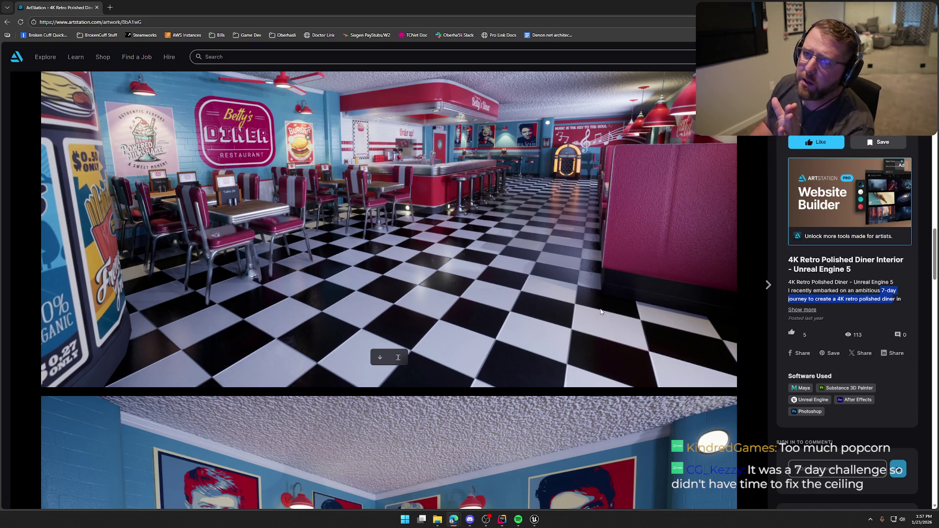
{"action": "scroll", "coordinate": [601, 312], "scroll_direction": "down", "scroll_amount": 6}
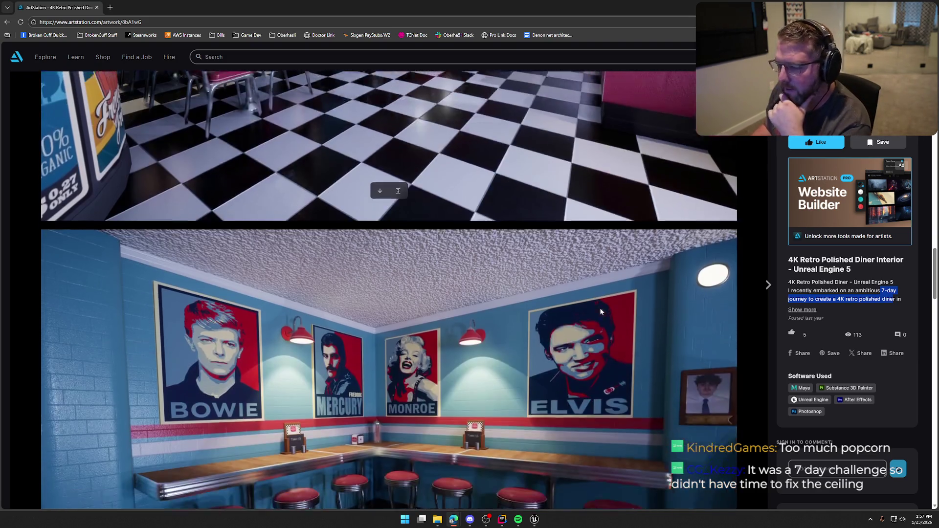
{"action": "scroll", "coordinate": [601, 312], "scroll_direction": "down", "scroll_amount": 3}
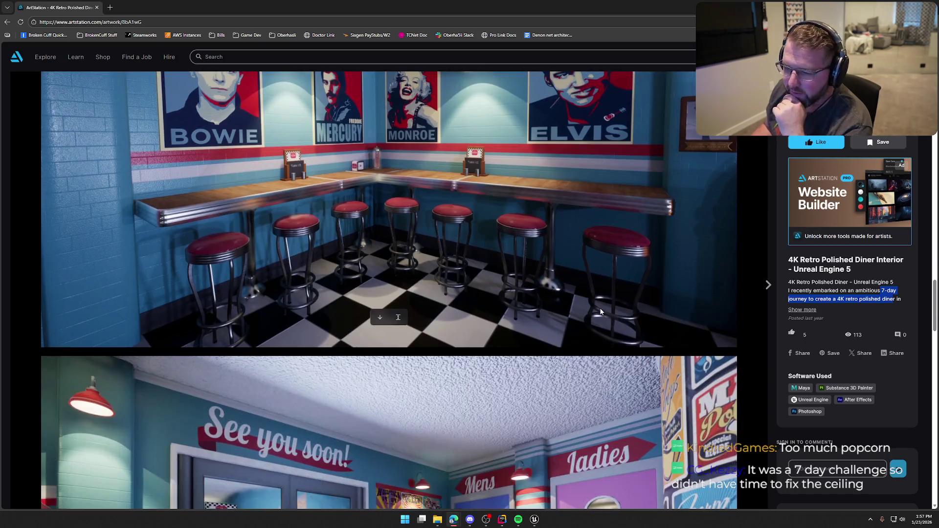
{"action": "scroll", "coordinate": [601, 311], "scroll_direction": "down", "scroll_amount": 6}
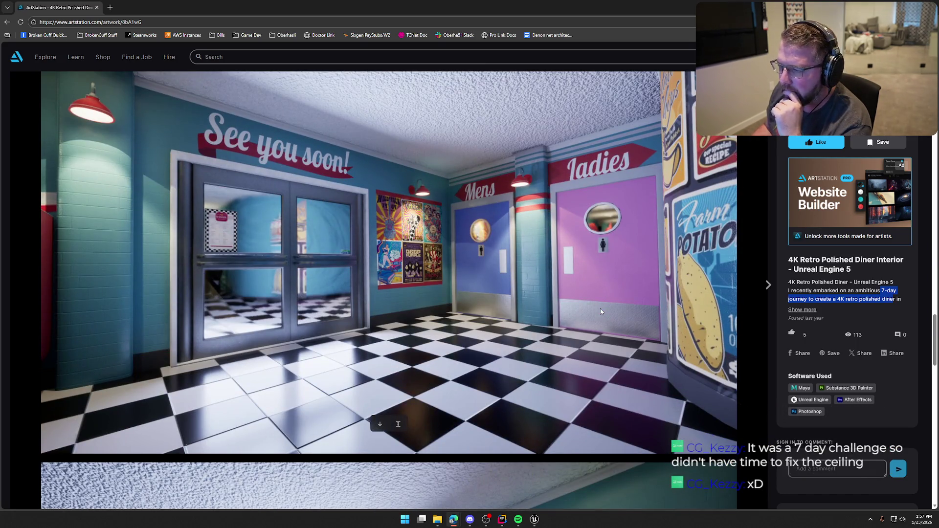
{"action": "scroll", "coordinate": [601, 311], "scroll_direction": "down", "scroll_amount": 8}
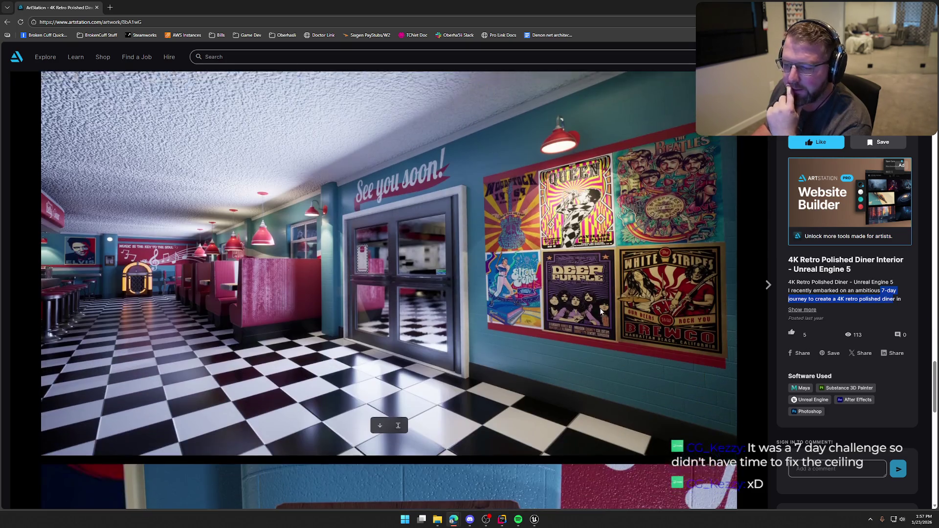
{"action": "scroll", "coordinate": [601, 312], "scroll_direction": "down", "scroll_amount": 8}
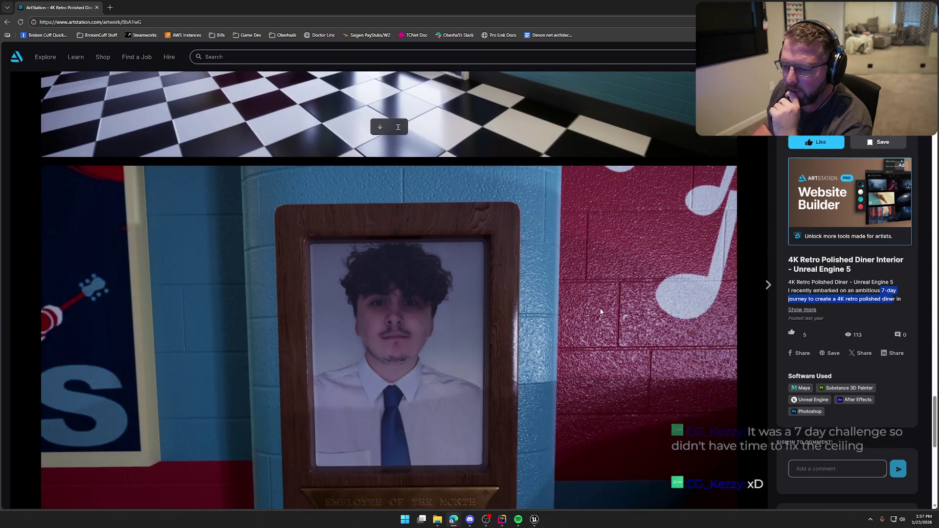
{"action": "scroll", "coordinate": [601, 312], "scroll_direction": "up", "scroll_amount": 1}
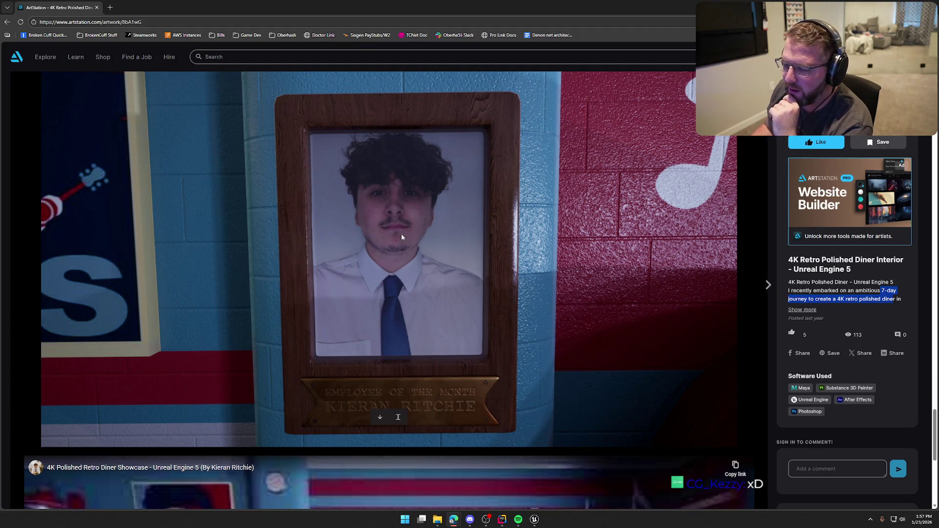
{"action": "scroll", "coordinate": [401, 237], "scroll_direction": "down", "scroll_amount": 7}
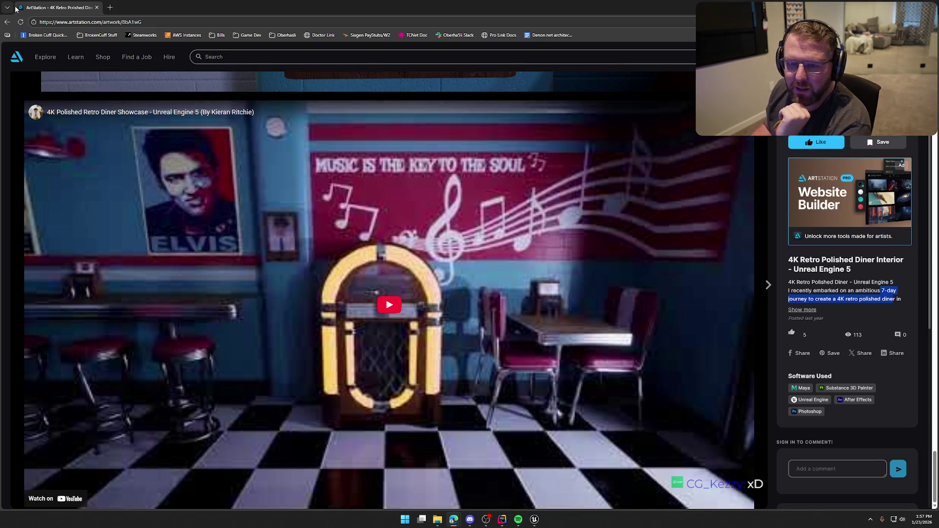
{"action": "left_click", "coordinate": [6, 22]}
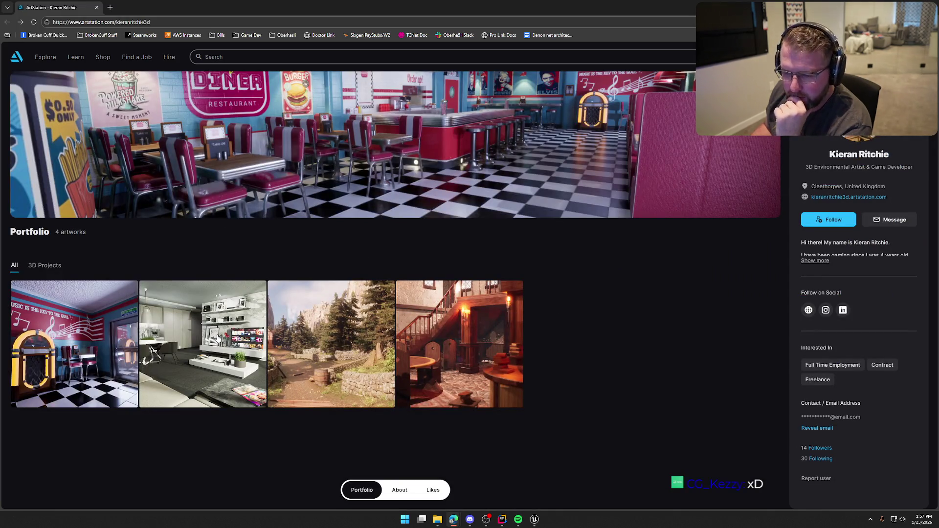
Open the 3D Modern Apartment artwork and expand its full description
{"action": "left_click", "coordinate": [218, 339]}
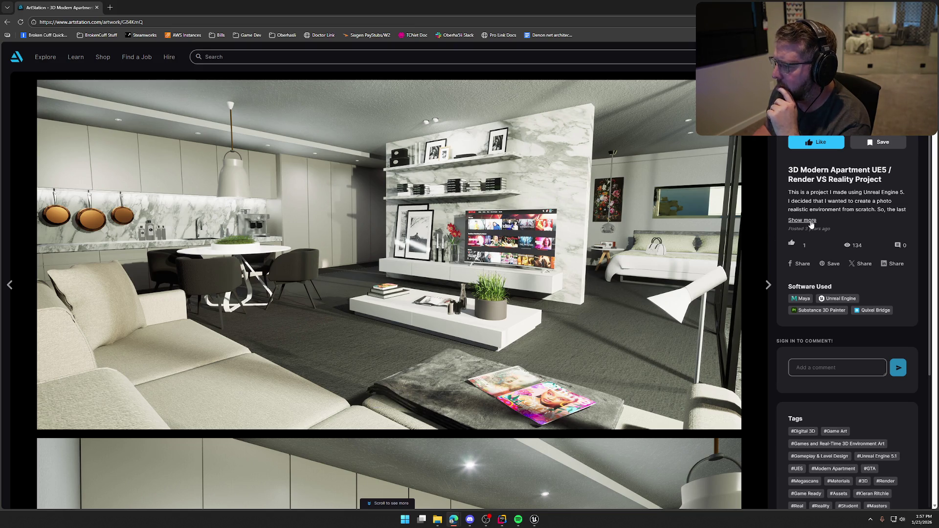
{"action": "left_click", "coordinate": [804, 221]}
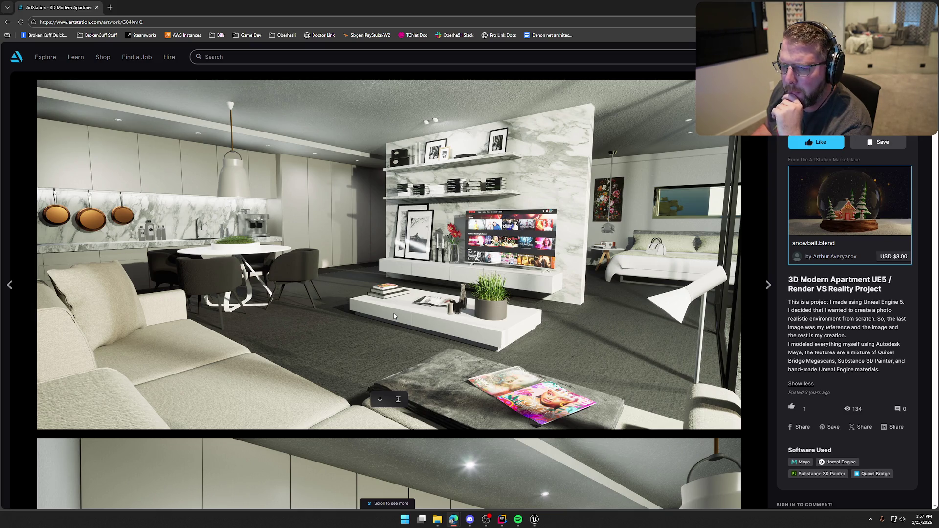
{"action": "scroll", "coordinate": [406, 337], "scroll_direction": "down", "scroll_amount": 3}
{"action": "scroll", "coordinate": [406, 337], "scroll_direction": "up", "scroll_amount": 3}
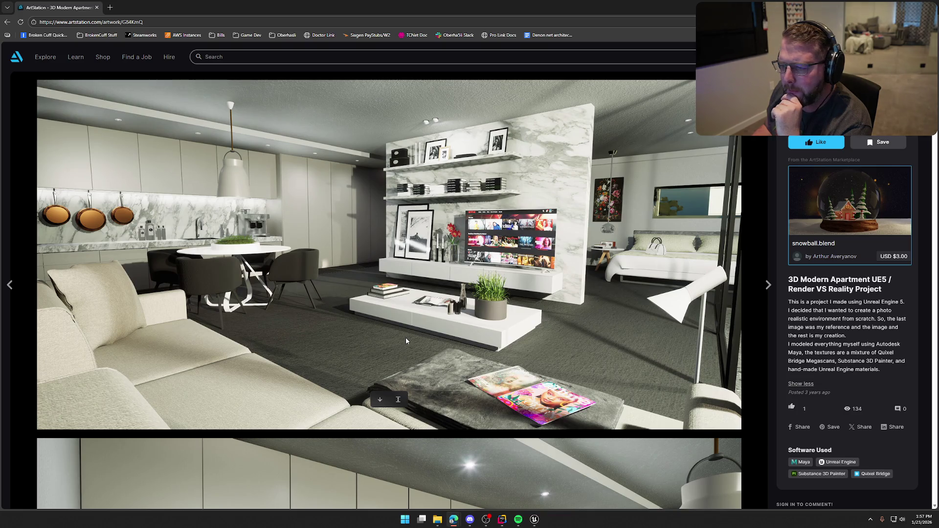
{"action": "scroll", "coordinate": [406, 341], "scroll_direction": "down", "scroll_amount": 3}
{"action": "scroll", "coordinate": [406, 341], "scroll_direction": "down", "scroll_amount": 4}
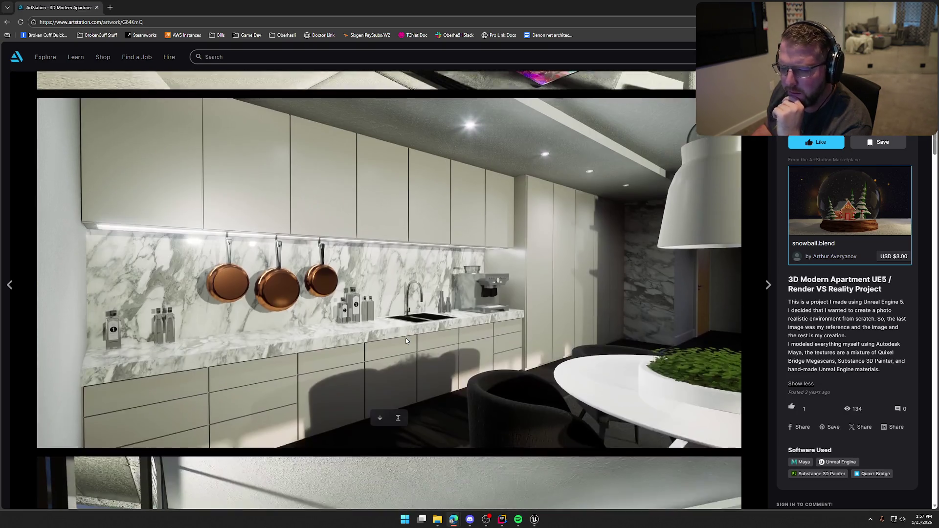
{"action": "scroll", "coordinate": [406, 341], "scroll_direction": "down", "scroll_amount": 4}
{"action": "scroll", "coordinate": [405, 341], "scroll_direction": "up", "scroll_amount": 3}
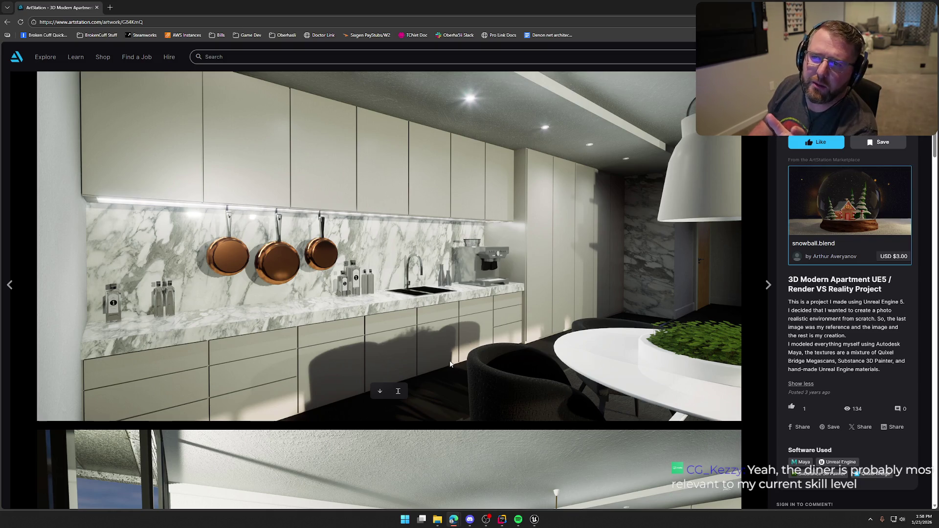
Scroll through the apartment renders, then go back and open Unreal 5 Environment Practice
{"action": "scroll", "coordinate": [423, 370], "scroll_direction": "down", "scroll_amount": 15}
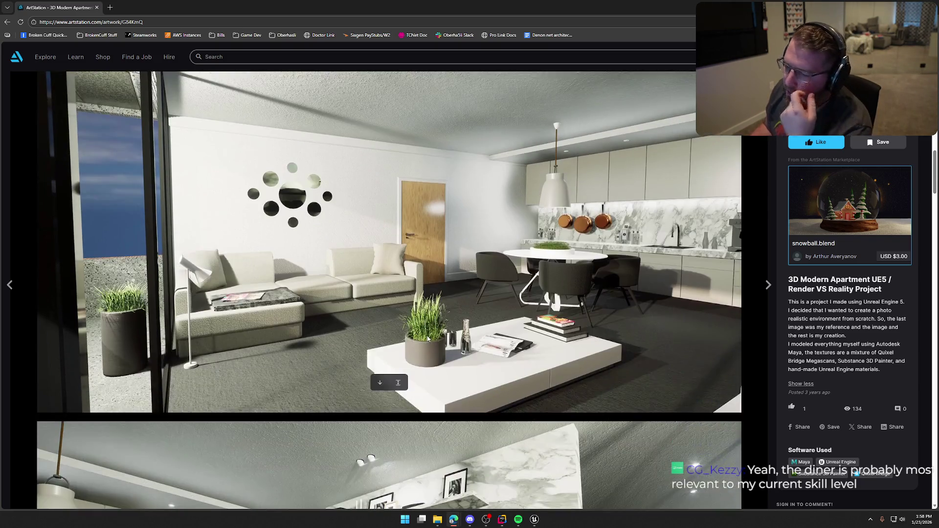
{"action": "scroll", "coordinate": [478, 342], "scroll_direction": "down", "scroll_amount": 10}
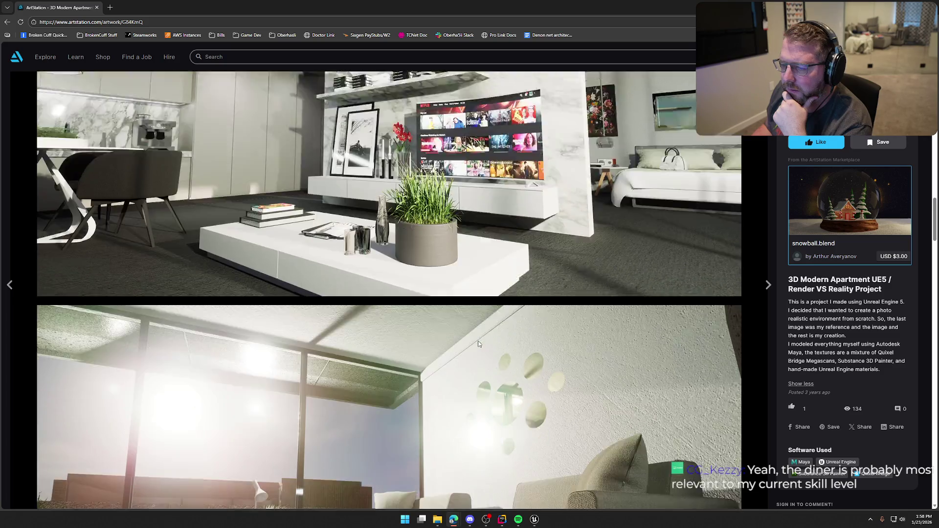
{"action": "scroll", "coordinate": [479, 344], "scroll_direction": "down", "scroll_amount": 9}
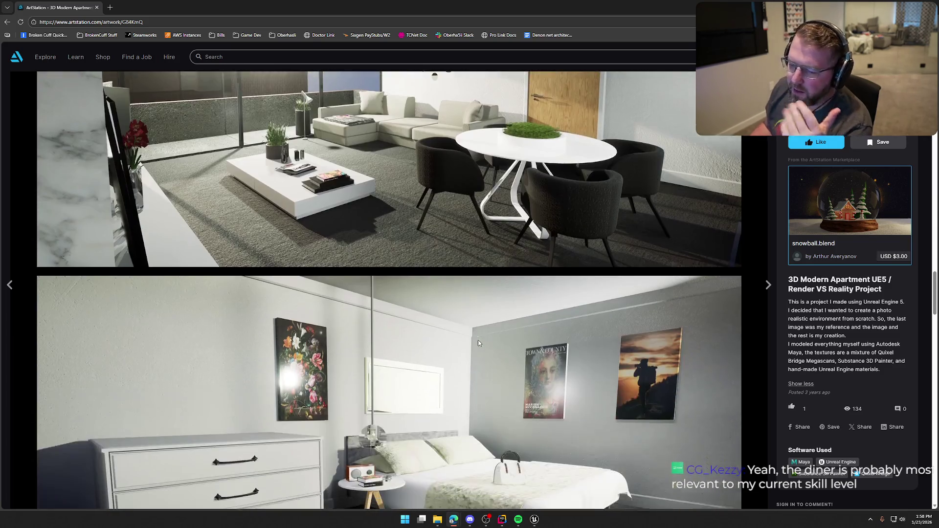
{"action": "scroll", "coordinate": [481, 335], "scroll_direction": "down", "scroll_amount": 4}
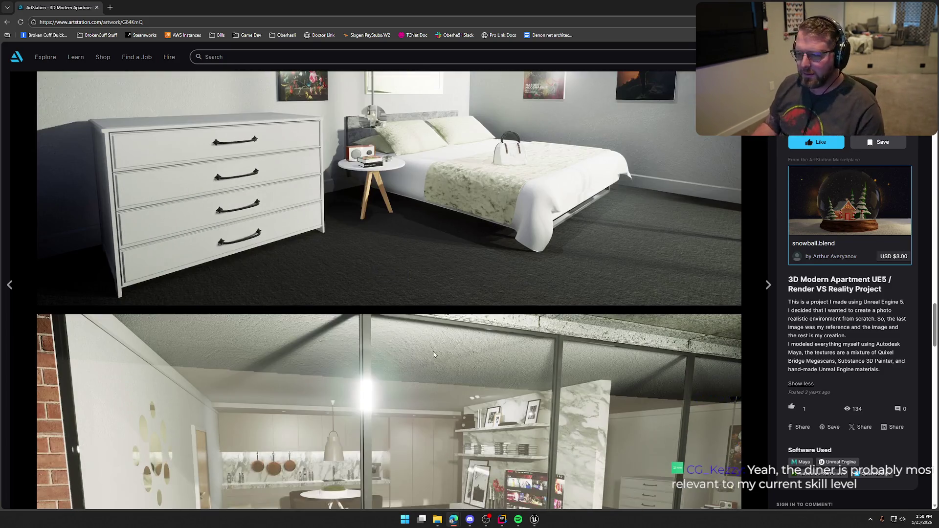
{"action": "scroll", "coordinate": [433, 351], "scroll_direction": "up", "scroll_amount": 3}
{"action": "scroll", "coordinate": [445, 335], "scroll_direction": "down", "scroll_amount": 5}
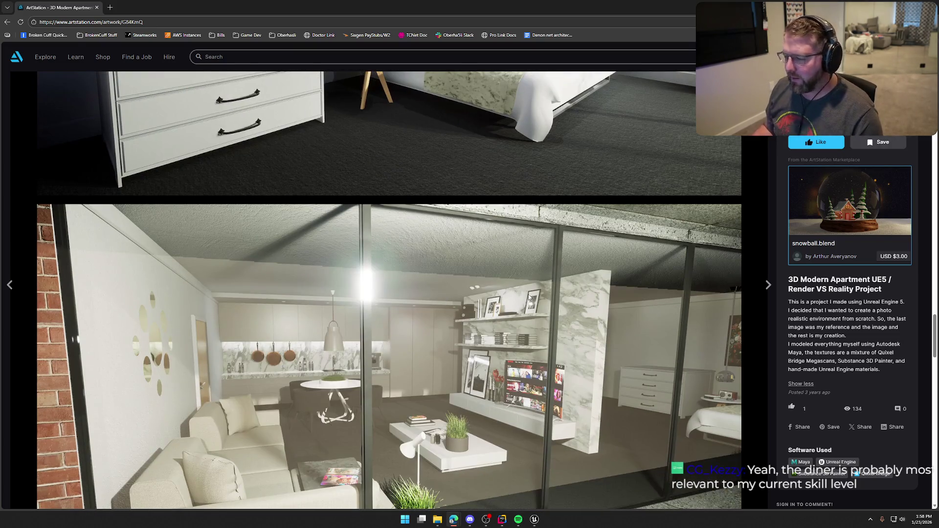
{"action": "scroll", "coordinate": [459, 302], "scroll_direction": "down", "scroll_amount": 4}
{"action": "scroll", "coordinate": [470, 299], "scroll_direction": "down", "scroll_amount": 6}
{"action": "scroll", "coordinate": [474, 297], "scroll_direction": "down", "scroll_amount": 5}
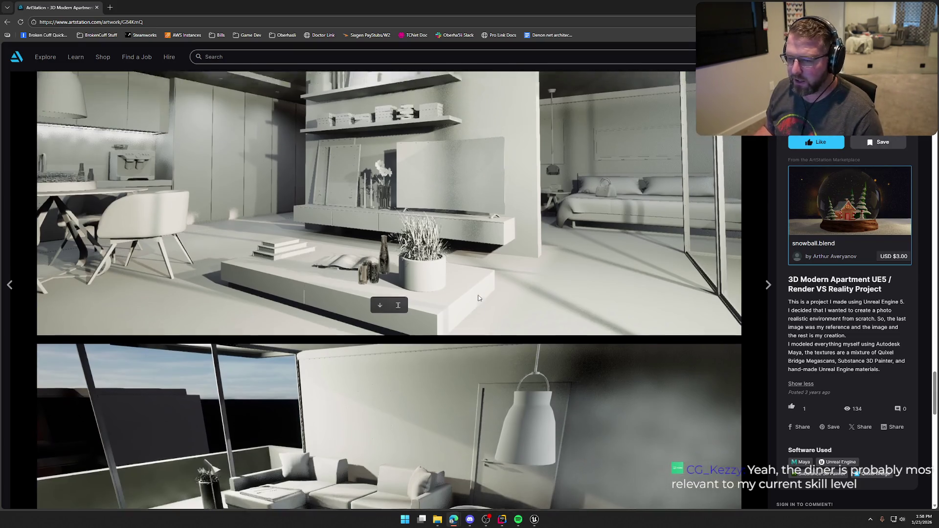
{"action": "scroll", "coordinate": [478, 295], "scroll_direction": "down", "scroll_amount": 2}
{"action": "scroll", "coordinate": [478, 295], "scroll_direction": "down", "scroll_amount": 5}
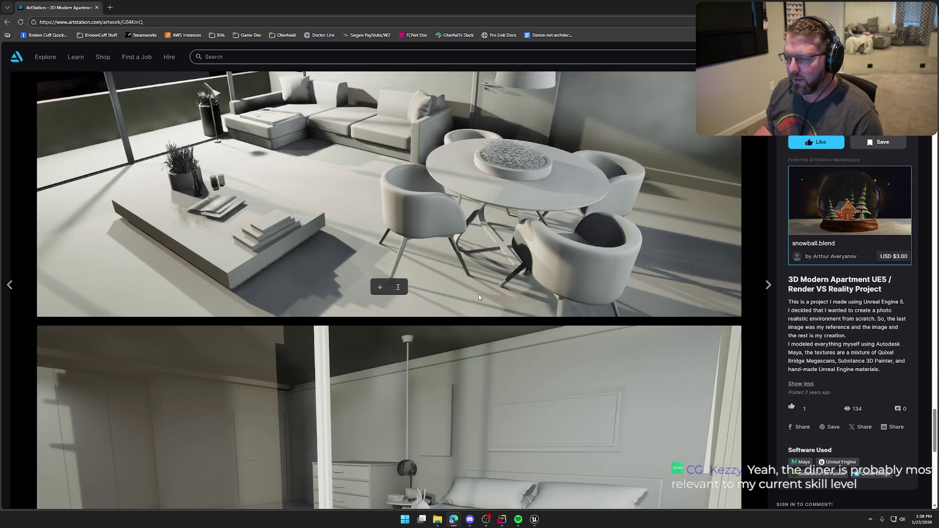
{"action": "scroll", "coordinate": [370, 269], "scroll_direction": "up", "scroll_amount": 4}
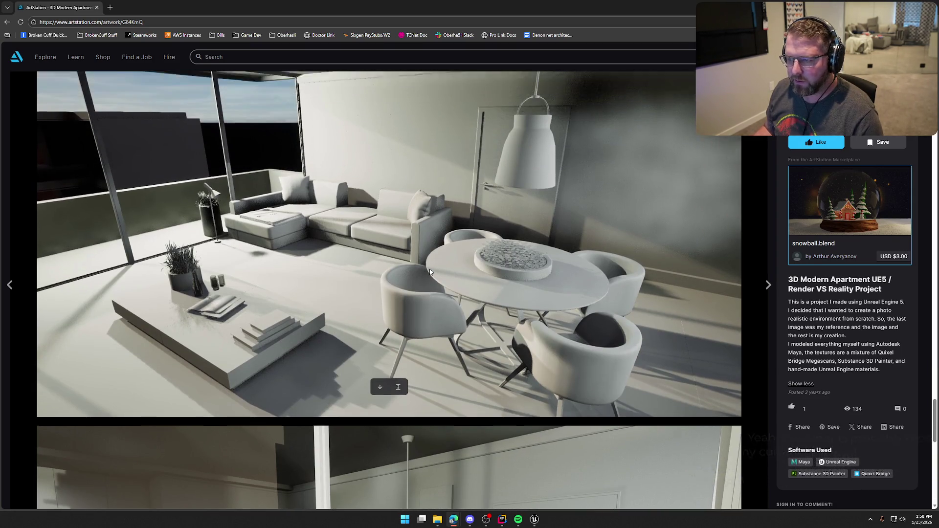
{"action": "scroll", "coordinate": [430, 269], "scroll_direction": "down", "scroll_amount": 6}
{"action": "scroll", "coordinate": [431, 272], "scroll_direction": "down", "scroll_amount": 9}
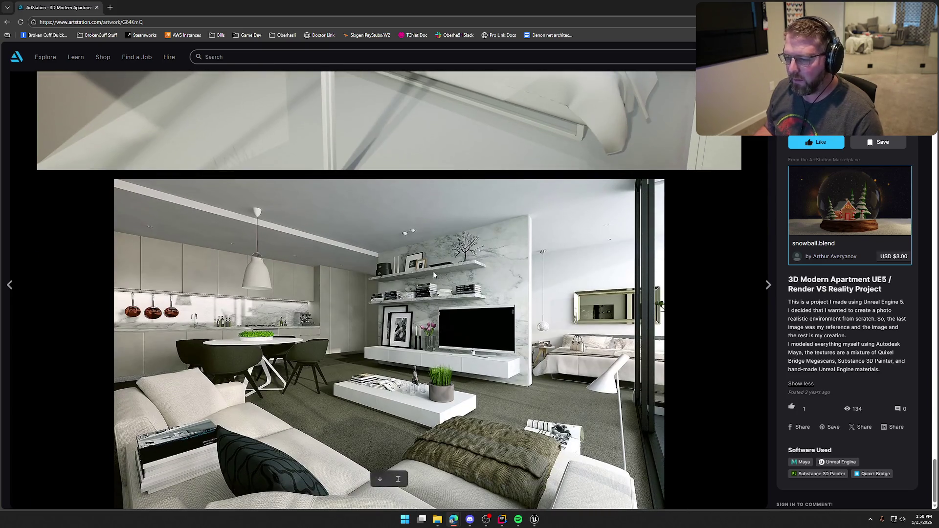
{"action": "key", "text": "alt+Left"}
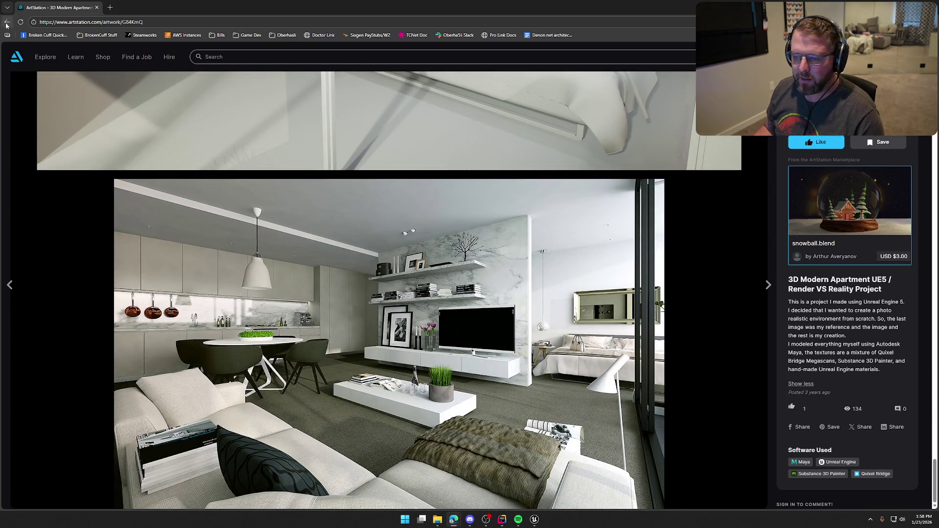
{"action": "left_click", "coordinate": [371, 345]}
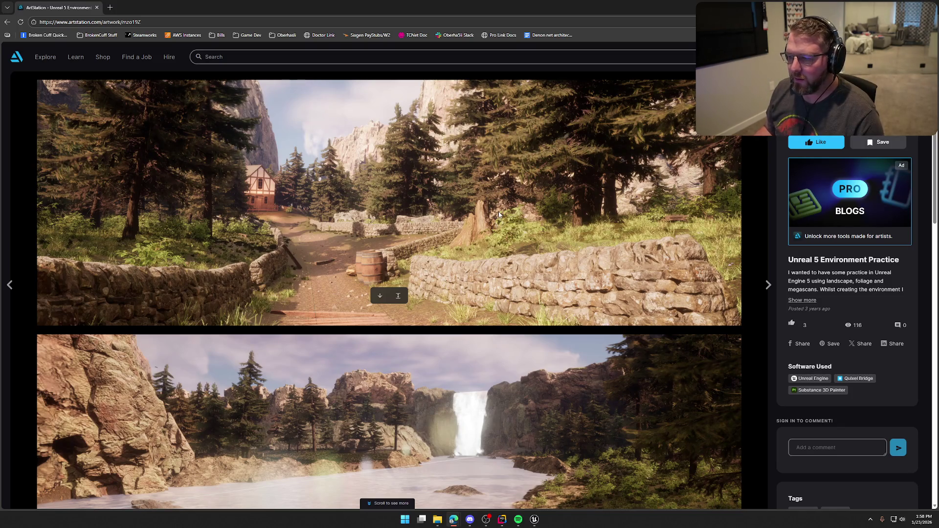
Scroll down through the forest path, river canyon and waterfall renders, then back up
{"action": "scroll", "coordinate": [499, 211], "scroll_direction": "down", "scroll_amount": 3}
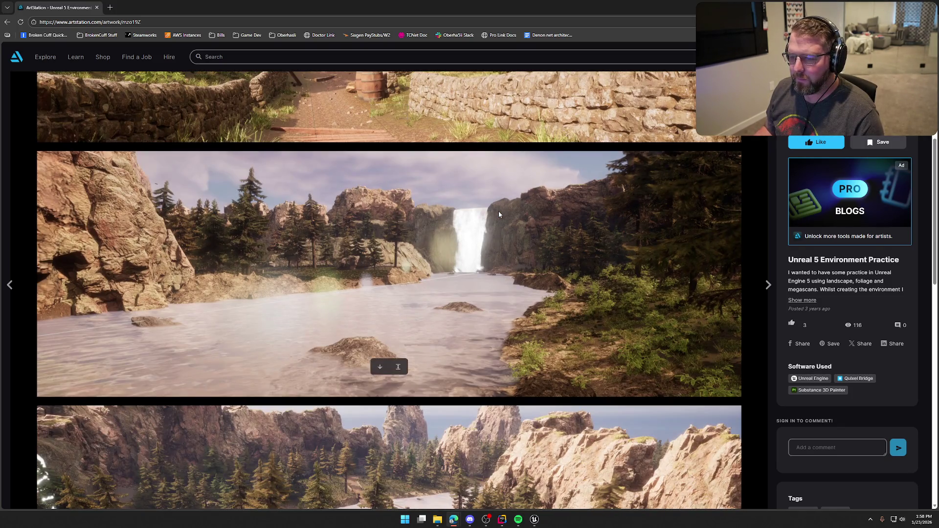
{"action": "scroll", "coordinate": [498, 214], "scroll_direction": "down", "scroll_amount": 5}
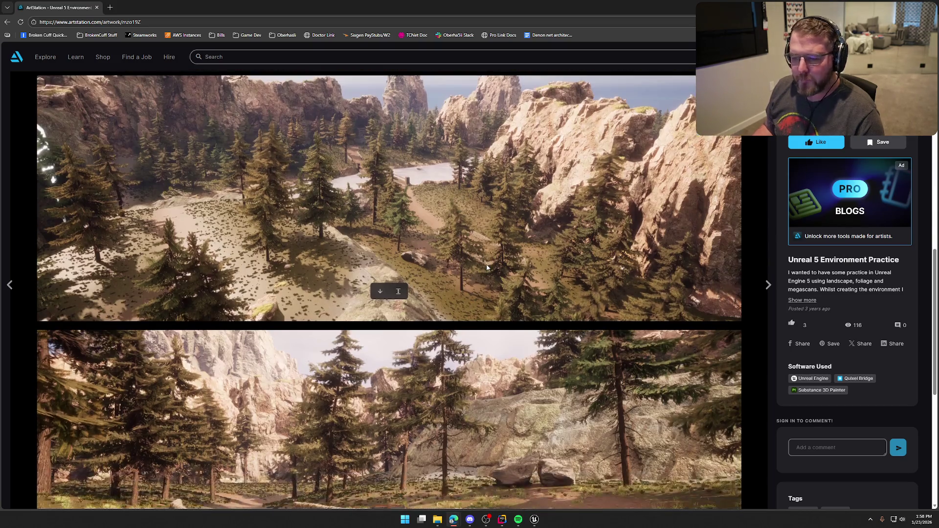
{"action": "scroll", "coordinate": [487, 268], "scroll_direction": "down", "scroll_amount": 3}
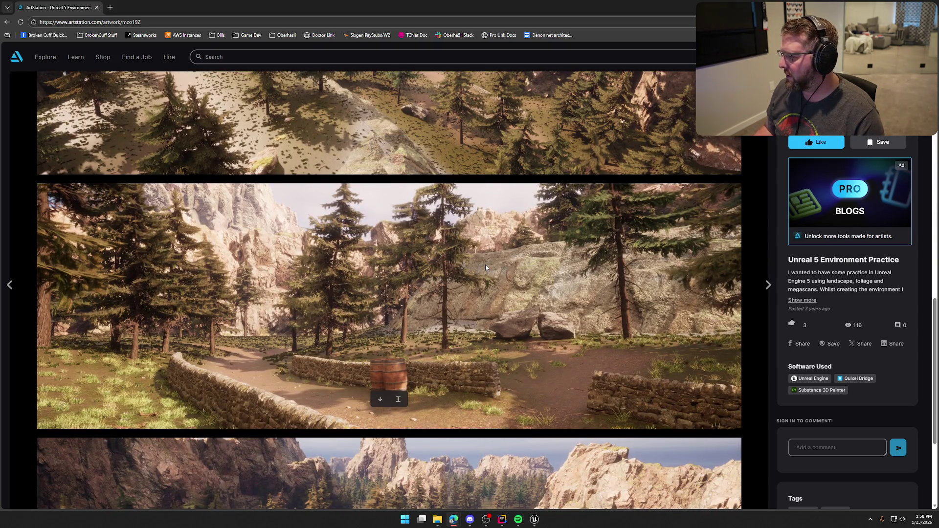
{"action": "scroll", "coordinate": [486, 267], "scroll_direction": "down", "scroll_amount": 3}
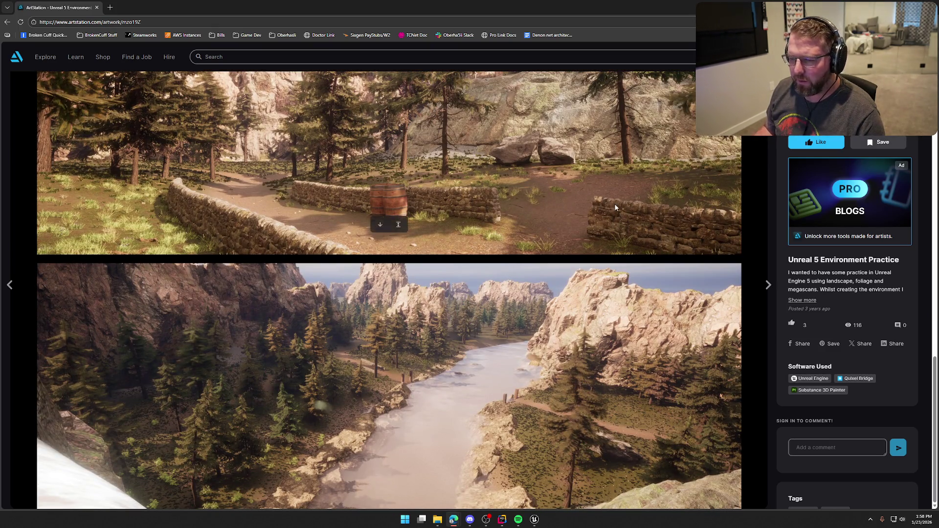
{"action": "scroll", "coordinate": [485, 405], "scroll_direction": "up", "scroll_amount": 5}
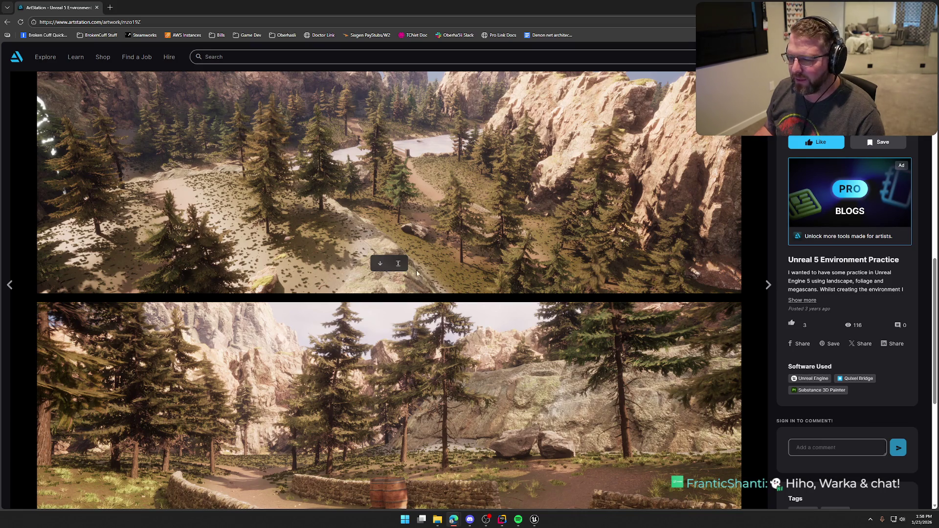
{"action": "scroll", "coordinate": [541, 449], "scroll_direction": "up", "scroll_amount": 6}
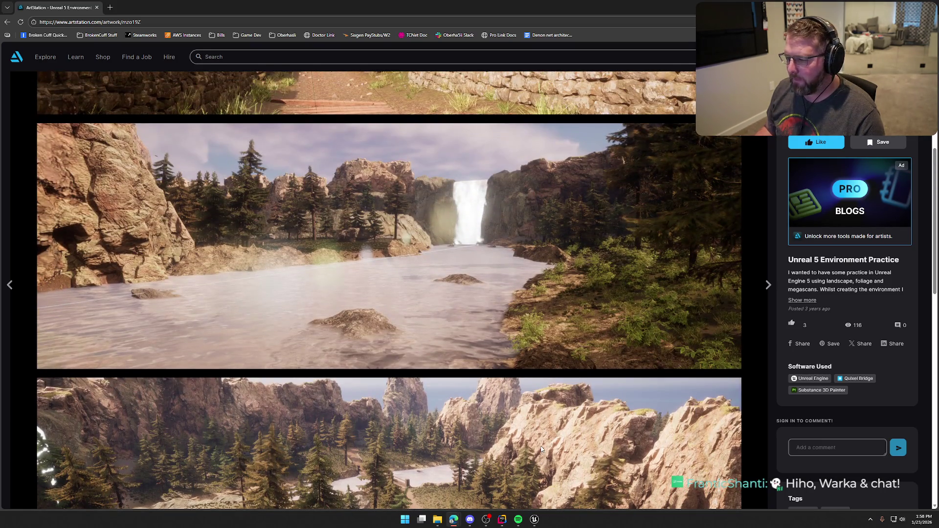
{"action": "scroll", "coordinate": [541, 449], "scroll_direction": "up", "scroll_amount": 4}
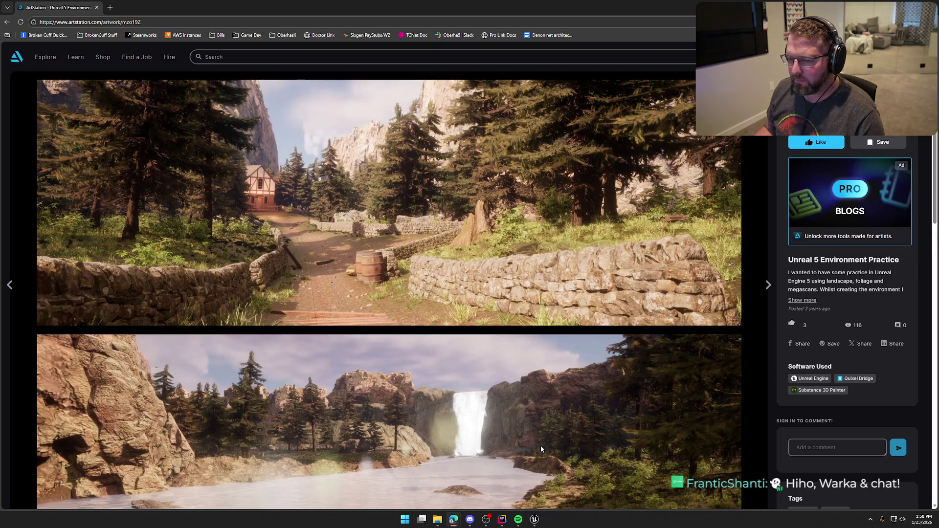
From the portfolio, scroll through the Mage's Retreat - UE5 tavern renders, then open the retro diner artwork
{"action": "left_click", "coordinate": [7, 22]}
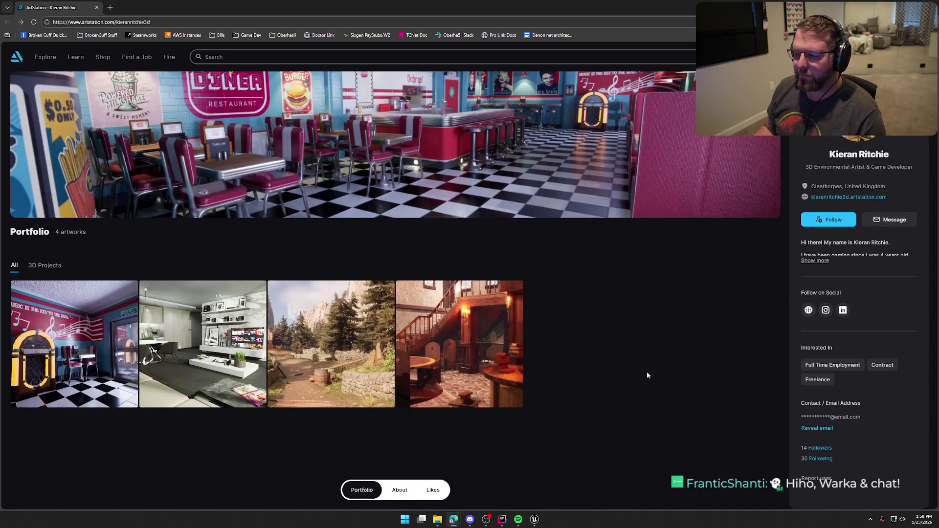
{"action": "left_click", "coordinate": [483, 374]}
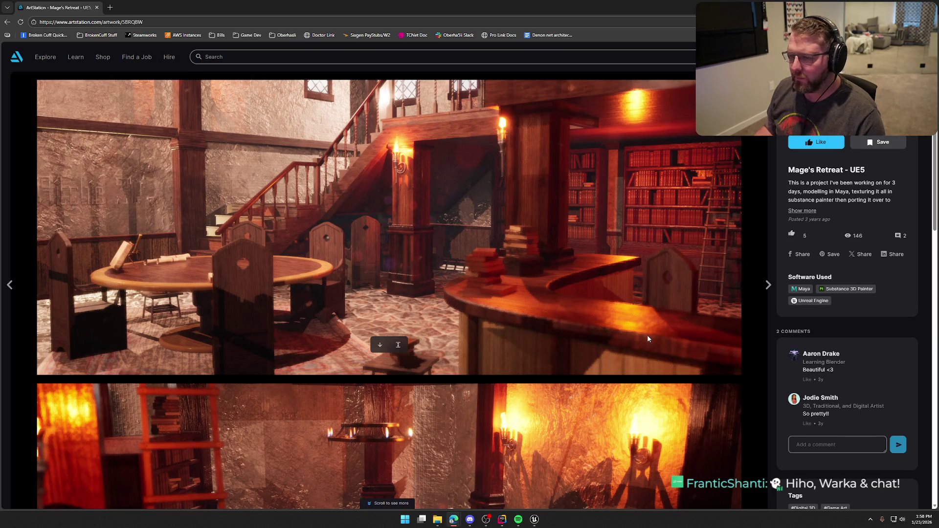
{"action": "scroll", "coordinate": [648, 337], "scroll_direction": "down", "scroll_amount": 5}
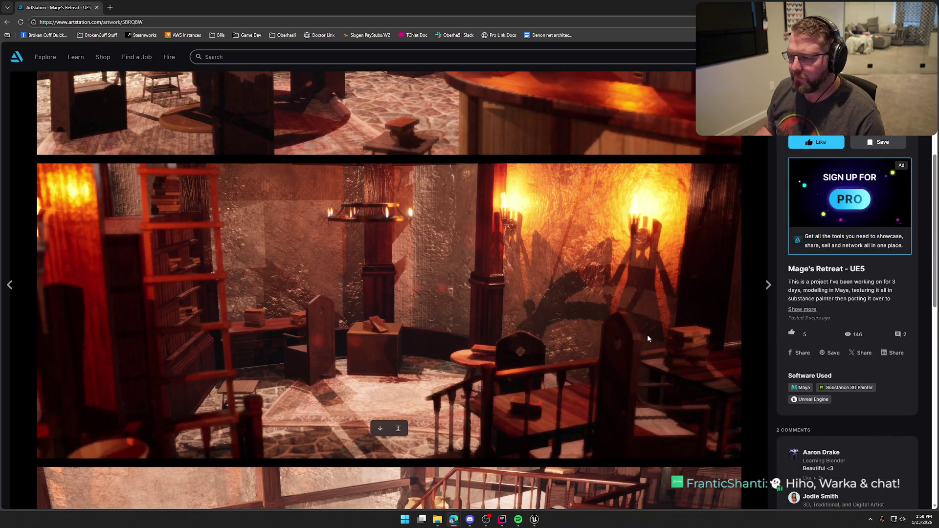
{"action": "scroll", "coordinate": [647, 338], "scroll_direction": "down", "scroll_amount": 10}
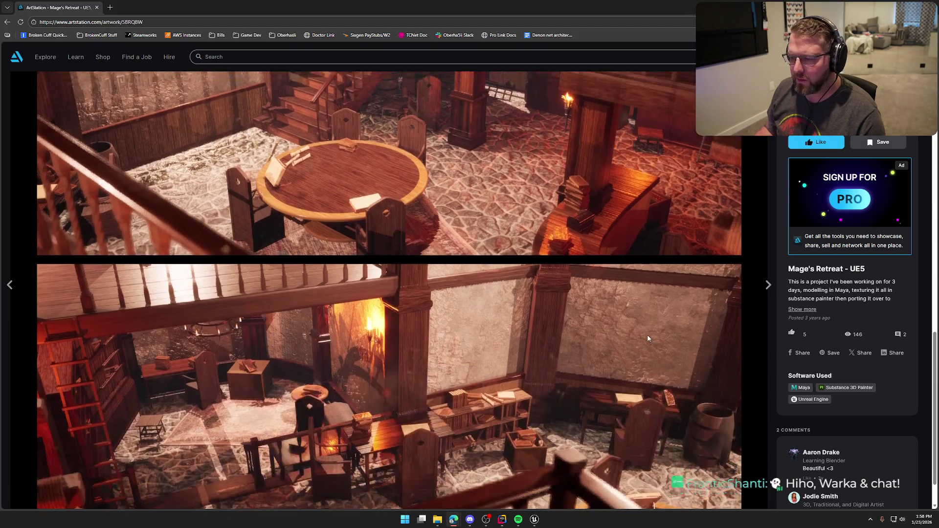
{"action": "scroll", "coordinate": [648, 338], "scroll_direction": "down", "scroll_amount": 10}
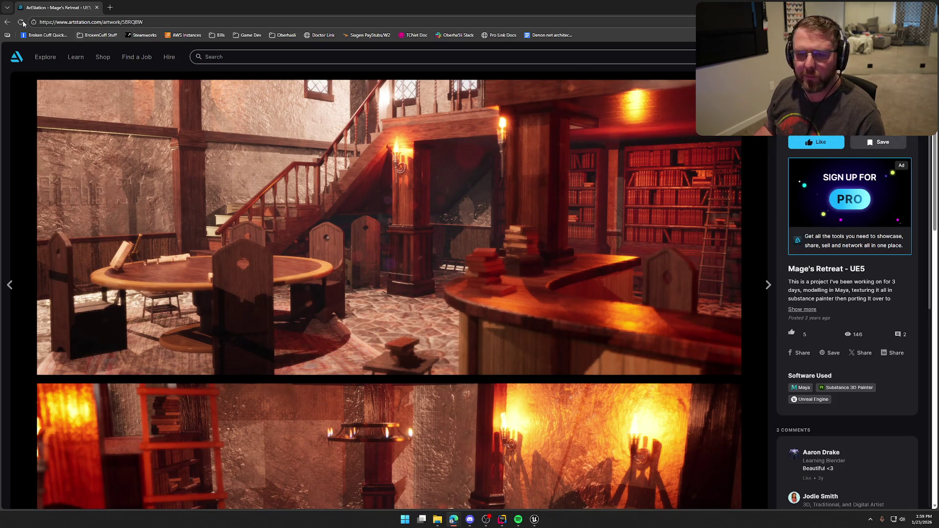
{"action": "left_click", "coordinate": [7, 22]}
{"action": "left_click", "coordinate": [82, 368]}
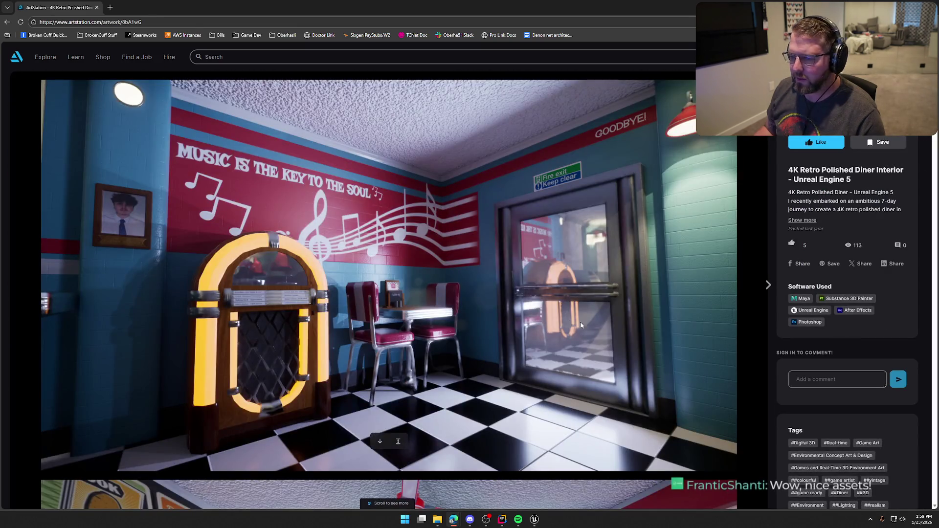
Scroll through the 4K Retro Polished Diner Interior renders
{"action": "scroll", "coordinate": [662, 327], "scroll_direction": "down", "scroll_amount": 6}
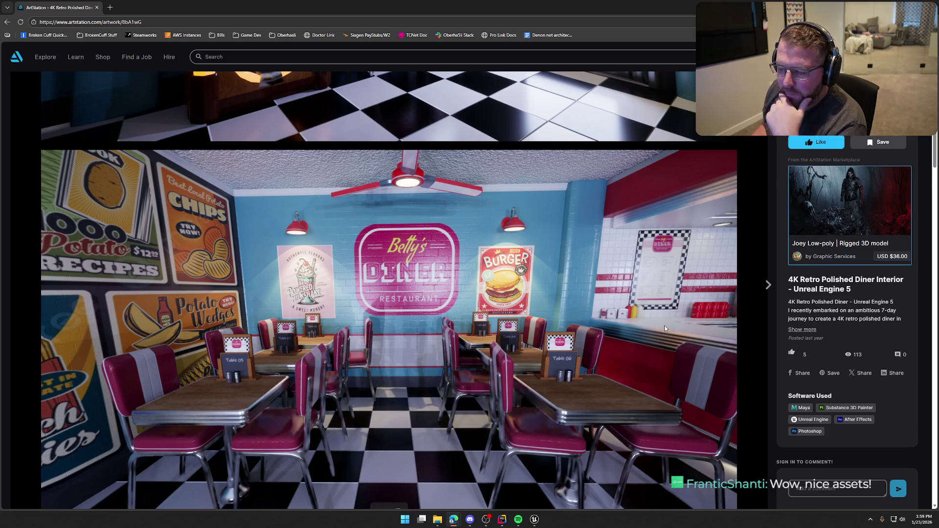
{"action": "scroll", "coordinate": [665, 329], "scroll_direction": "down", "scroll_amount": 8}
{"action": "scroll", "coordinate": [664, 328], "scroll_direction": "down", "scroll_amount": 3}
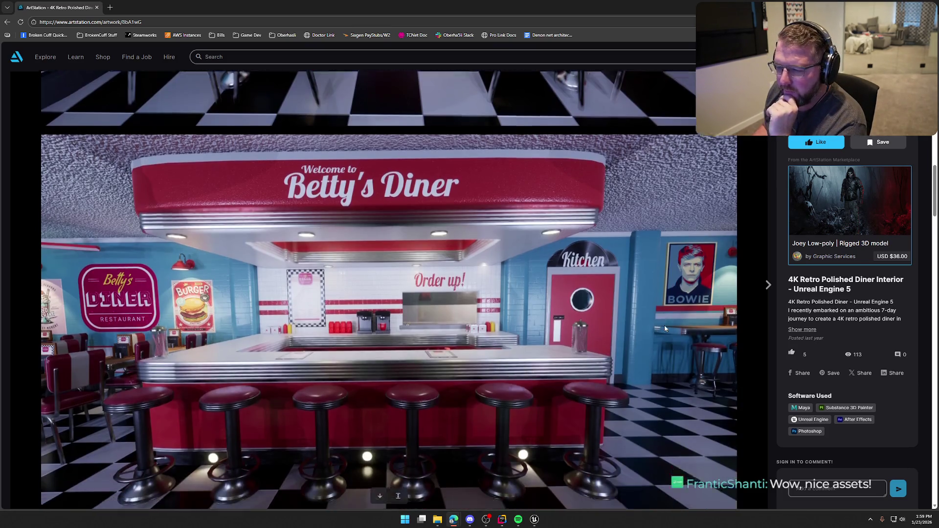
{"action": "scroll", "coordinate": [665, 328], "scroll_direction": "up", "scroll_amount": 1}
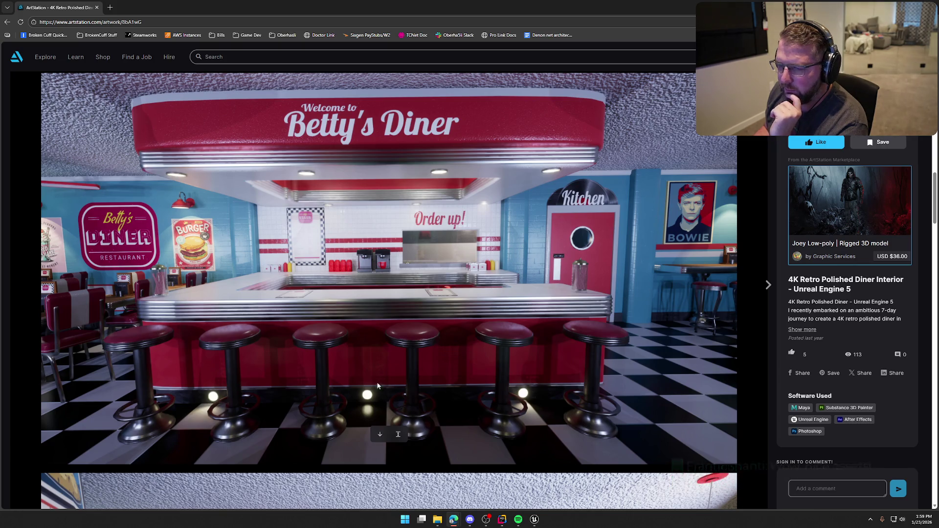
{"action": "scroll", "coordinate": [567, 349], "scroll_direction": "down", "scroll_amount": 8}
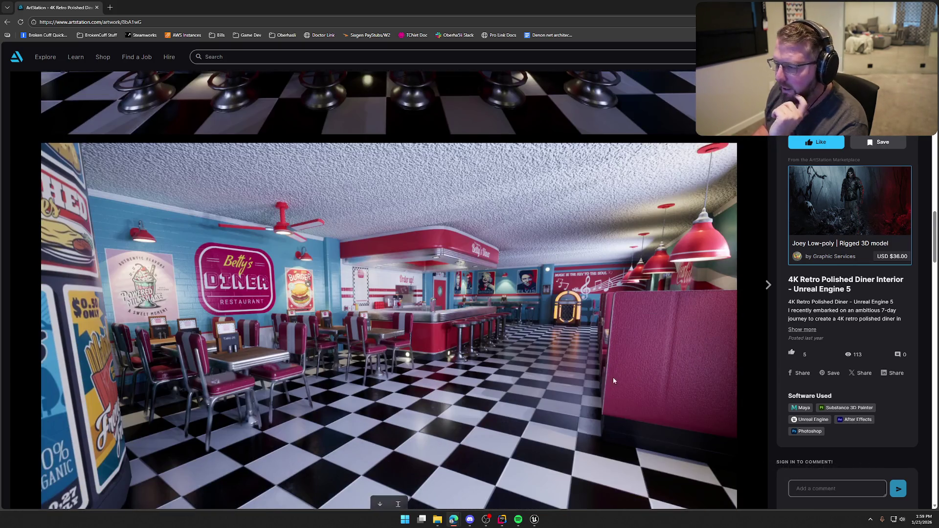
{"action": "scroll", "coordinate": [606, 378], "scroll_direction": "down", "scroll_amount": 10}
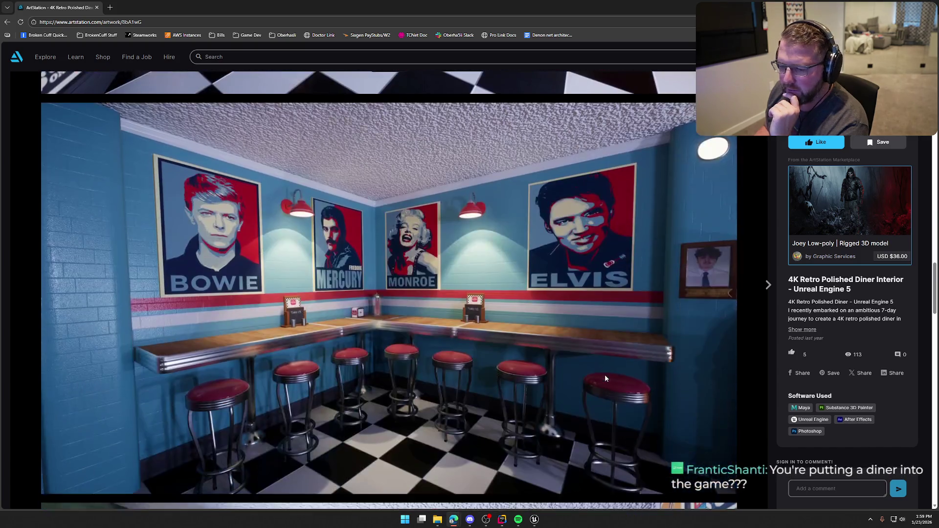
{"action": "scroll", "coordinate": [605, 378], "scroll_direction": "up", "scroll_amount": 3}
{"action": "scroll", "coordinate": [605, 379], "scroll_direction": "down", "scroll_amount": 7}
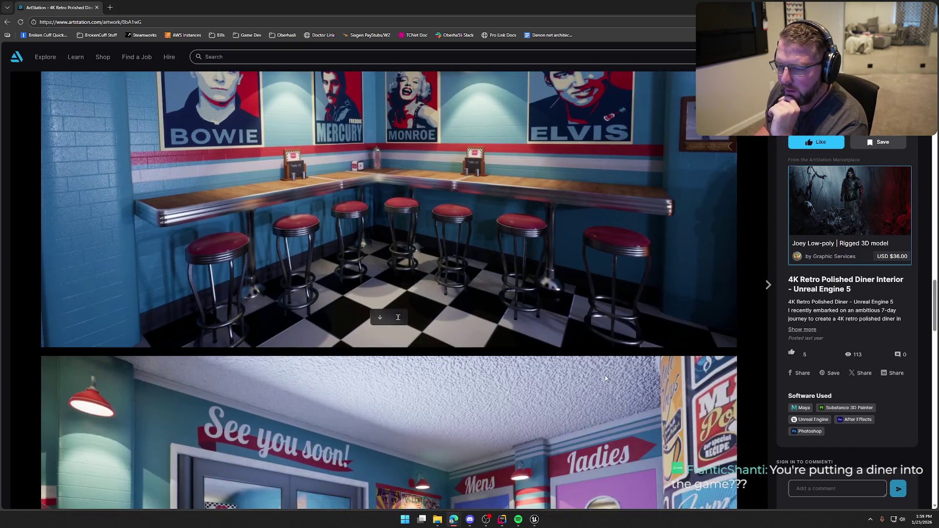
{"action": "scroll", "coordinate": [605, 379], "scroll_direction": "down", "scroll_amount": 4}
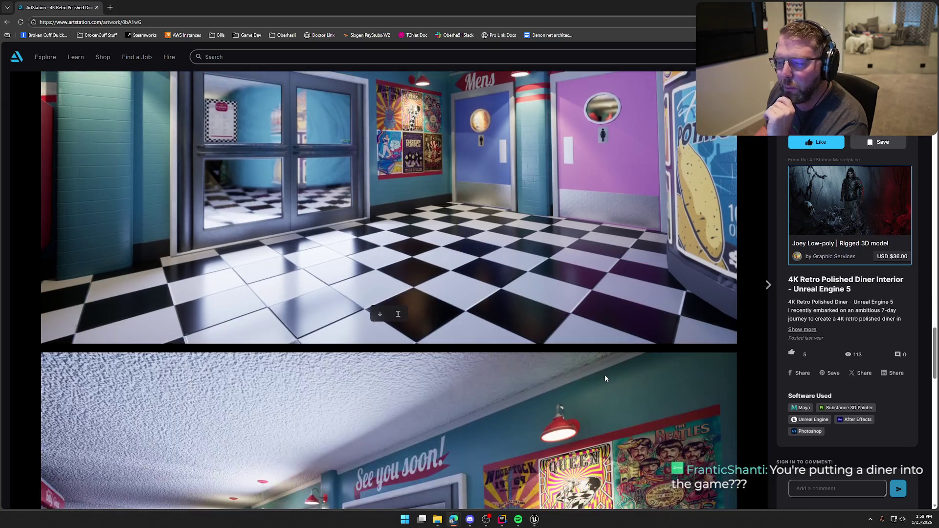
{"action": "scroll", "coordinate": [605, 379], "scroll_direction": "up", "scroll_amount": 4}
{"action": "scroll", "coordinate": [217, 258], "scroll_direction": "down", "scroll_amount": 2}
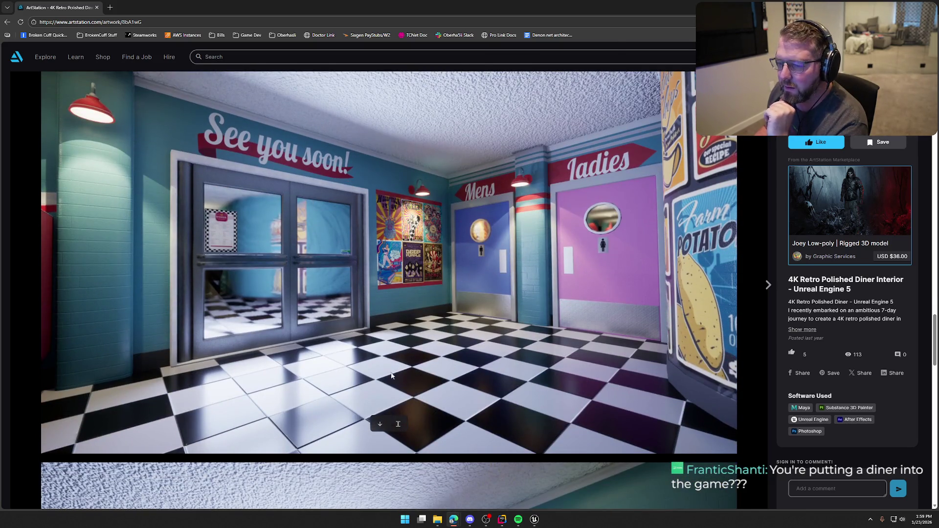
{"action": "scroll", "coordinate": [391, 376], "scroll_direction": "down", "scroll_amount": 7}
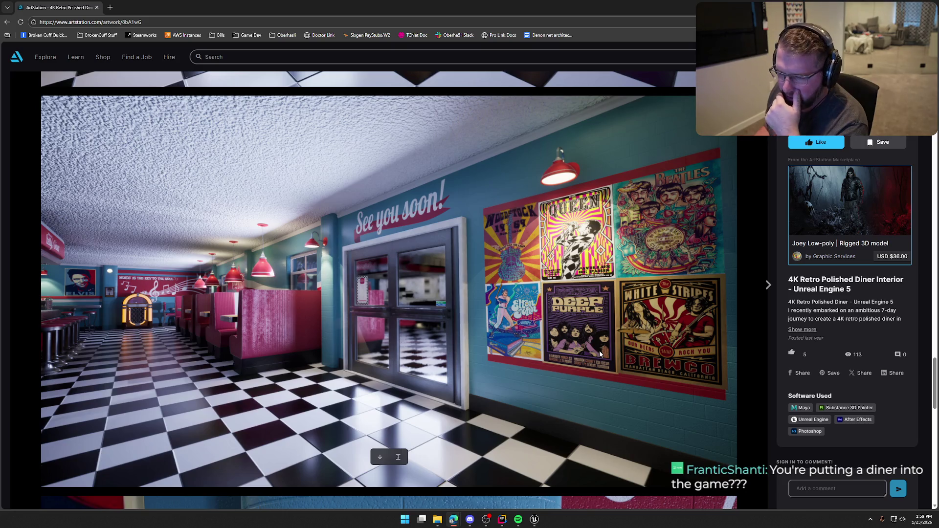
{"action": "scroll", "coordinate": [592, 344], "scroll_direction": "down", "scroll_amount": 12}
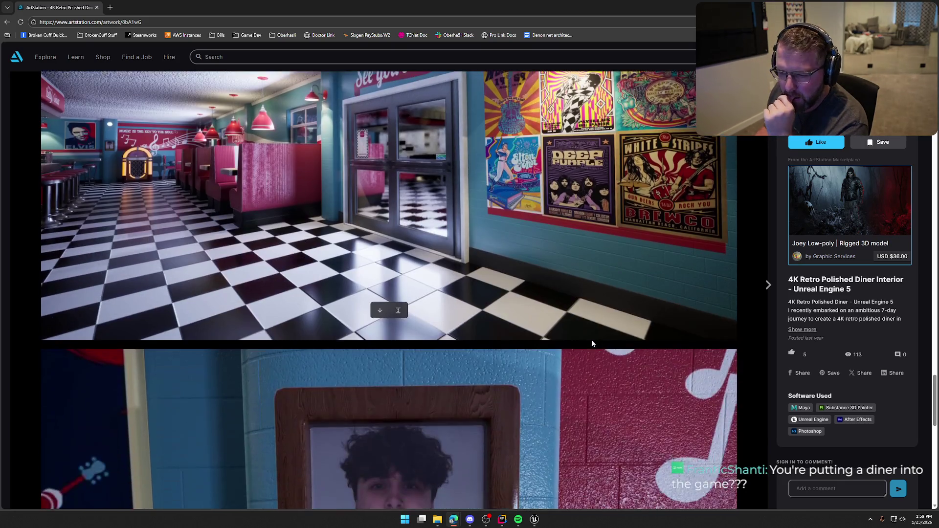
{"action": "scroll", "coordinate": [591, 344], "scroll_direction": "up", "scroll_amount": 3}
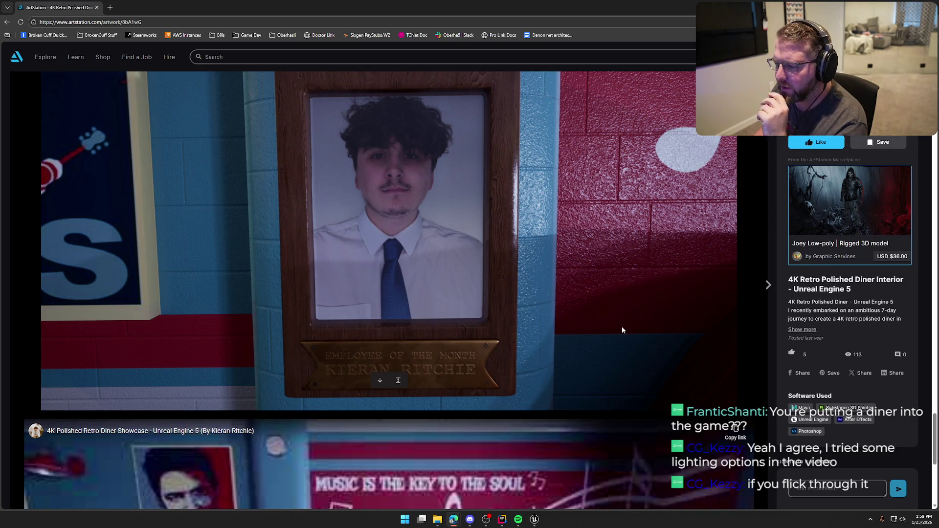
Expand the full description, scroll down to the YouTube embed and start the showcase video
{"action": "left_click", "coordinate": [802, 329]}
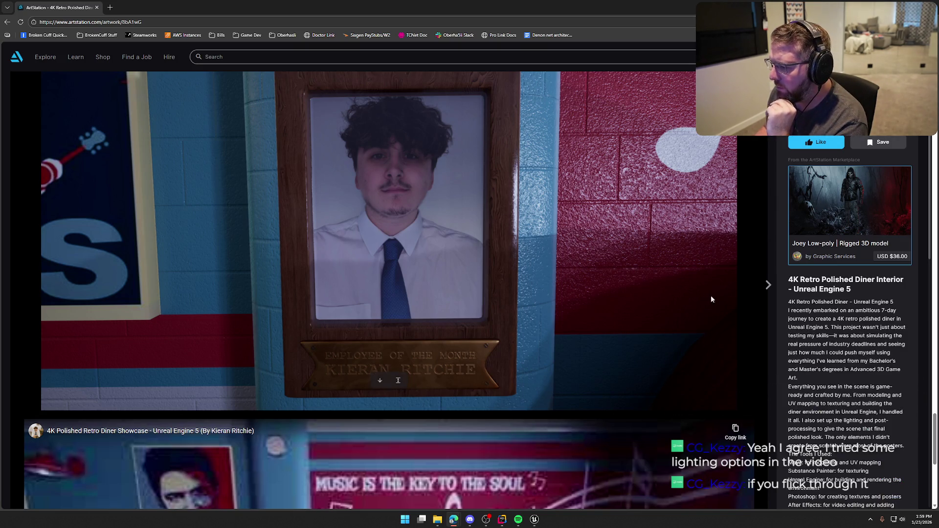
{"action": "scroll", "coordinate": [836, 375], "scroll_direction": "down", "scroll_amount": 3}
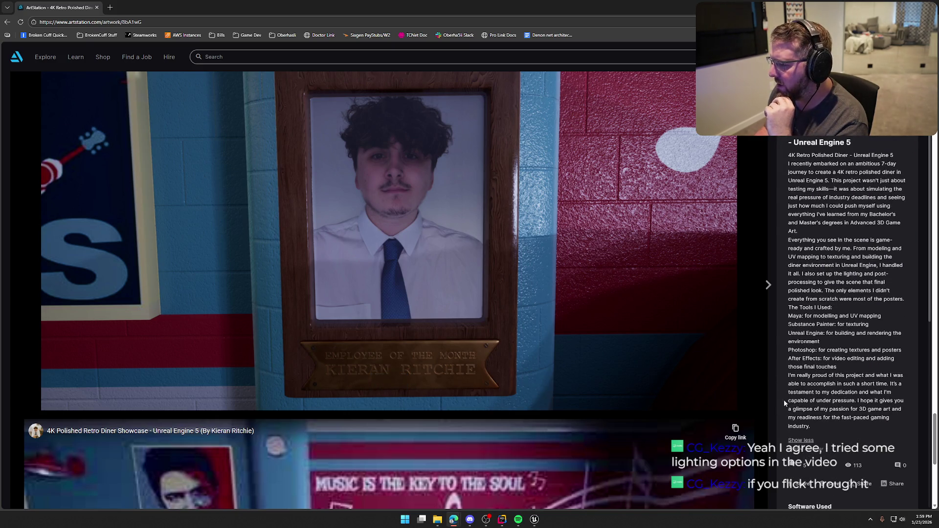
{"action": "scroll", "coordinate": [845, 366], "scroll_direction": "down", "scroll_amount": 2}
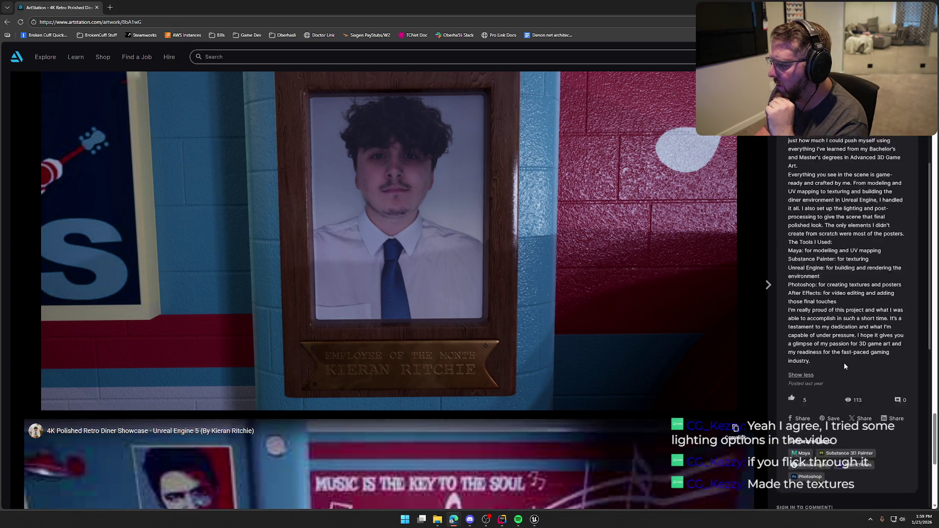
{"action": "scroll", "coordinate": [638, 387], "scroll_direction": "down", "scroll_amount": 10}
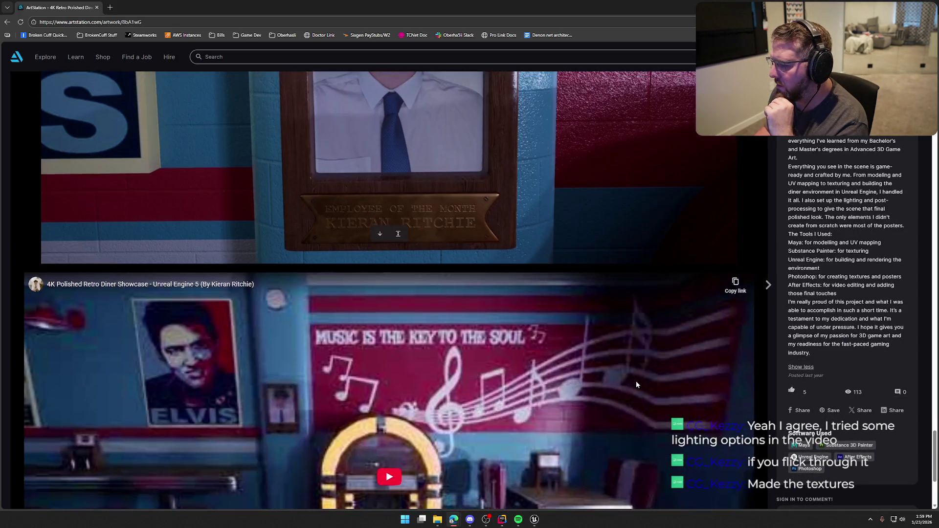
{"action": "scroll", "coordinate": [630, 386], "scroll_direction": "up", "scroll_amount": 10}
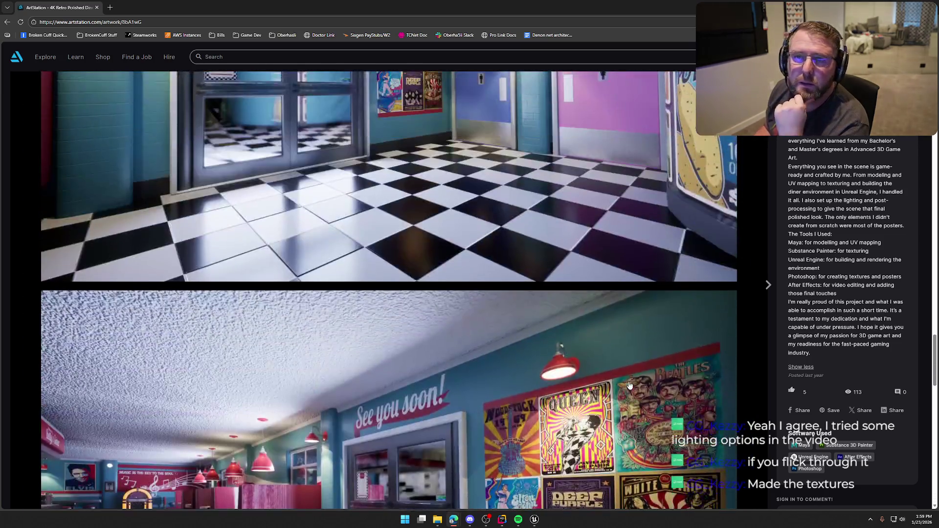
{"action": "scroll", "coordinate": [630, 386], "scroll_direction": "up", "scroll_amount": 5}
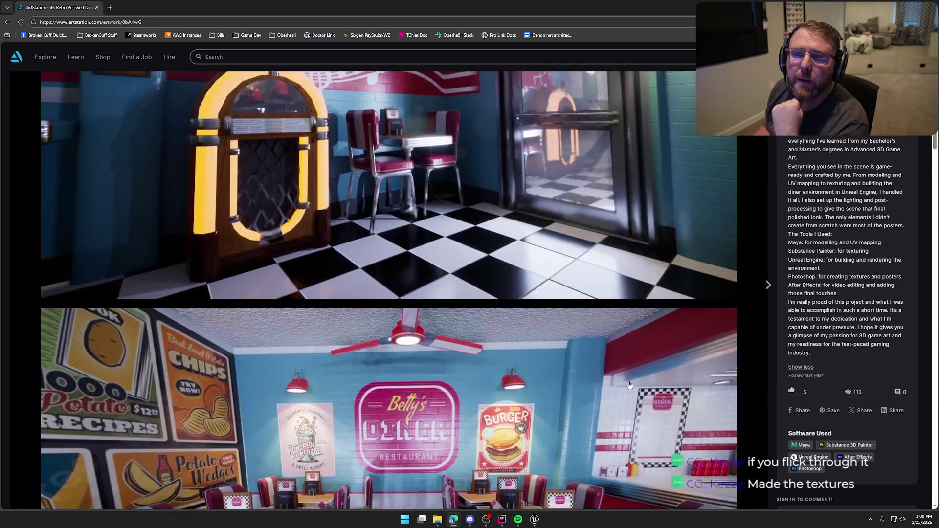
{"action": "scroll", "coordinate": [631, 383], "scroll_direction": "down", "scroll_amount": 8}
{"action": "scroll", "coordinate": [630, 380], "scroll_direction": "down", "scroll_amount": 15}
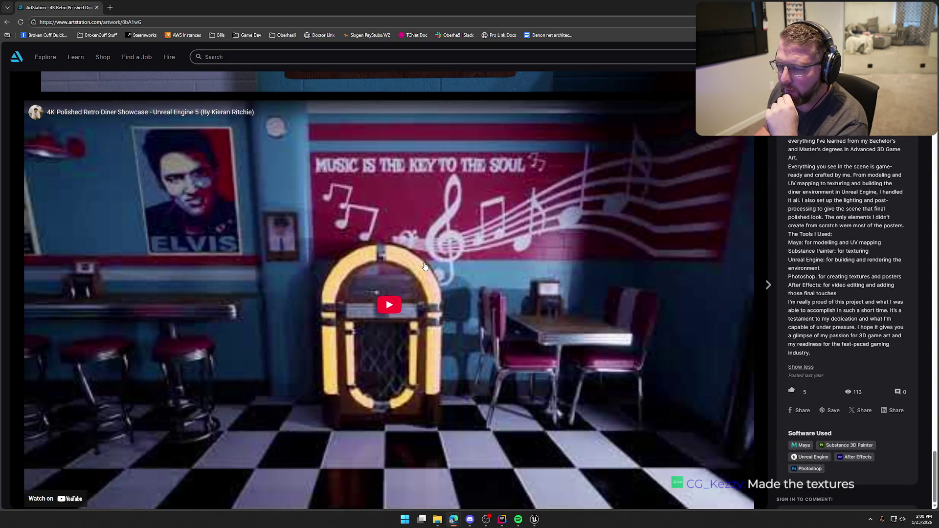
{"action": "left_click", "coordinate": [628, 375]}
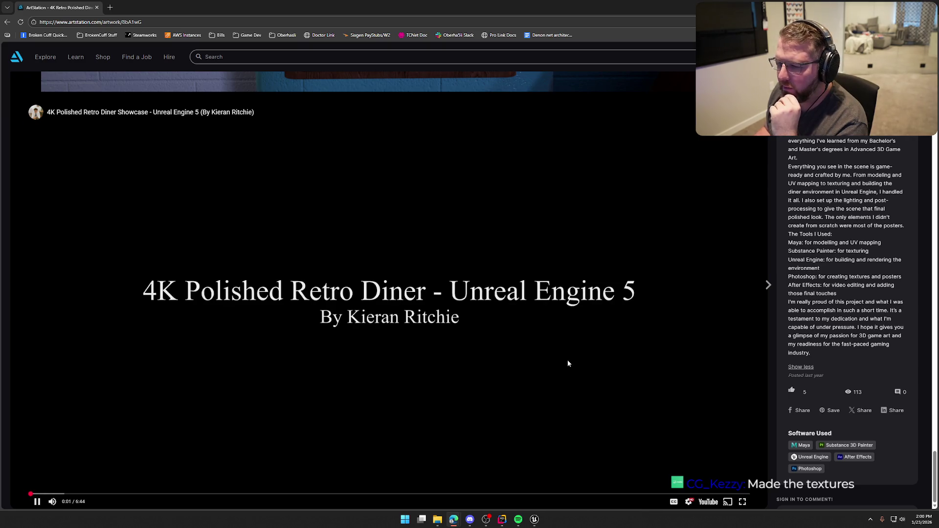
Mute the diner video and jump to about 2:00, the Night light Scene section
{"action": "left_click", "coordinate": [52, 502]}
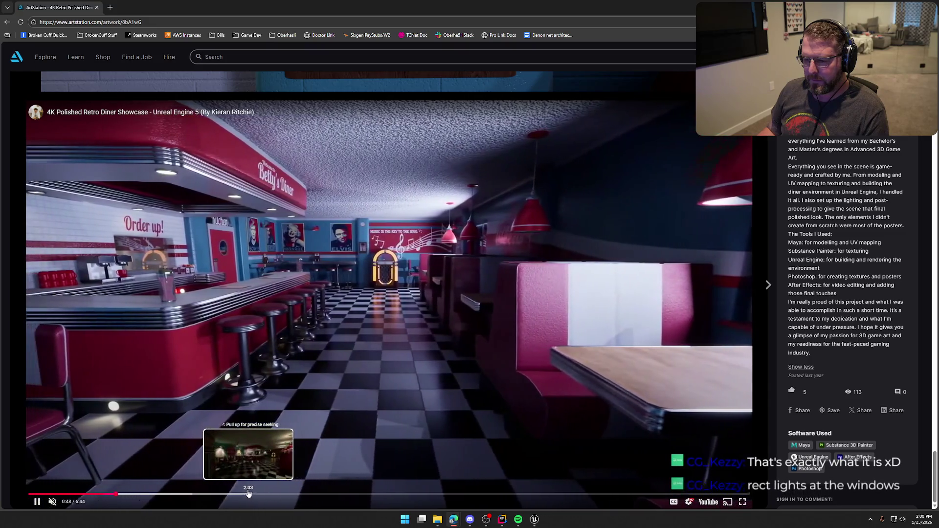
{"action": "left_click", "coordinate": [243, 493]}
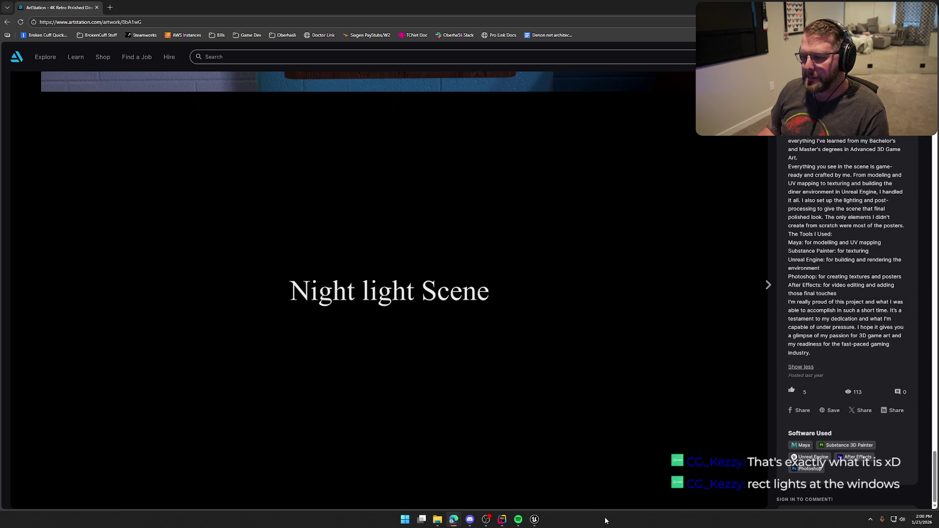
Skip forward, jump back ten seconds, pause on the jukebox shot, then resume
{"action": "key", "text": "Right"}
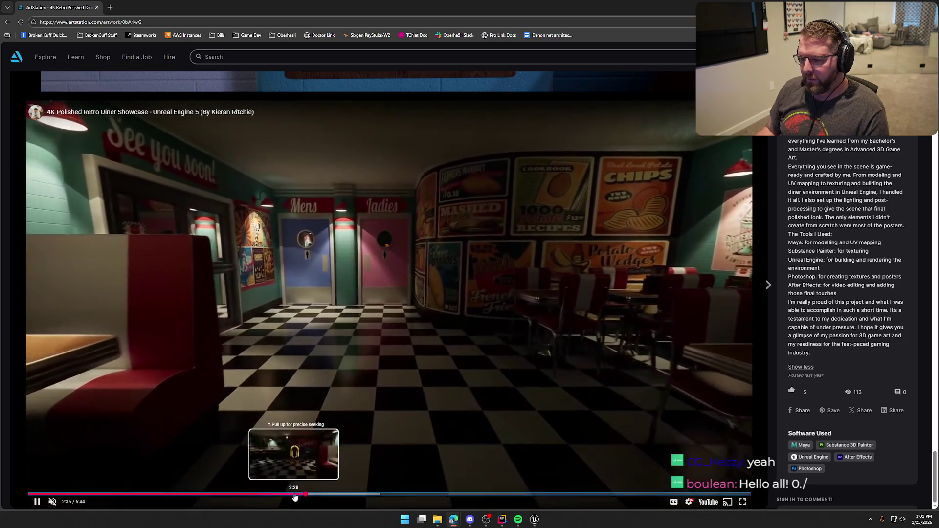
{"action": "left_click", "coordinate": [292, 495]}
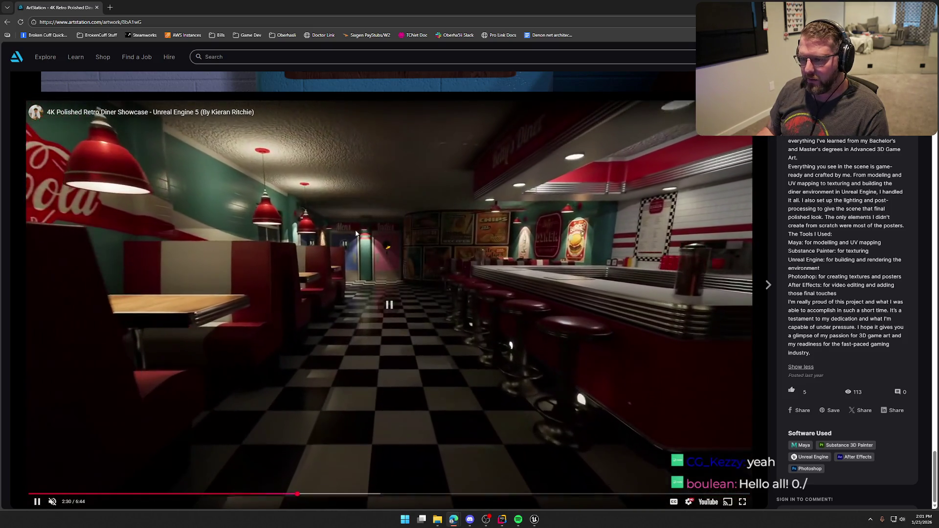
{"action": "left_click", "coordinate": [257, 153]}
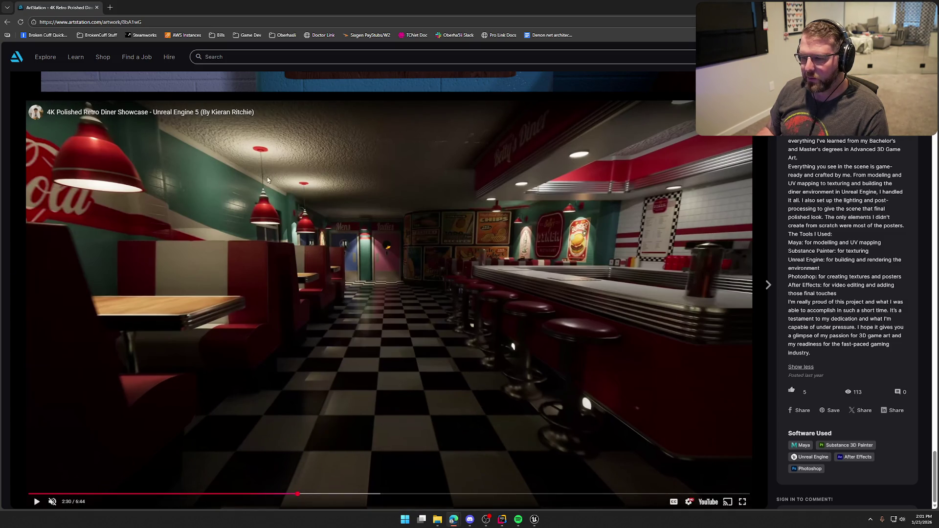
{"action": "left_click", "coordinate": [484, 373]}
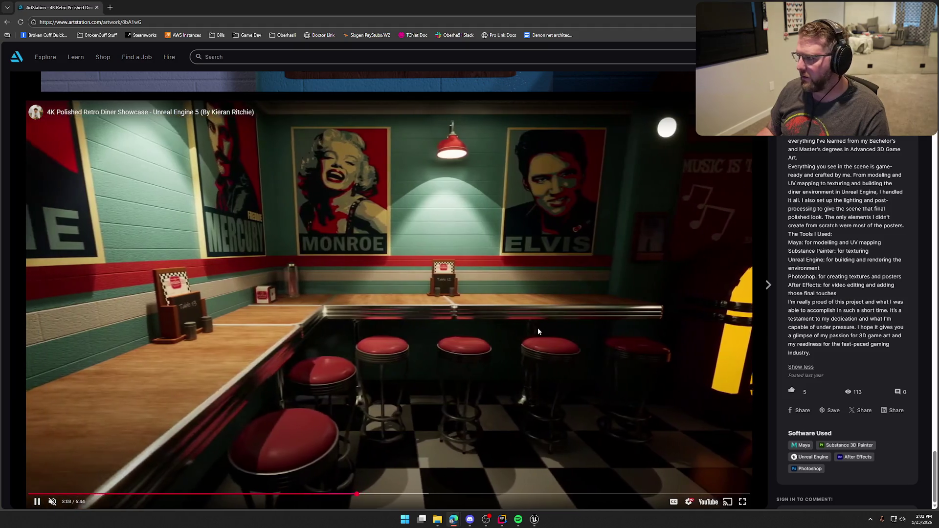
Pause on the booths shot, resume, then skip ahead to the Gameplay Preview section
{"action": "scroll", "coordinate": [842, 293], "scroll_direction": "up", "scroll_amount": 2}
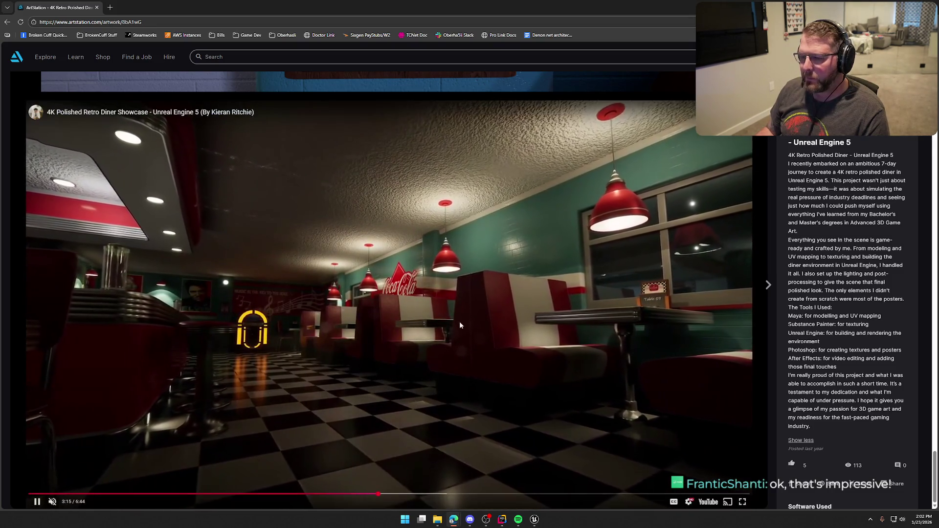
{"action": "left_click", "coordinate": [543, 376]}
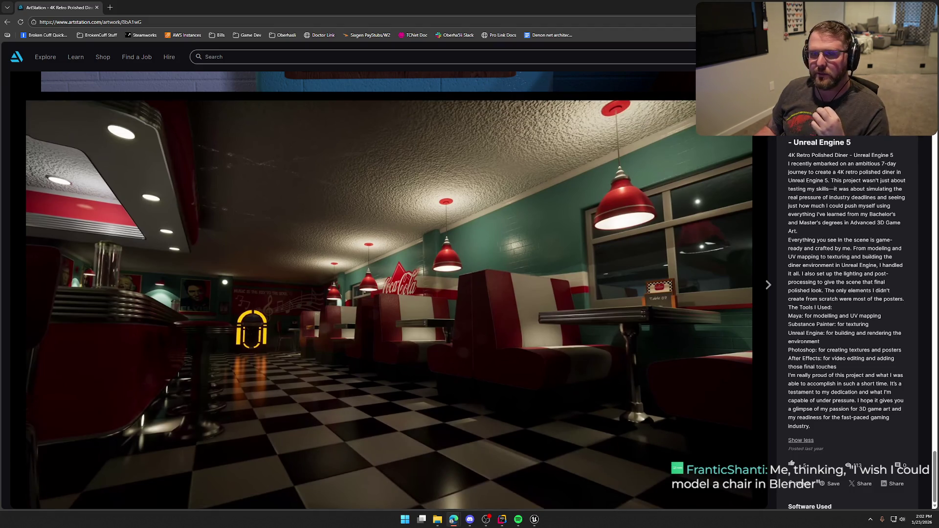
{"action": "mouse_move", "coordinate": [481, 310]}
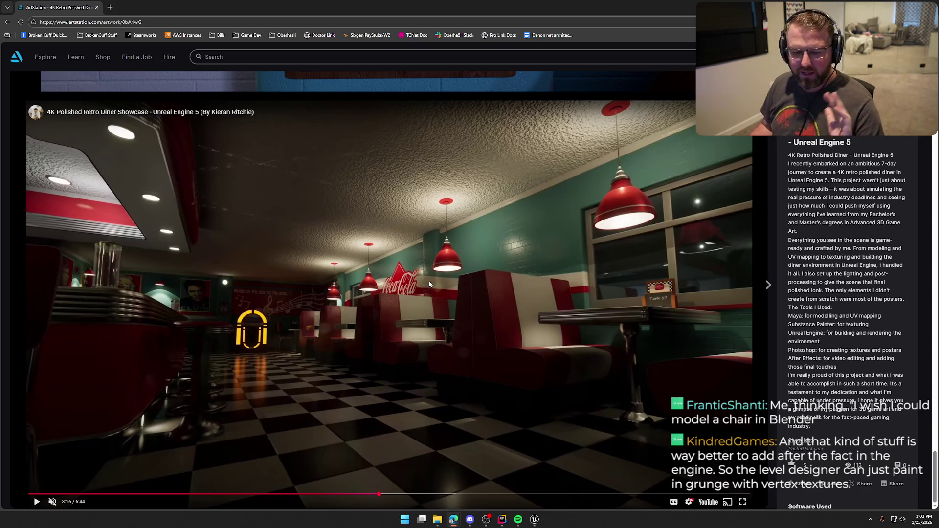
{"action": "left_click", "coordinate": [451, 319]}
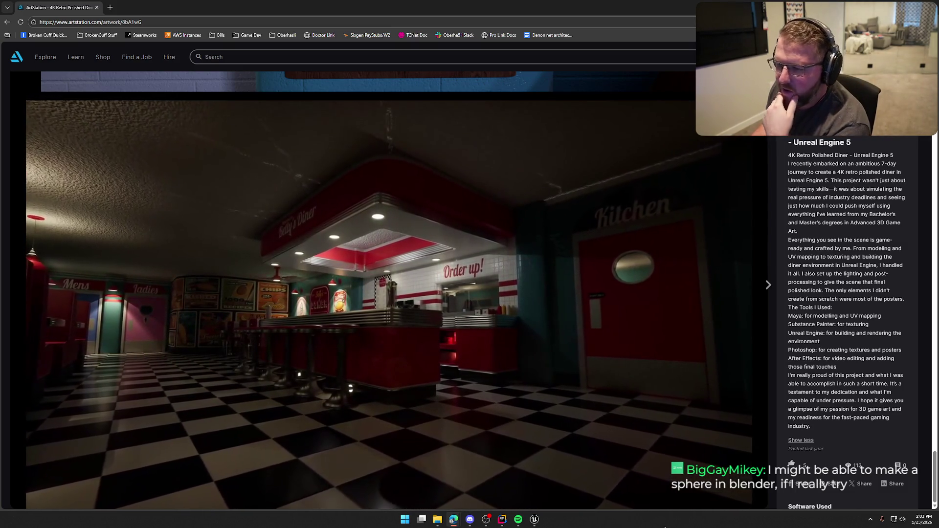
{"action": "mouse_move", "coordinate": [524, 365]}
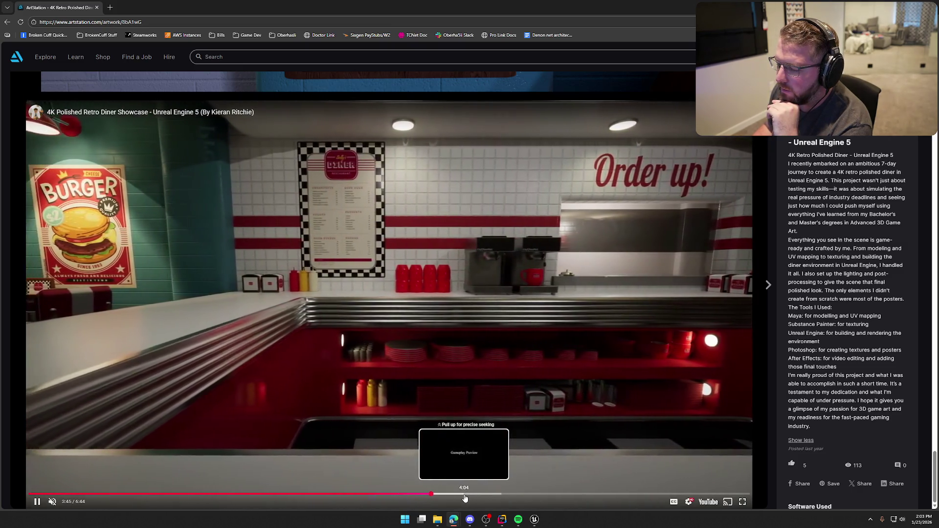
{"action": "left_click", "coordinate": [464, 494]}
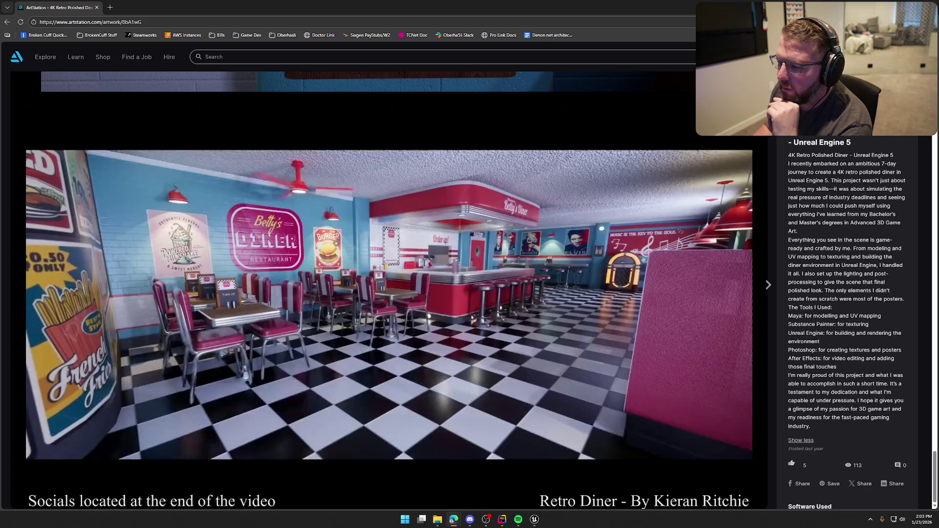
Pause, jump to about 6:12, then resume and pause on the Betty's Diner interior
{"action": "left_click", "coordinate": [602, 373]}
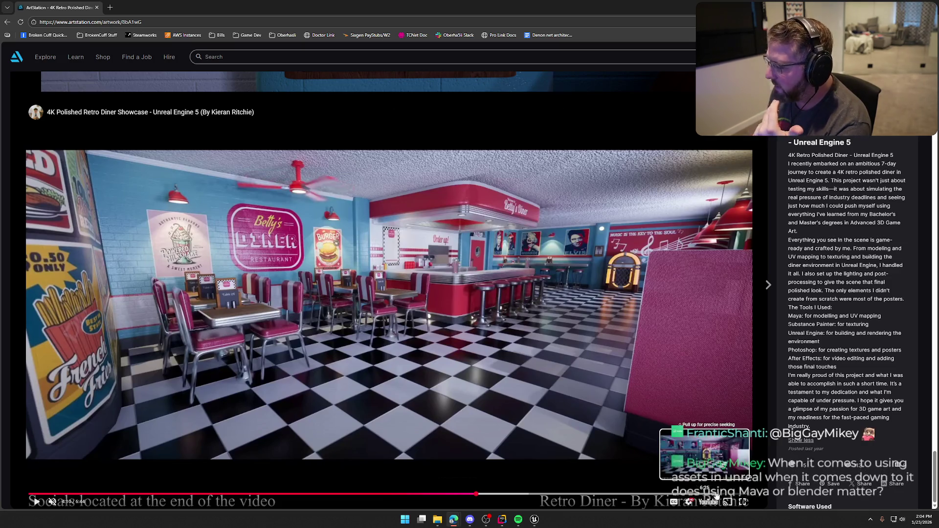
{"action": "left_click", "coordinate": [693, 494]}
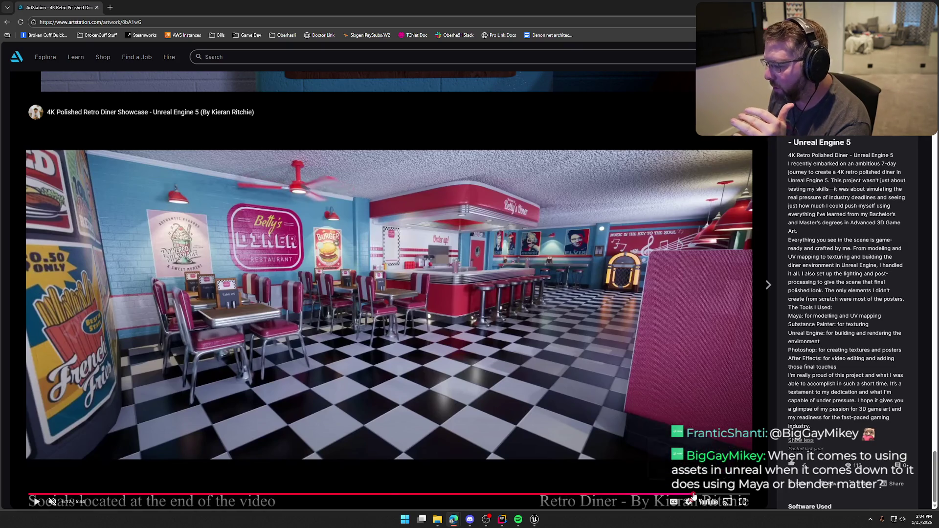
{"action": "left_click", "coordinate": [386, 306]}
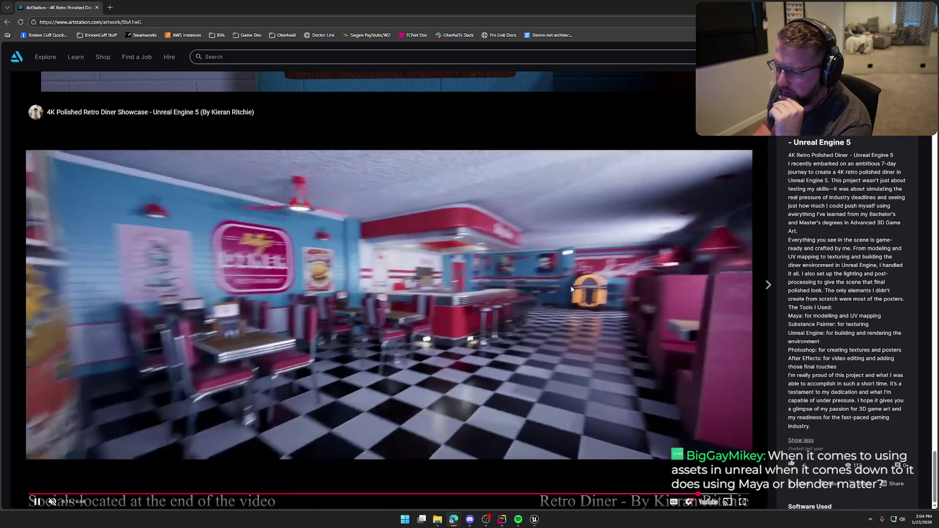
{"action": "left_click", "coordinate": [571, 290]}
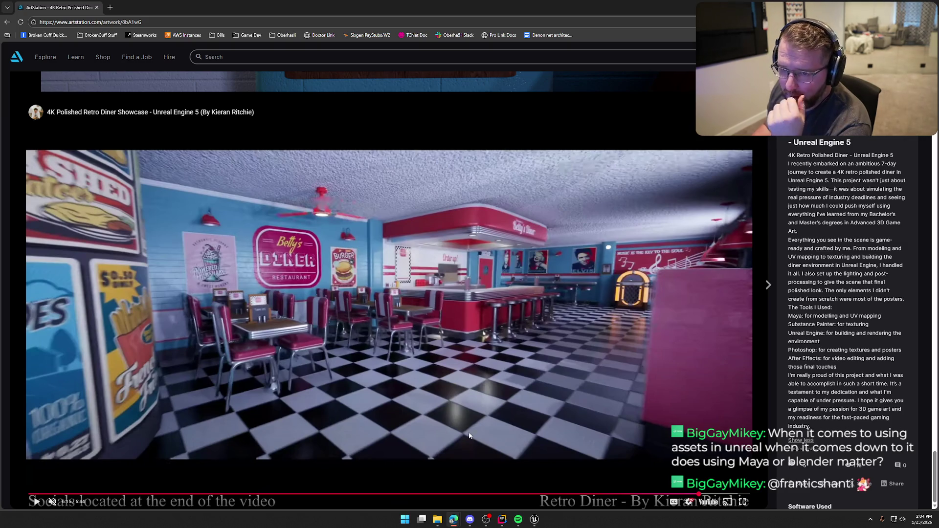
Scroll back up through the diner renders to the top of the artwork page
{"action": "scroll", "coordinate": [469, 436], "scroll_direction": "up", "scroll_amount": 15}
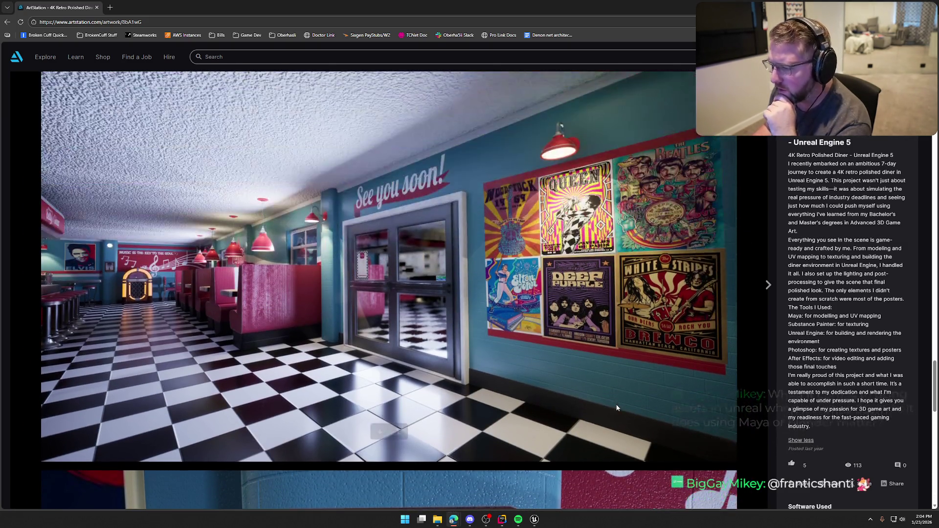
{"action": "scroll", "coordinate": [617, 407], "scroll_direction": "up", "scroll_amount": 8}
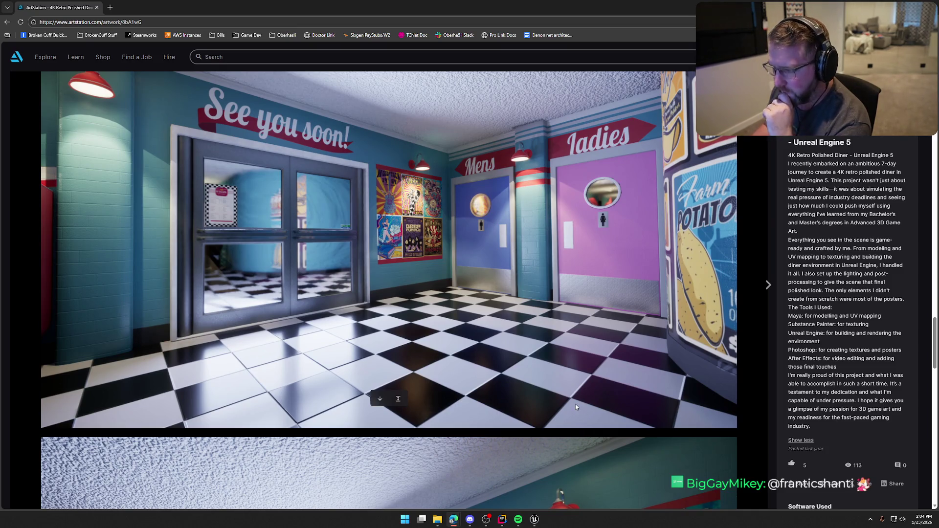
{"action": "scroll", "coordinate": [576, 406], "scroll_direction": "up", "scroll_amount": 4}
{"action": "scroll", "coordinate": [575, 404], "scroll_direction": "up", "scroll_amount": 10}
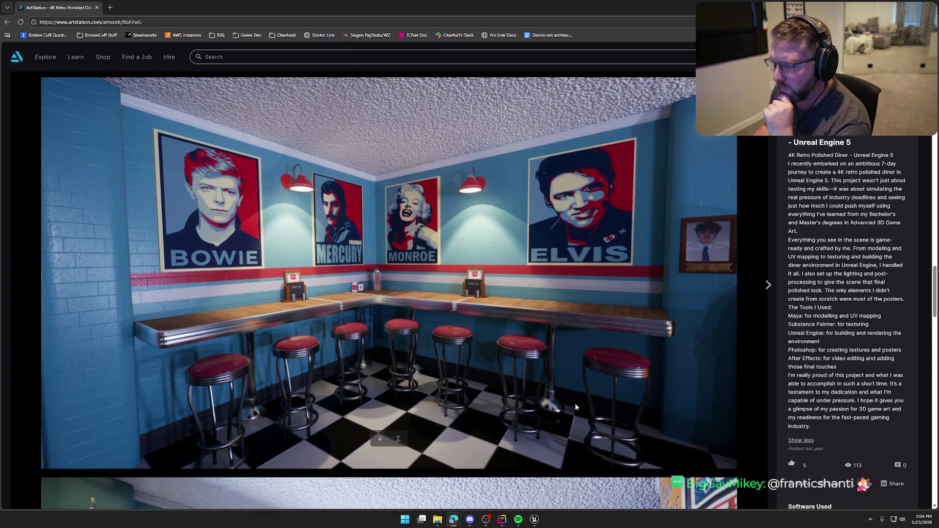
{"action": "scroll", "coordinate": [575, 405], "scroll_direction": "up", "scroll_amount": 15}
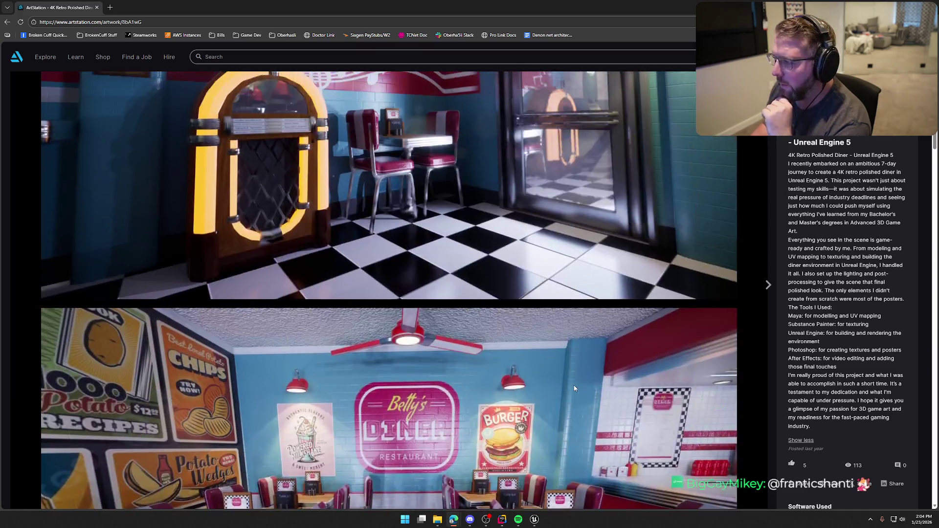
{"action": "scroll", "coordinate": [575, 369], "scroll_direction": "up", "scroll_amount": 3}
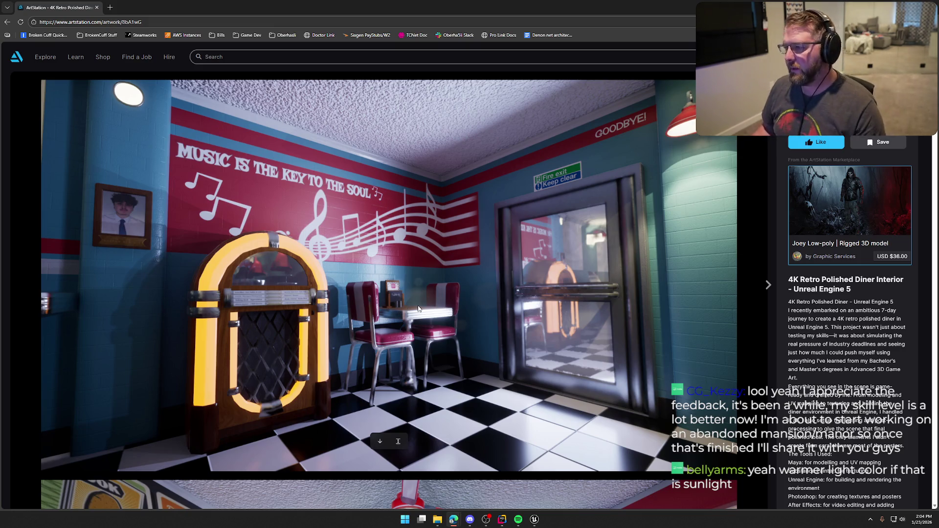
Scroll down through the renders to the showcase video, then return to the artist's profile
{"action": "scroll", "coordinate": [376, 282], "scroll_direction": "down", "scroll_amount": 20}
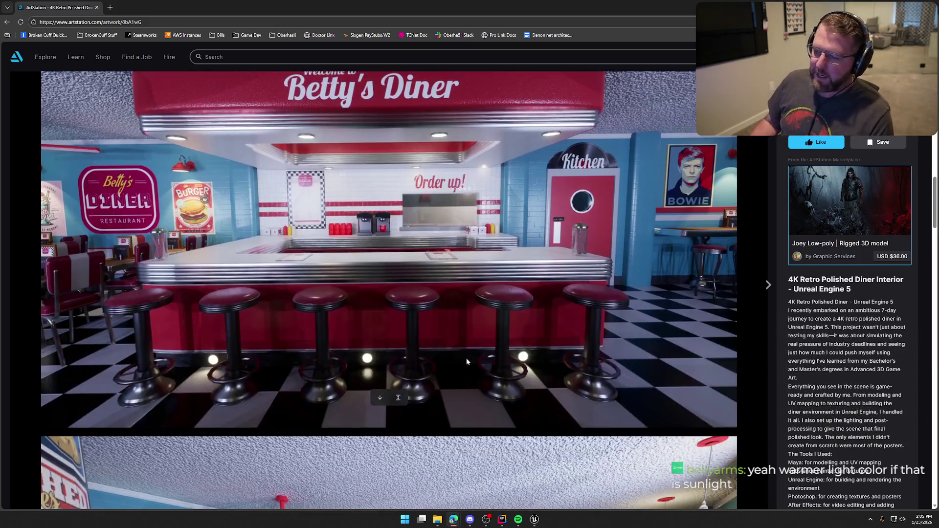
{"action": "scroll", "coordinate": [472, 331], "scroll_direction": "down", "scroll_amount": 5}
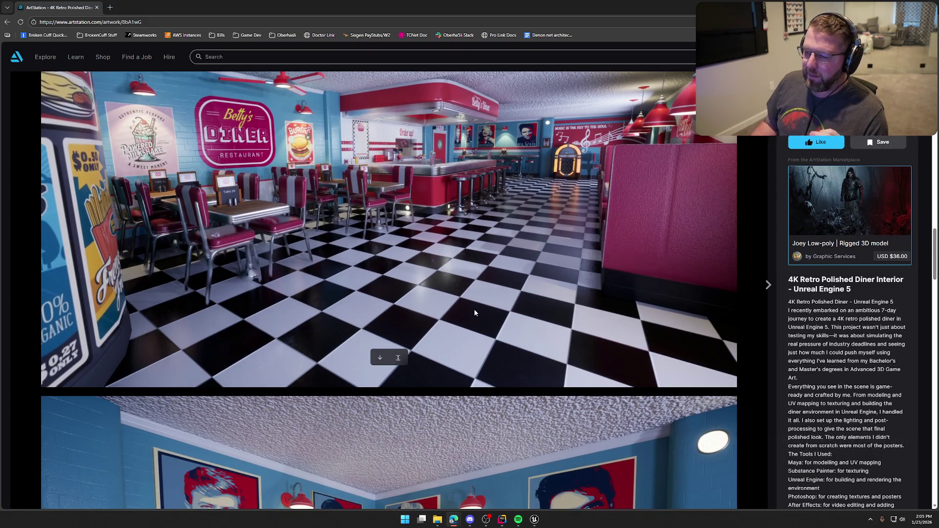
{"action": "scroll", "coordinate": [473, 313], "scroll_direction": "down", "scroll_amount": 7}
{"action": "scroll", "coordinate": [473, 315], "scroll_direction": "down", "scroll_amount": 3}
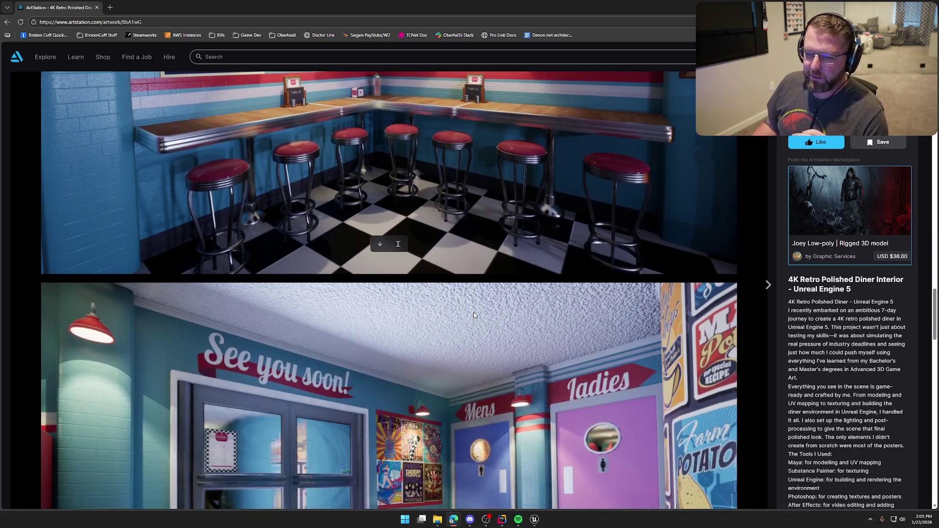
{"action": "scroll", "coordinate": [485, 294], "scroll_direction": "down", "scroll_amount": 5}
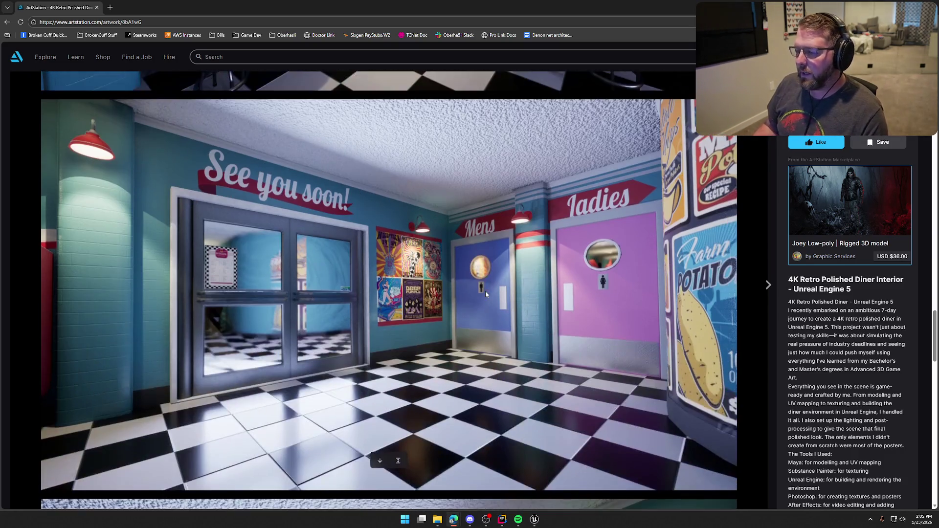
{"action": "scroll", "coordinate": [487, 294], "scroll_direction": "up", "scroll_amount": 1}
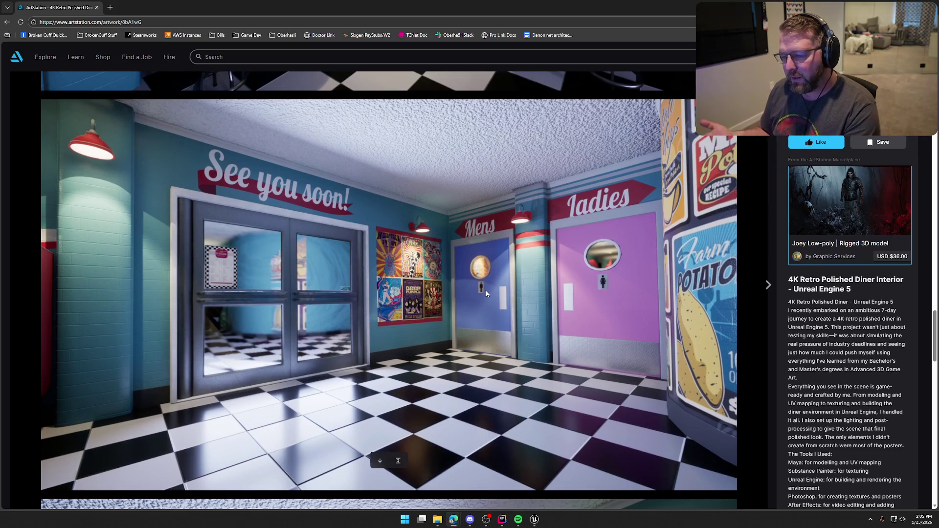
{"action": "scroll", "coordinate": [462, 270], "scroll_direction": "down", "scroll_amount": 9}
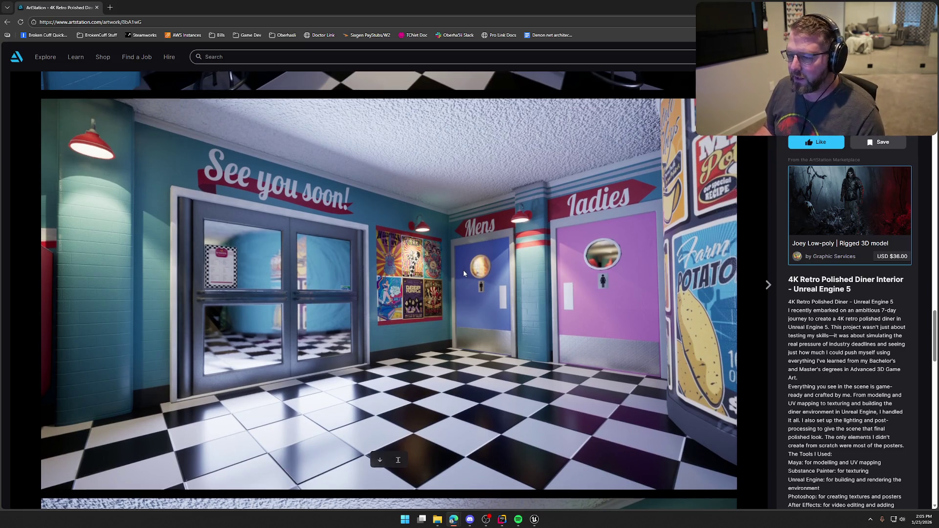
{"action": "scroll", "coordinate": [466, 269], "scroll_direction": "down", "scroll_amount": 15}
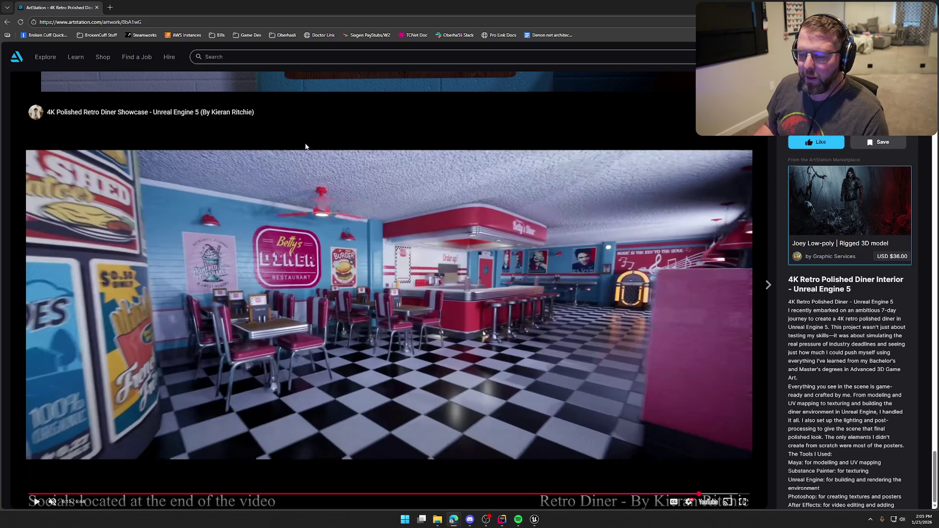
{"action": "left_click", "coordinate": [8, 23]}
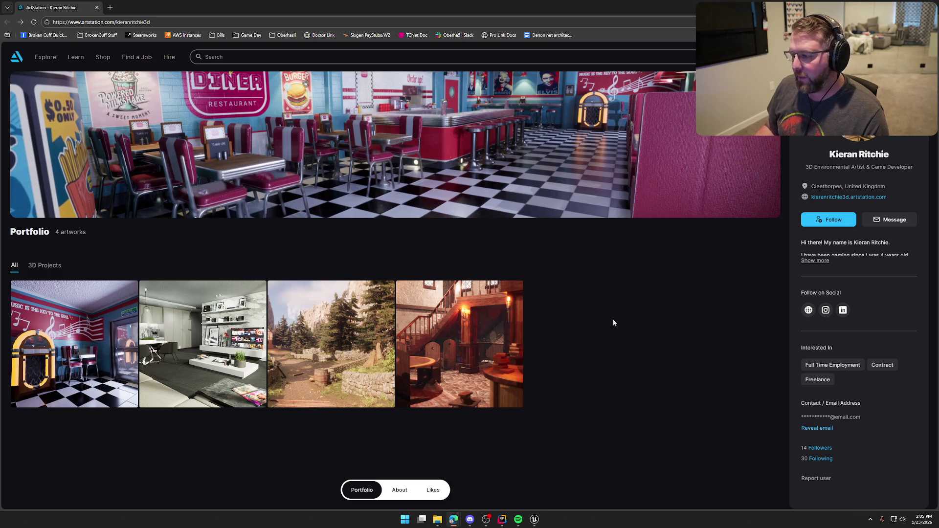
Switch from the browser back to Unreal's empty bp_FireLog EventGraph
{"action": "key", "text": "alt+Tab"}
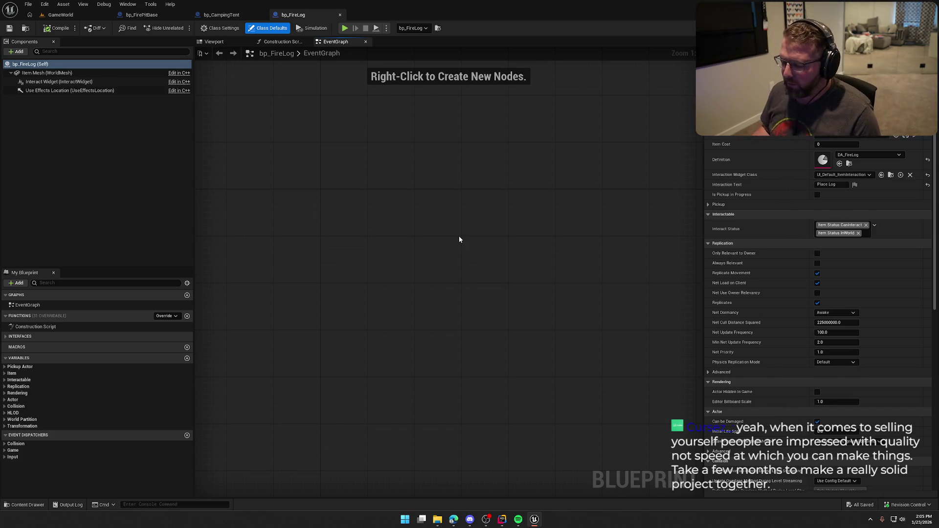
{"action": "left_click_drag", "start_coordinate": [405, 293], "coordinate": [440, 321]}
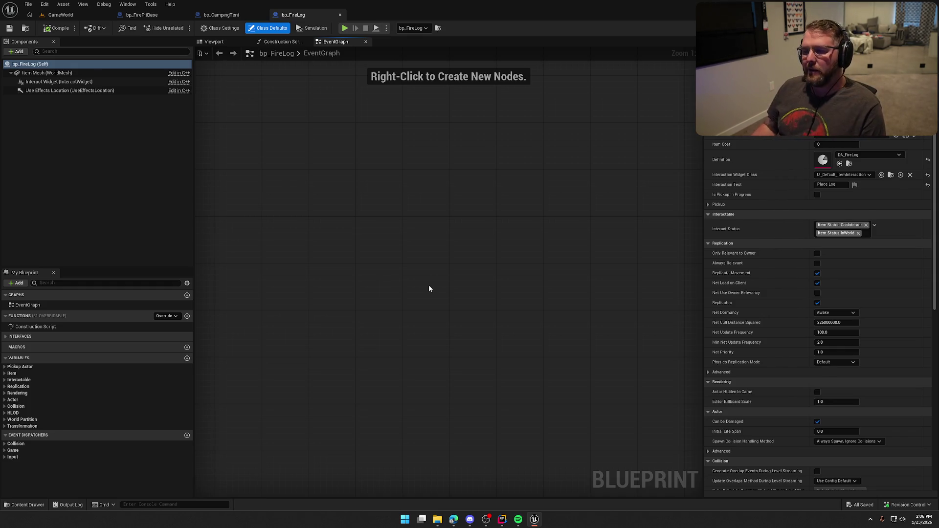
{"action": "mouse_move", "coordinate": [429, 289]}
{"action": "left_mouse_down"}
{"action": "mouse_move", "coordinate": [425, 265]}
{"action": "mouse_move", "coordinate": [441, 290]}
{"action": "left_mouse_up"}
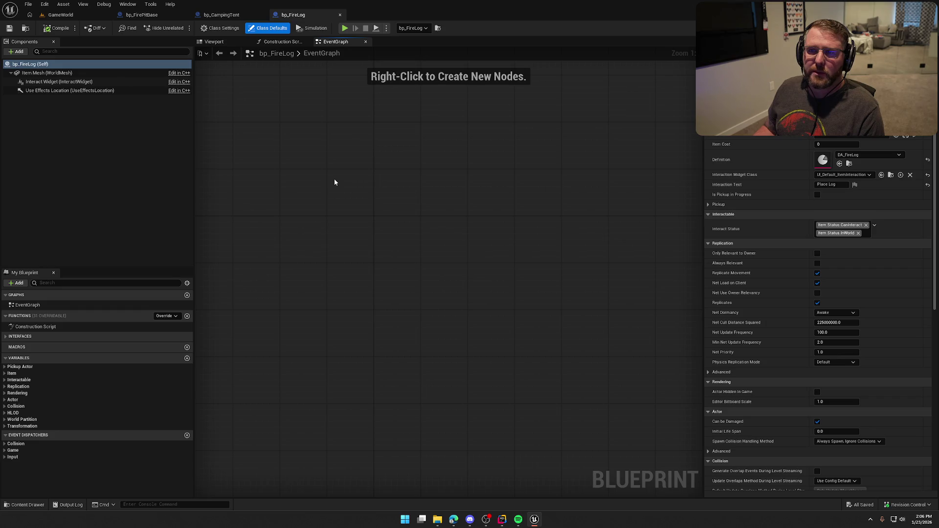
{"action": "left_click_drag", "start_coordinate": [357, 193], "coordinate": [330, 193]}
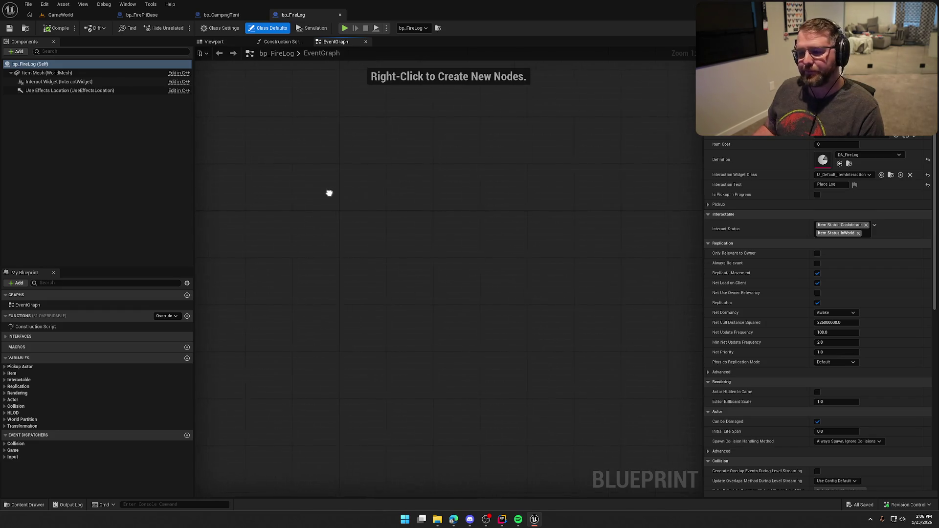
{"action": "left_click_drag", "start_coordinate": [430, 263], "coordinate": [373, 268]}
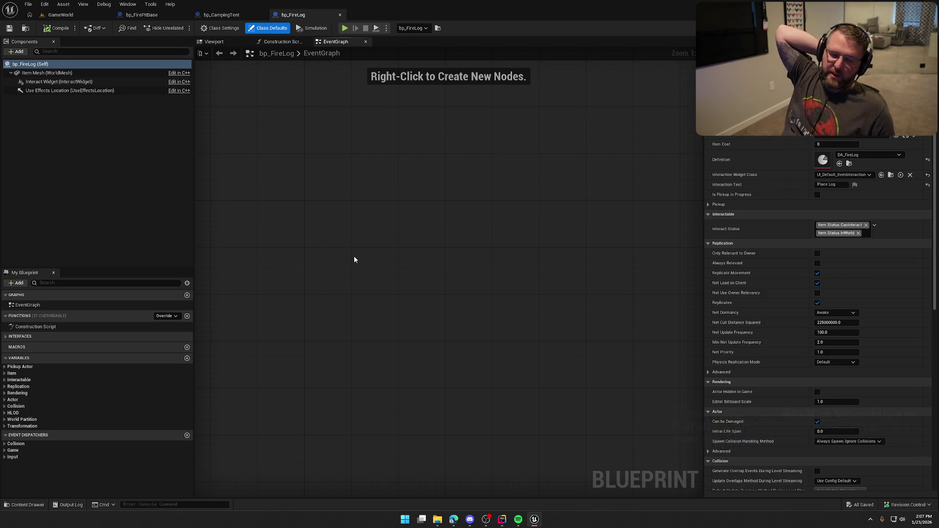
{"action": "left_click_drag", "start_coordinate": [355, 260], "coordinate": [396, 291]}
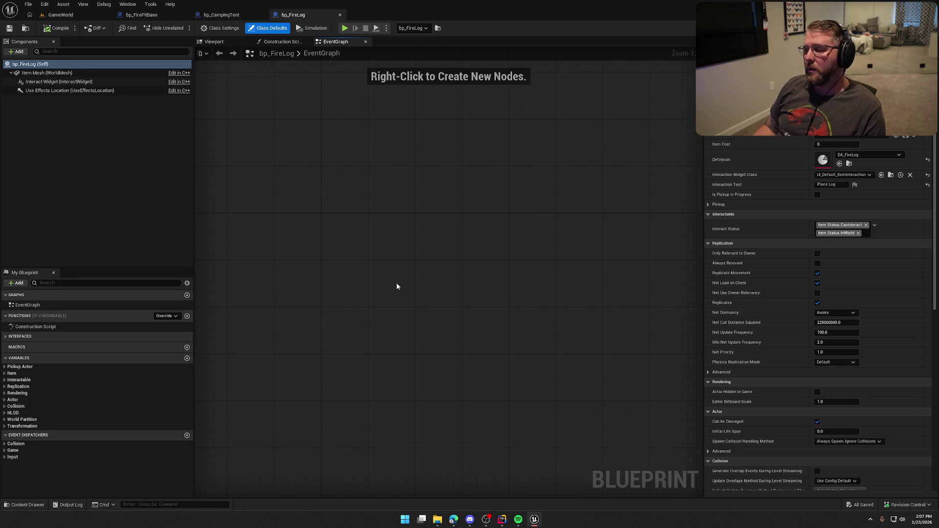
{"action": "left_click_drag", "start_coordinate": [396, 286], "coordinate": [415, 265]}
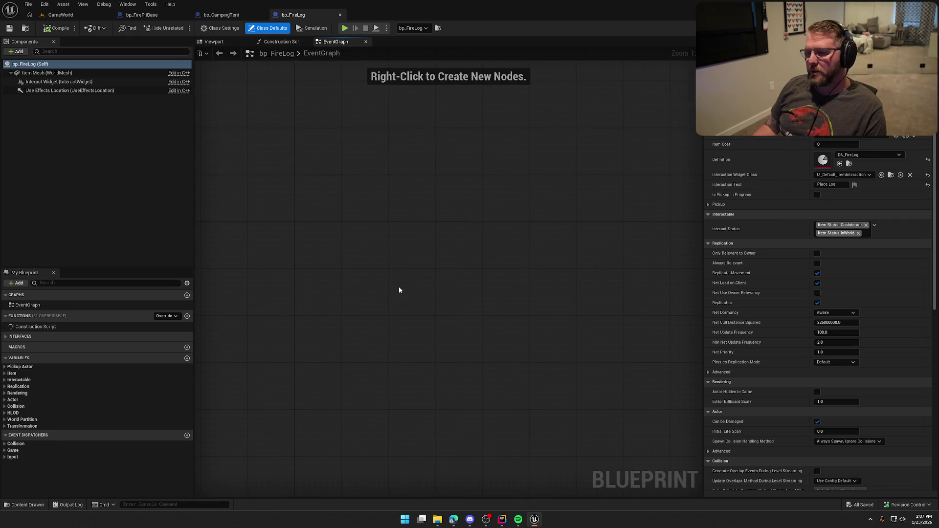
{"action": "scroll", "coordinate": [372, 283], "scroll_direction": "up", "scroll_amount": 2}
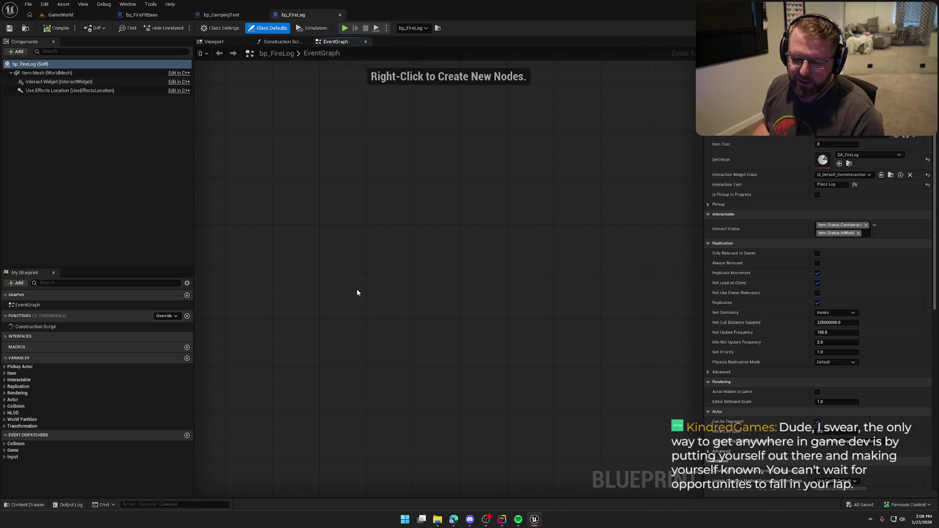
{"action": "left_click_drag", "start_coordinate": [357, 269], "coordinate": [355, 271]}
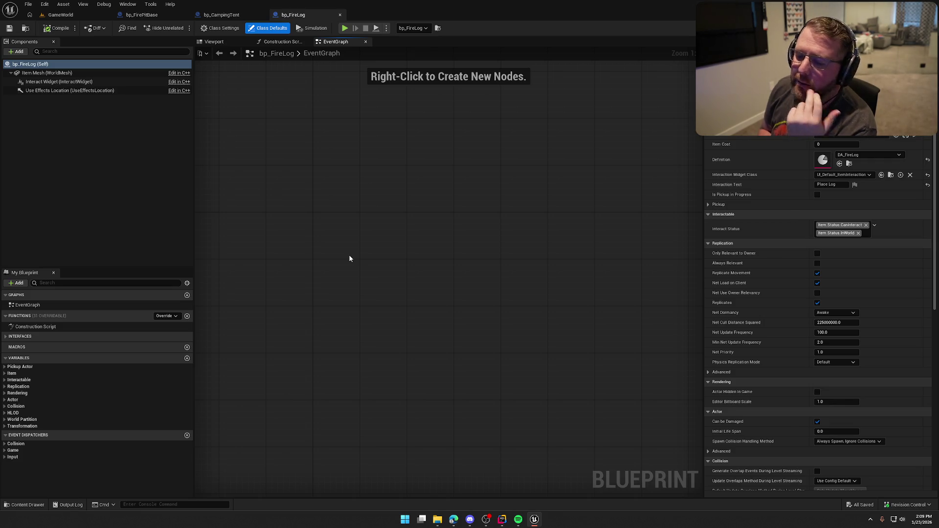
{"action": "mouse_move", "coordinate": [350, 258]}
{"action": "left_mouse_down"}
{"action": "mouse_move", "coordinate": [405, 217]}
{"action": "mouse_move", "coordinate": [406, 266]}
{"action": "left_mouse_up"}
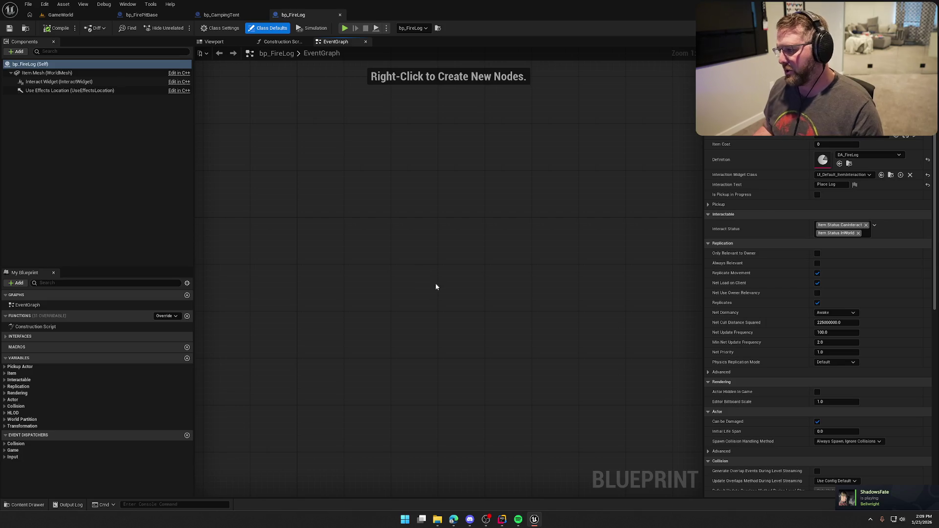
{"action": "left_click_drag", "start_coordinate": [410, 295], "coordinate": [391, 263]}
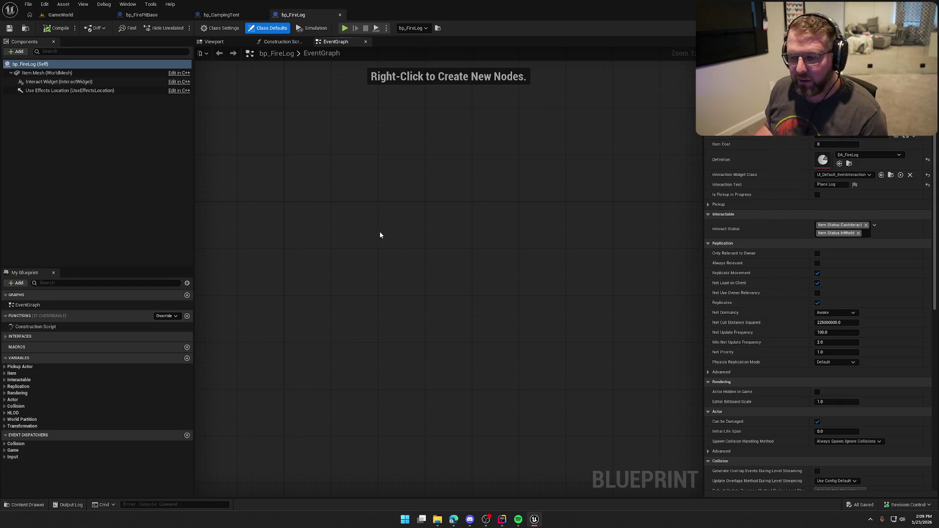
{"action": "mouse_move", "coordinate": [379, 232]}
{"action": "left_mouse_down"}
{"action": "mouse_move", "coordinate": [420, 247]}
{"action": "mouse_move", "coordinate": [456, 231]}
{"action": "left_mouse_up"}
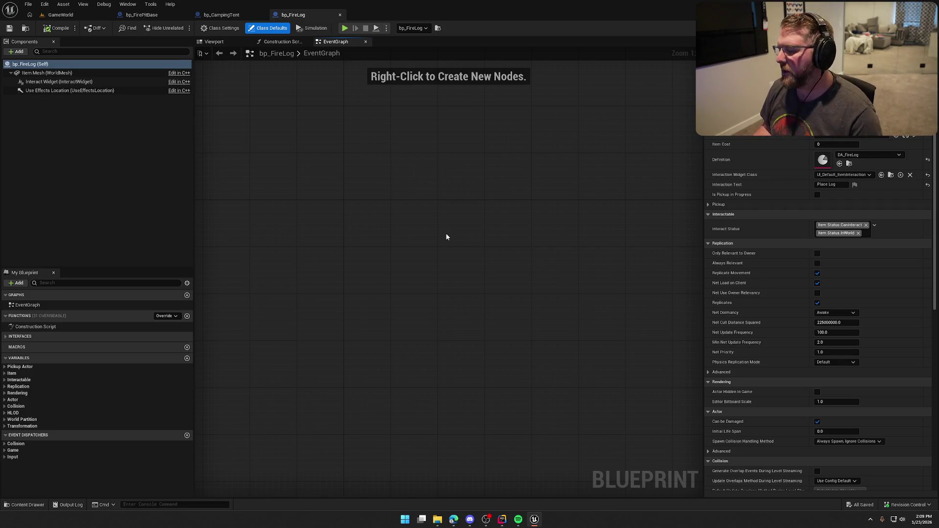
{"action": "mouse_move", "coordinate": [446, 237]}
{"action": "left_mouse_down"}
{"action": "mouse_move", "coordinate": [469, 243]}
{"action": "mouse_move", "coordinate": [458, 249]}
{"action": "left_mouse_up"}
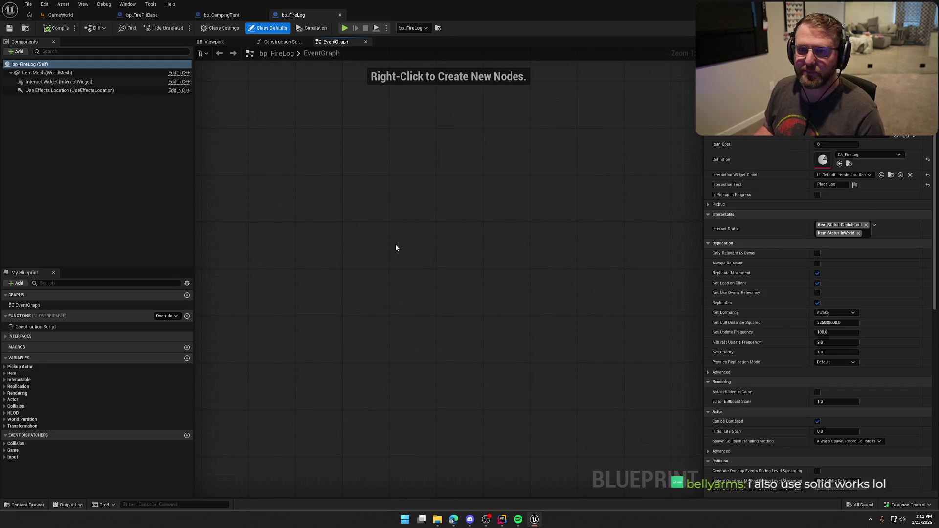
{"action": "mouse_move", "coordinate": [304, 214]}
{"action": "left_mouse_down"}
{"action": "mouse_move", "coordinate": [362, 222]}
{"action": "mouse_move", "coordinate": [352, 202]}
{"action": "left_mouse_up"}
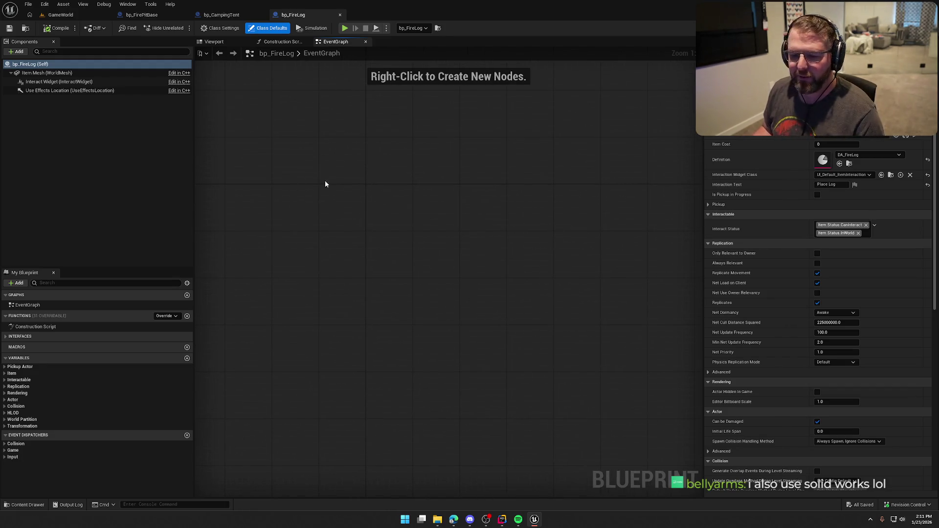
{"action": "left_click", "coordinate": [221, 15]}
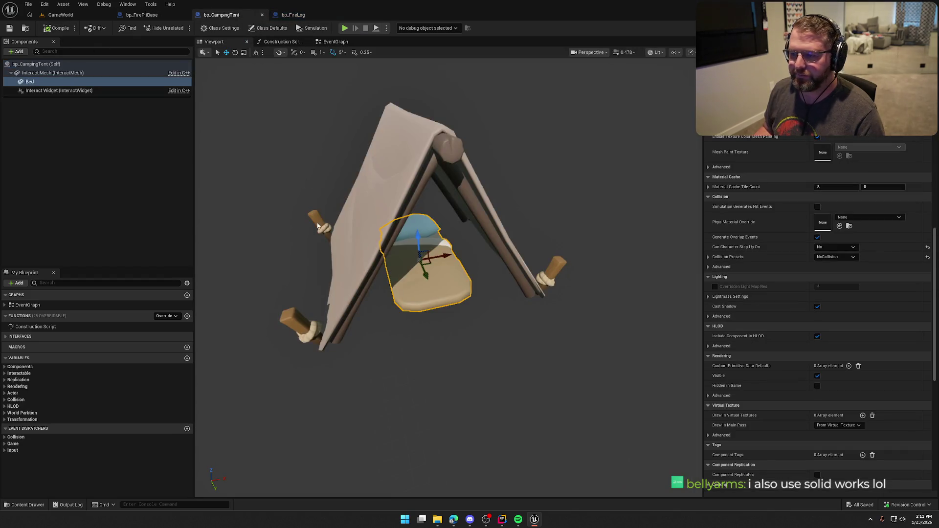
{"action": "left_click", "coordinate": [294, 15]}
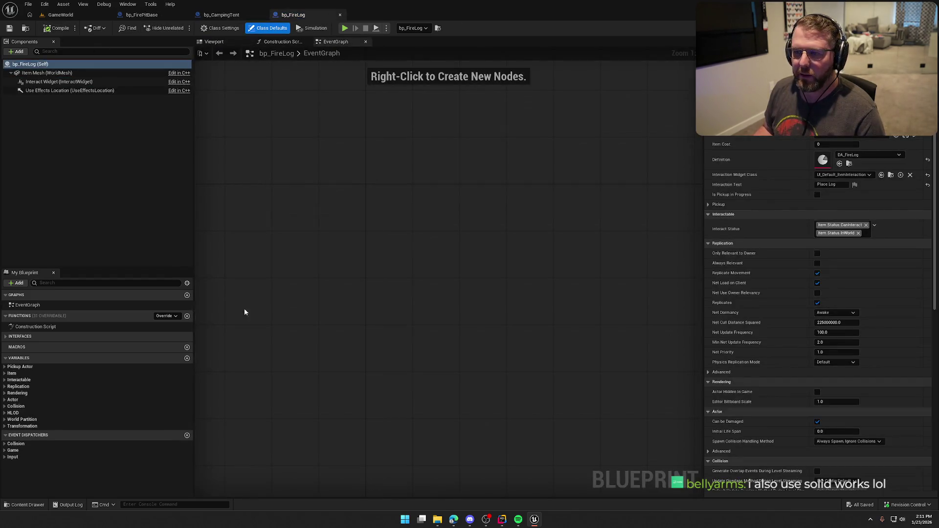
{"action": "left_click_drag", "start_coordinate": [454, 194], "coordinate": [519, 281]}
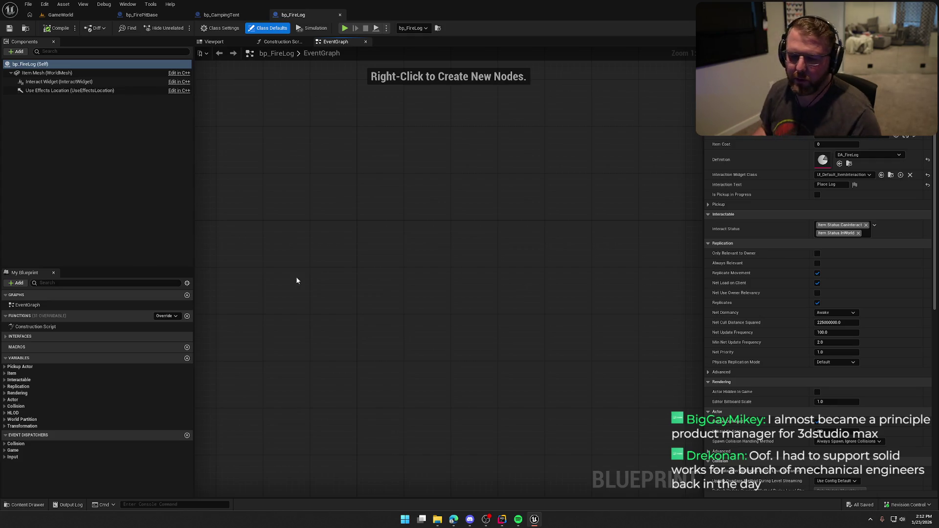
{"action": "left_click", "coordinate": [166, 316]}
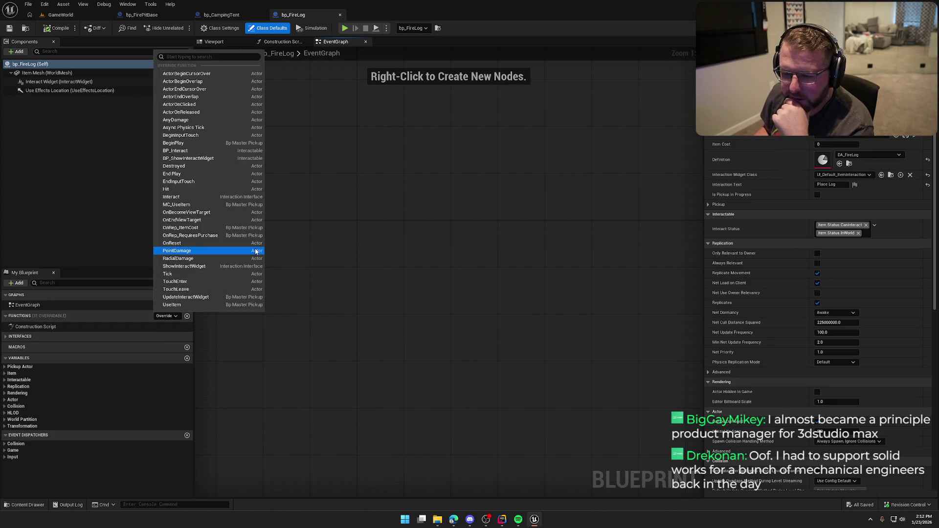
Add an Event UseItem node and wire it into a new Sphere Overlap Actors node
{"action": "left_click", "coordinate": [189, 305]}
{"action": "mouse_move", "coordinate": [441, 265]}
{"action": "left_mouse_down"}
{"action": "mouse_move", "coordinate": [440, 172]}
{"action": "mouse_move", "coordinate": [300, 207]}
{"action": "mouse_move", "coordinate": [235, 194]}
{"action": "left_mouse_up"}
{"action": "mouse_move", "coordinate": [407, 269]}
{"action": "left_mouse_down"}
{"action": "mouse_move", "coordinate": [453, 240]}
{"action": "mouse_move", "coordinate": [437, 244]}
{"action": "left_mouse_up"}
{"action": "left_click_drag", "start_coordinate": [308, 195], "coordinate": [361, 194]}
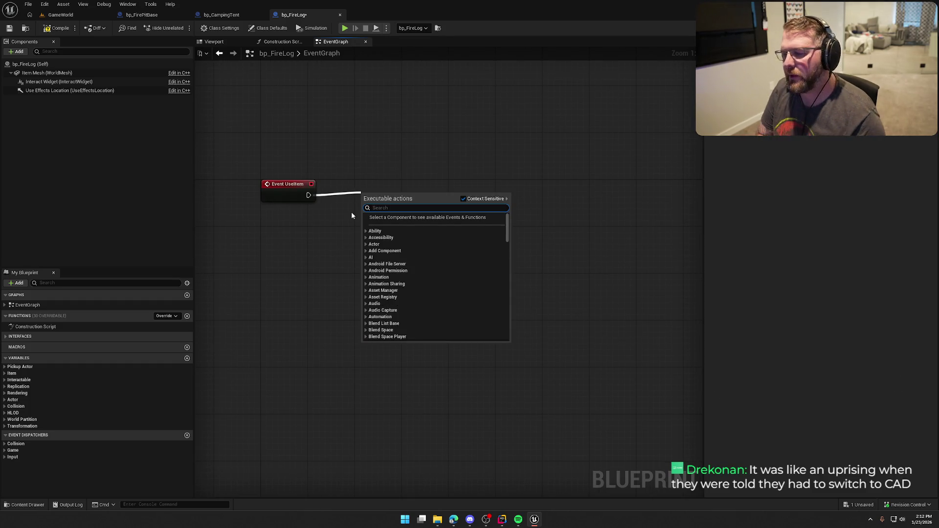
{"action": "type", "text": "sphere overlap"}
{"action": "key", "text": "Return"}
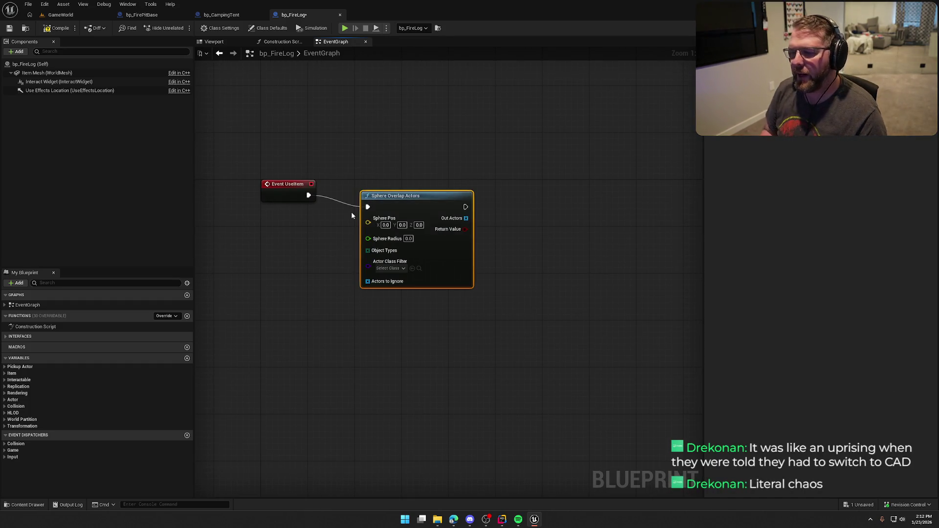
{"action": "left_click_drag", "start_coordinate": [390, 208], "coordinate": [431, 196]}
Feed Get Actor Location into Sphere Pos, then switch to PickupActor.cpp in Rider
{"action": "right_click", "coordinate": [327, 228]}
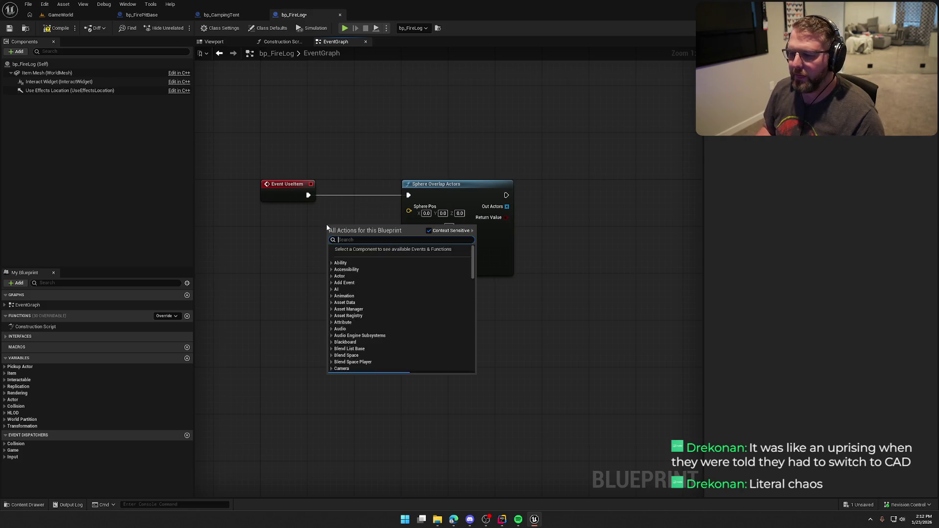
{"action": "type", "text": "get actor loca"}
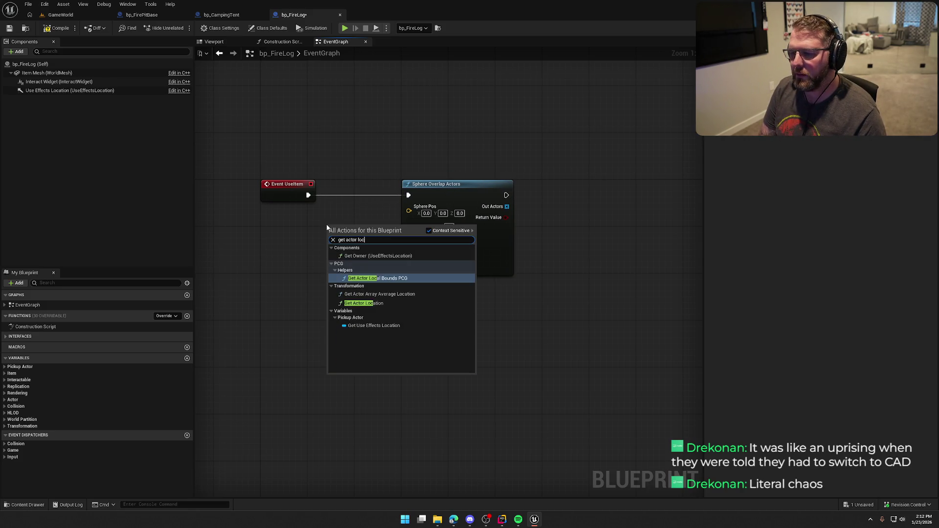
{"action": "left_click", "coordinate": [372, 304]}
{"action": "mouse_move", "coordinate": [347, 223]}
{"action": "left_mouse_down"}
{"action": "mouse_move", "coordinate": [306, 213]}
{"action": "mouse_move", "coordinate": [420, 242]}
{"action": "mouse_move", "coordinate": [409, 207]}
{"action": "mouse_move", "coordinate": [315, 212]}
{"action": "left_mouse_up"}
{"action": "left_click", "coordinate": [344, 292]}
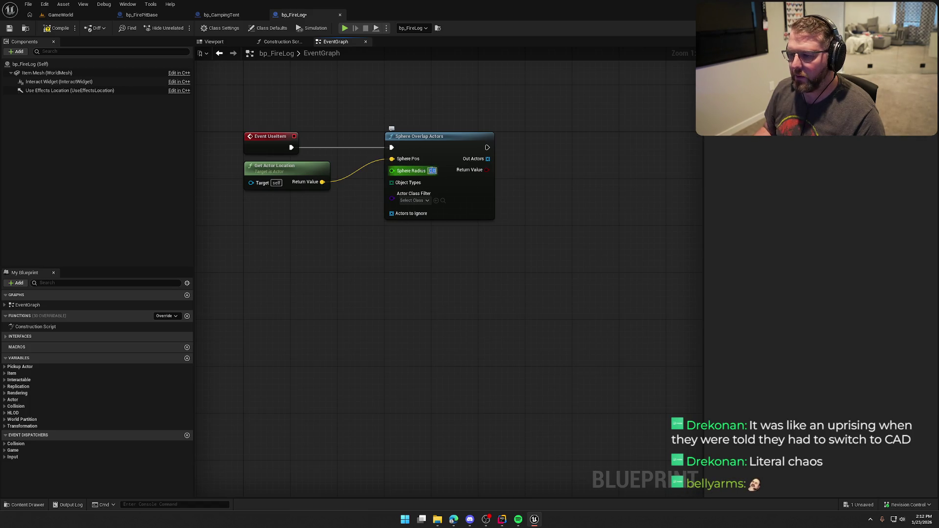
{"action": "left_click", "coordinate": [432, 170]}
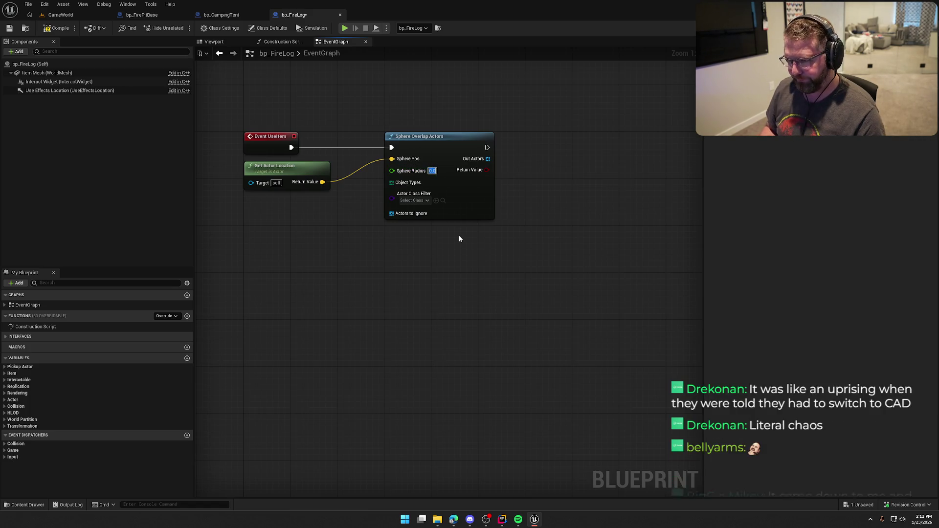
{"action": "key", "text": "alt+Tab"}
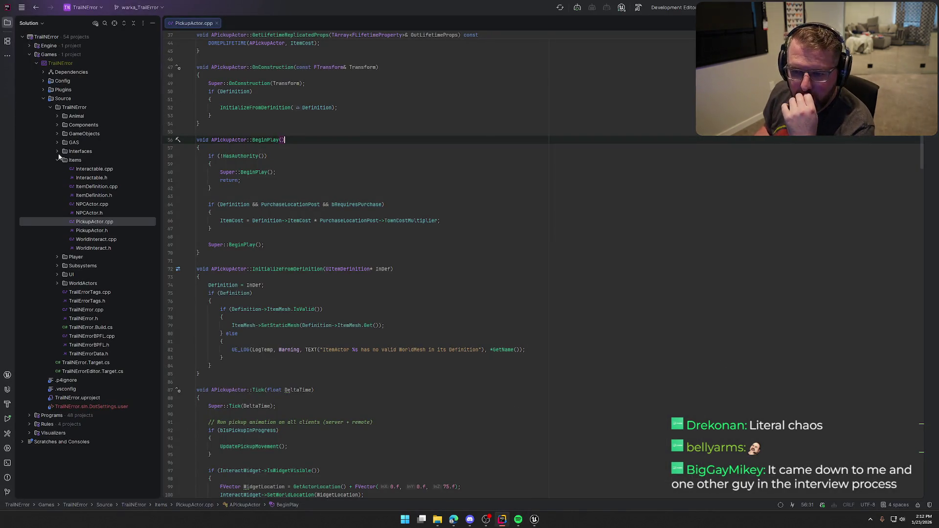
Open PlayerCharacterMain.cpp under Player to read its 125.f sphere radius, then return to Unreal
{"action": "double_click", "coordinate": [66, 257]}
{"action": "double_click", "coordinate": [104, 283]}
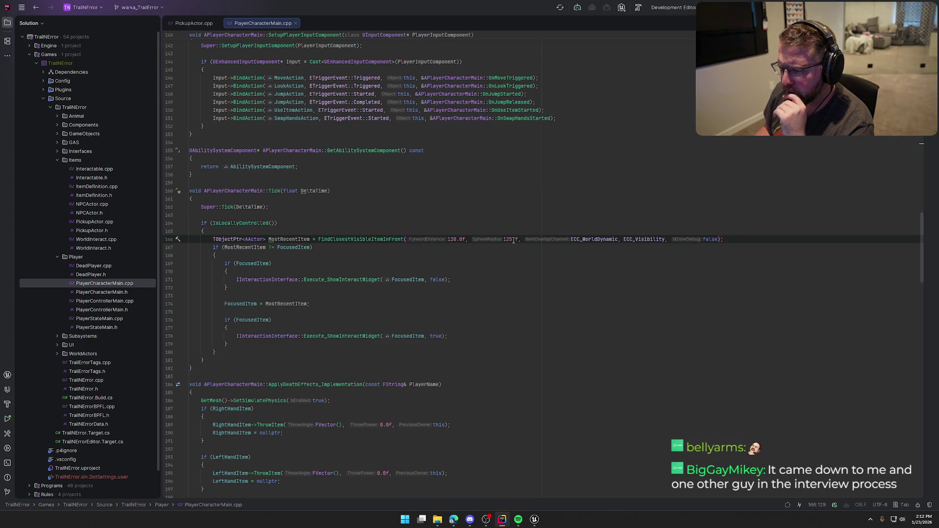
{"action": "left_click", "coordinate": [534, 519]}
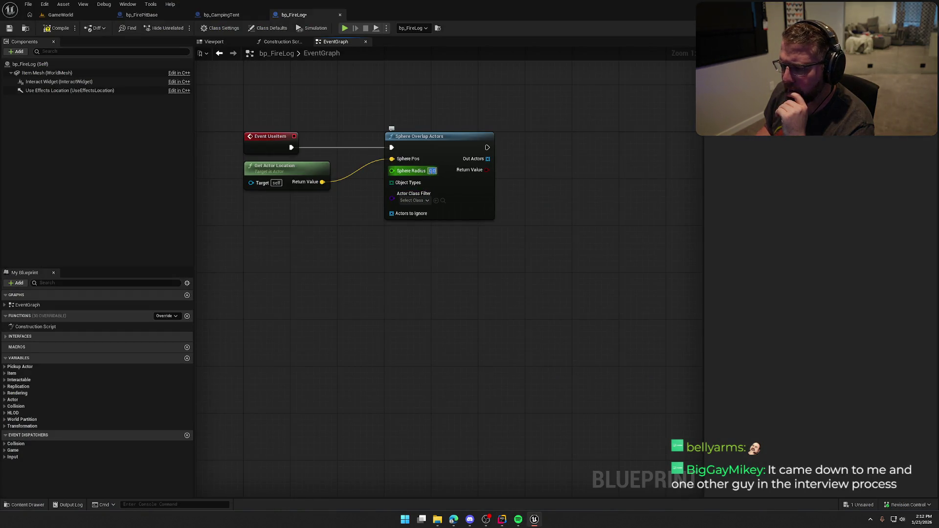
Set Sphere Radius to 125 and Actor Class Filter to Bp Fire Pit Base, then compile
{"action": "type", "text": "125"}
{"action": "key", "text": "Return"}
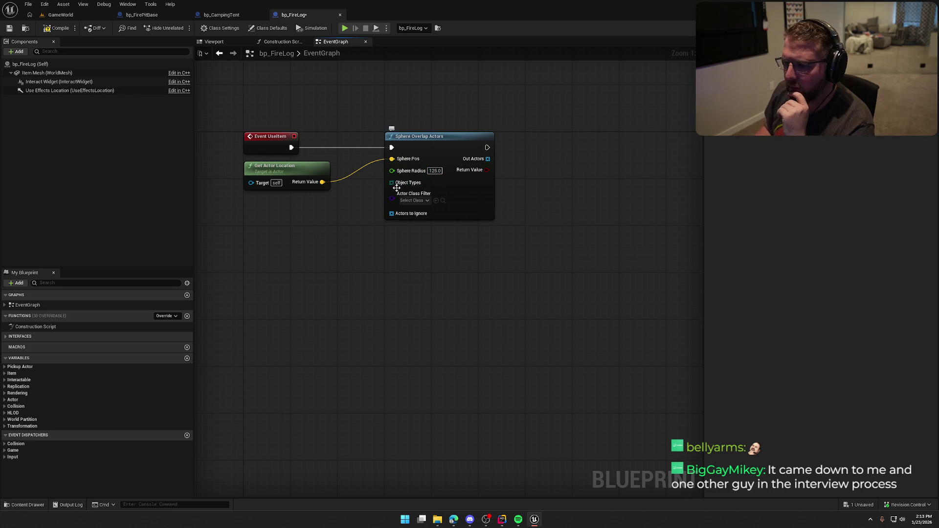
{"action": "left_click_drag", "start_coordinate": [391, 183], "coordinate": [318, 236]}
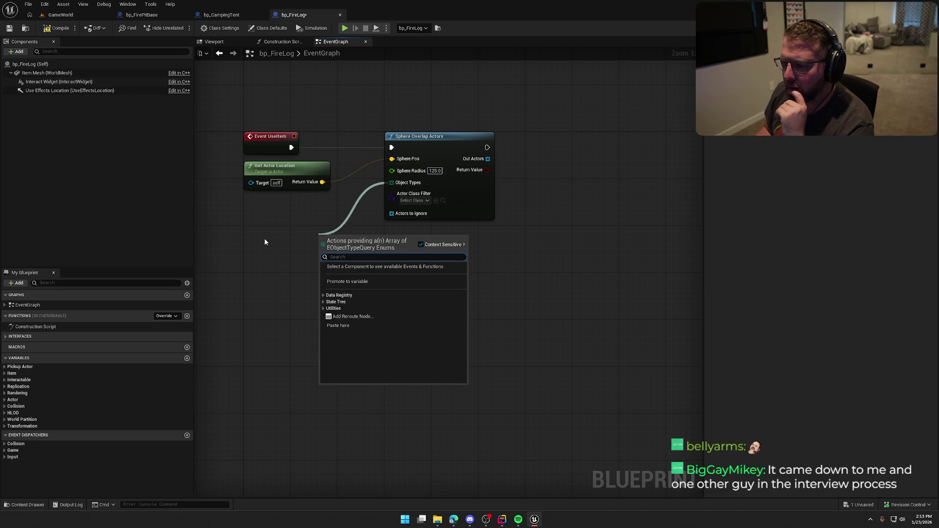
{"action": "left_click", "coordinate": [277, 215]}
{"action": "left_click", "coordinate": [415, 201]}
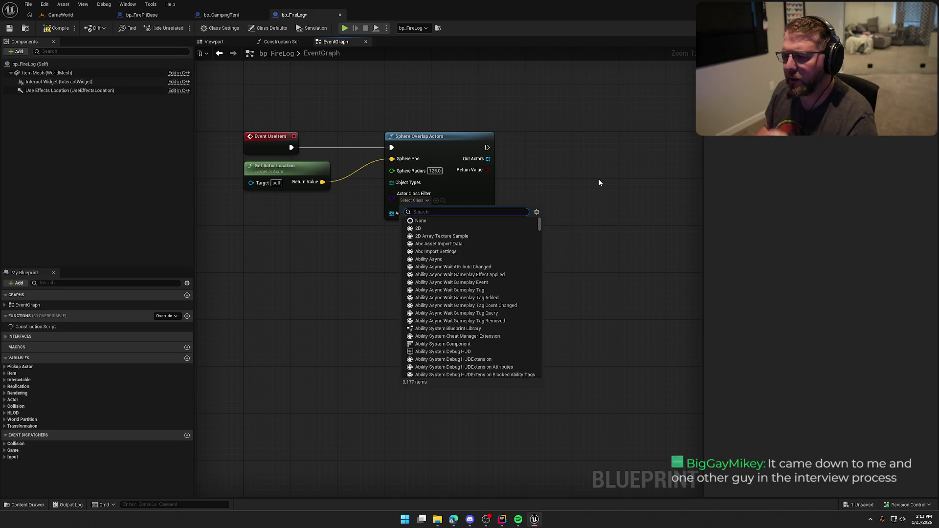
{"action": "type", "text": "bp fire"}
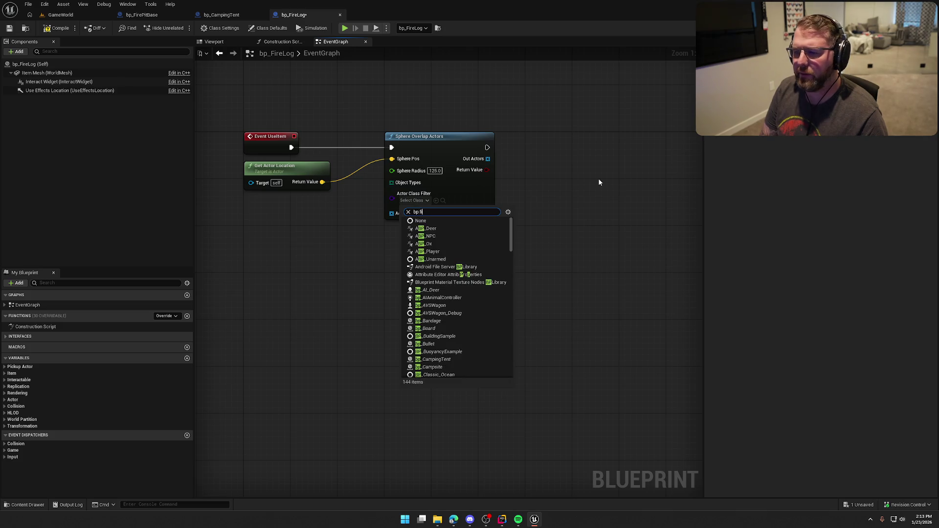
{"action": "left_click", "coordinate": [431, 235]}
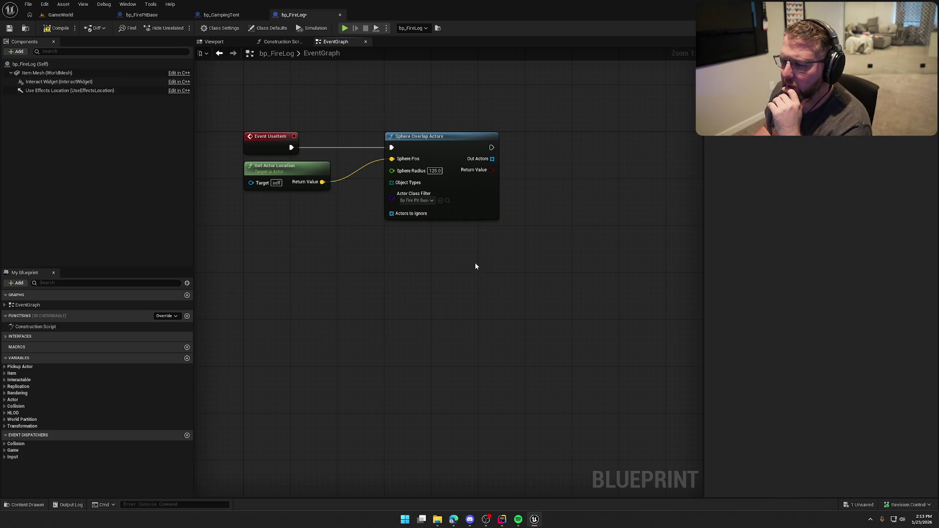
{"action": "key", "text": "F7"}
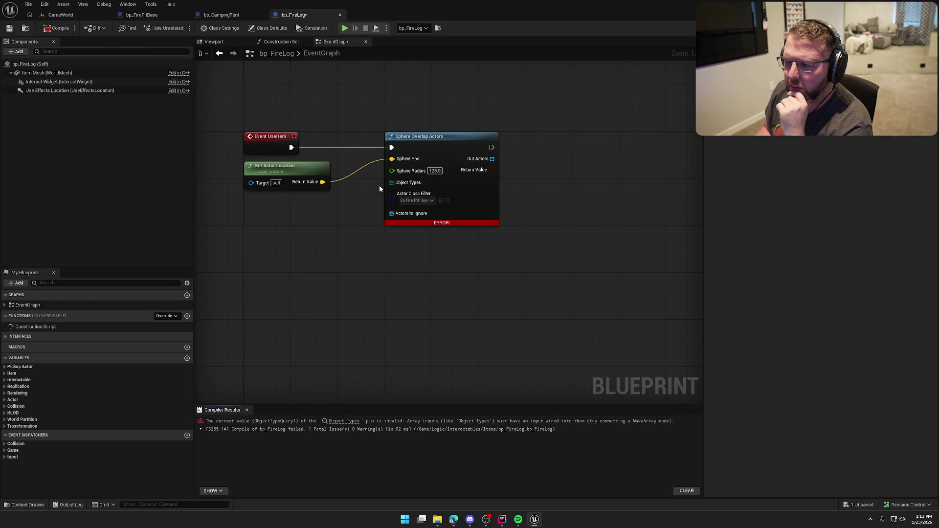
Add a Make Array node feeding the Object Types input
{"action": "mouse_move", "coordinate": [391, 182]}
{"action": "left_mouse_down"}
{"action": "mouse_move", "coordinate": [331, 222]}
{"action": "mouse_move", "coordinate": [268, 200]}
{"action": "left_mouse_up"}
{"action": "type", "text": "ma"}
{"action": "key", "text": "Return"}
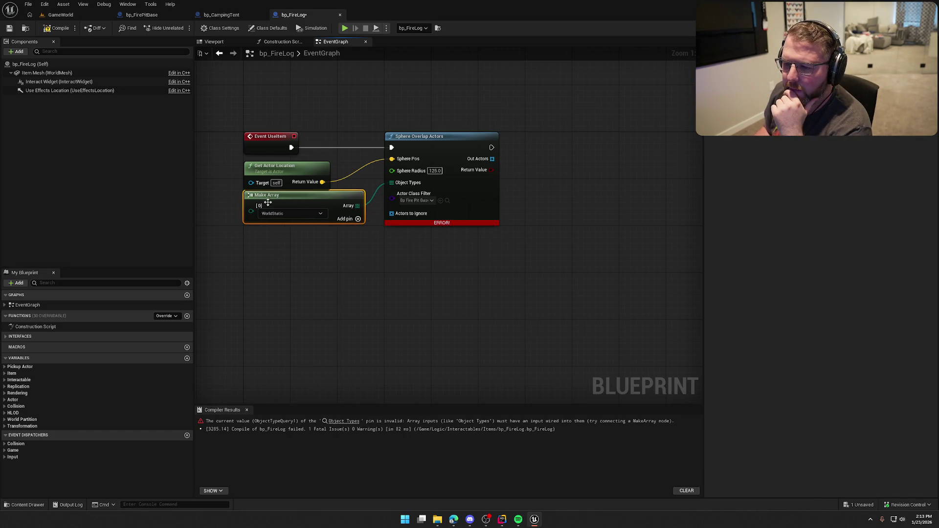
Inspect the Interact Mesh collision presets in bp_FirePitBase
{"action": "left_click", "coordinate": [142, 15]}
{"action": "left_click", "coordinate": [31, 72]}
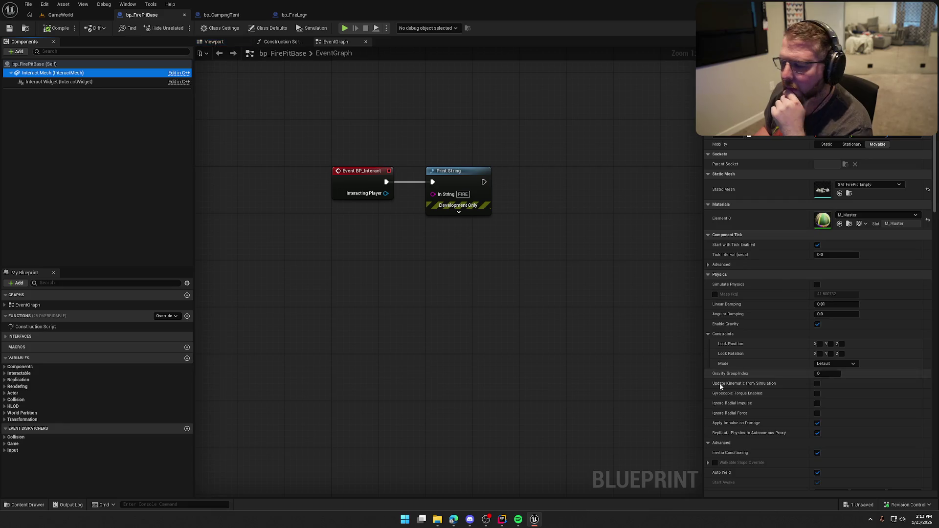
{"action": "scroll", "coordinate": [754, 386], "scroll_direction": "down", "scroll_amount": 15}
{"action": "scroll", "coordinate": [770, 386], "scroll_direction": "down", "scroll_amount": 2}
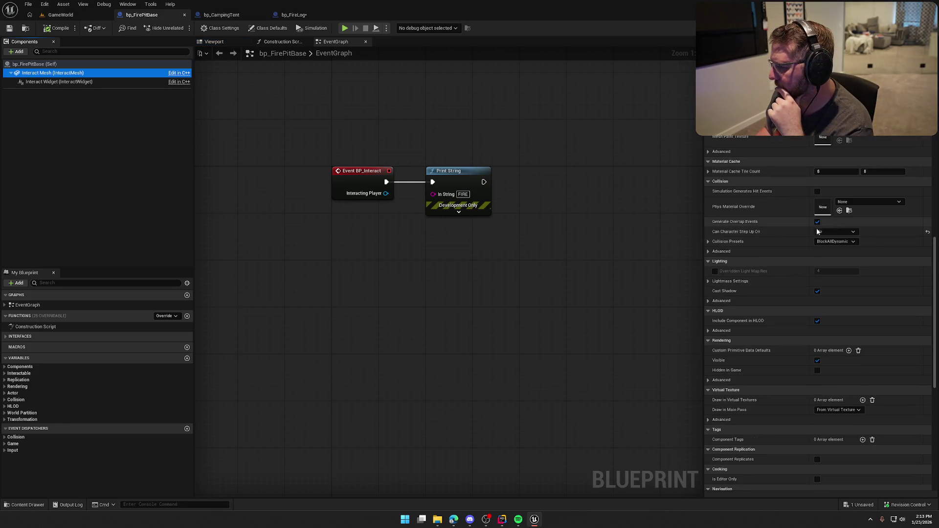
{"action": "left_click", "coordinate": [708, 241]}
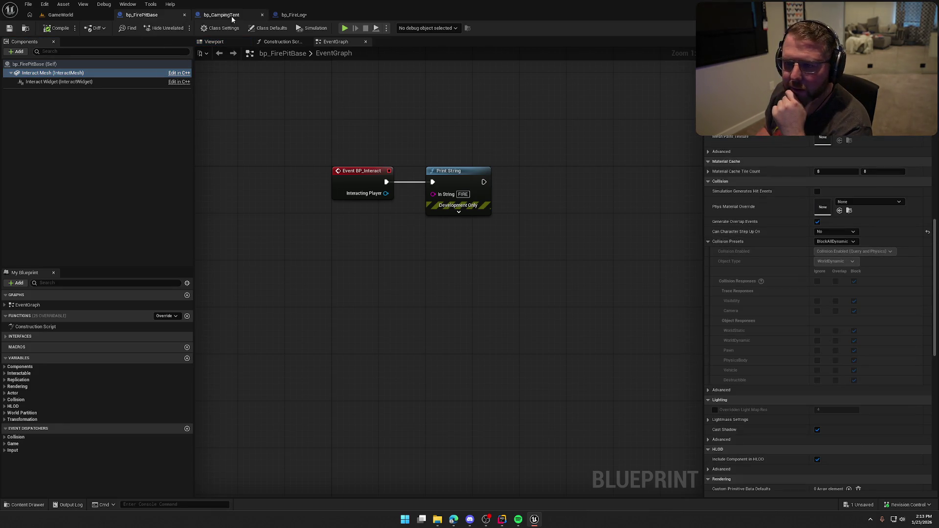
Set the Make Array object type to WorldDynamic in bp_FireLog, then check out and save it
{"action": "left_click", "coordinate": [293, 15]}
{"action": "left_click", "coordinate": [307, 214]}
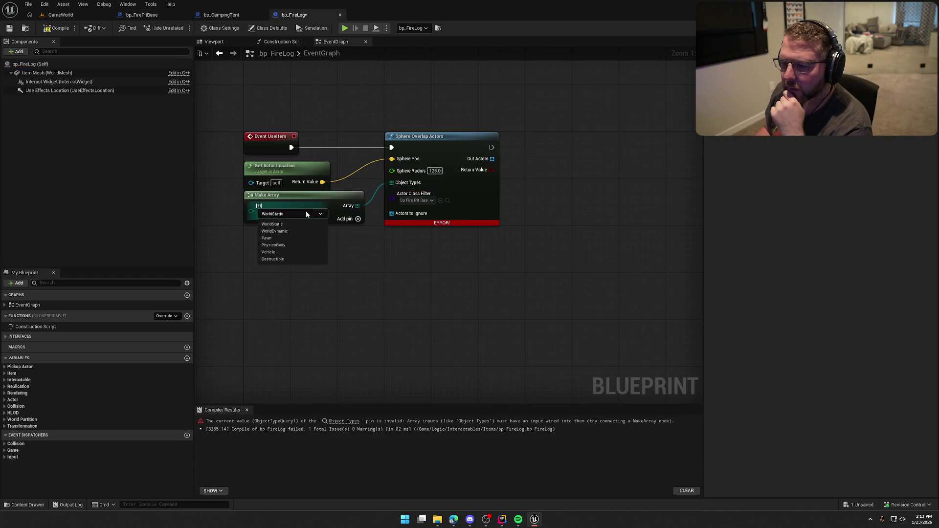
{"action": "left_click", "coordinate": [277, 231]}
{"action": "key", "text": "ctrl+s"}
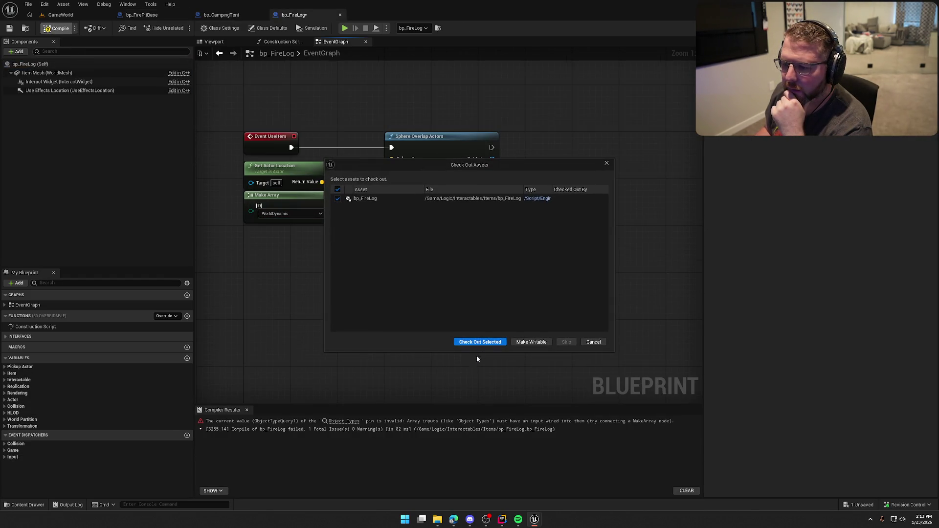
{"action": "left_click", "coordinate": [477, 342]}
{"action": "left_click", "coordinate": [247, 410]}
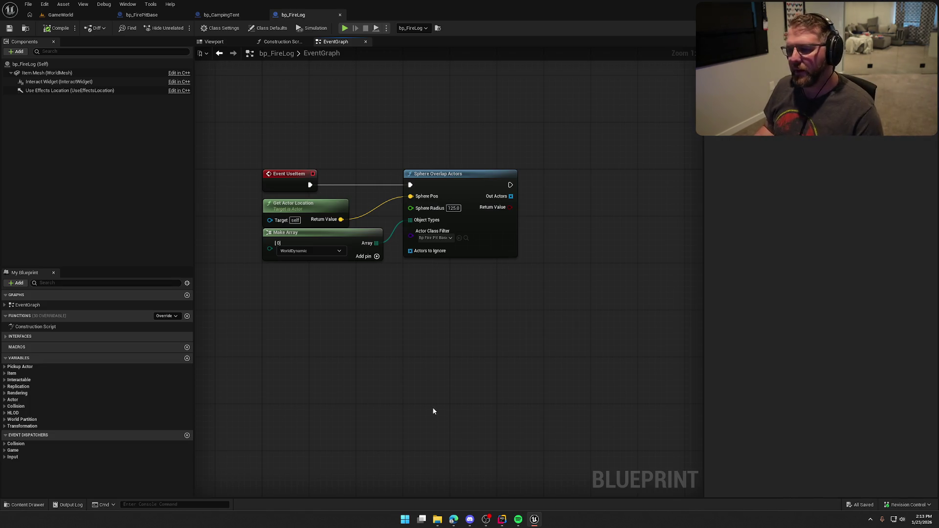
Tidy the Get Actor Location and Make Array nodes and compile bp_FireLog
{"action": "mouse_move", "coordinate": [434, 411]}
{"action": "left_mouse_down"}
{"action": "mouse_move", "coordinate": [380, 342]}
{"action": "mouse_move", "coordinate": [286, 317]}
{"action": "left_mouse_up"}
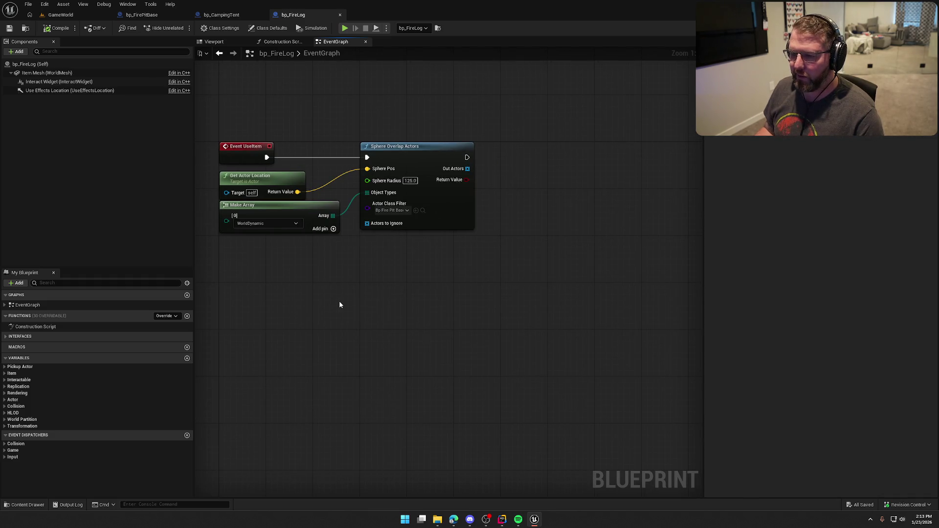
{"action": "left_click_drag", "start_coordinate": [269, 181], "coordinate": [269, 175]}
{"action": "left_click", "coordinate": [316, 312]}
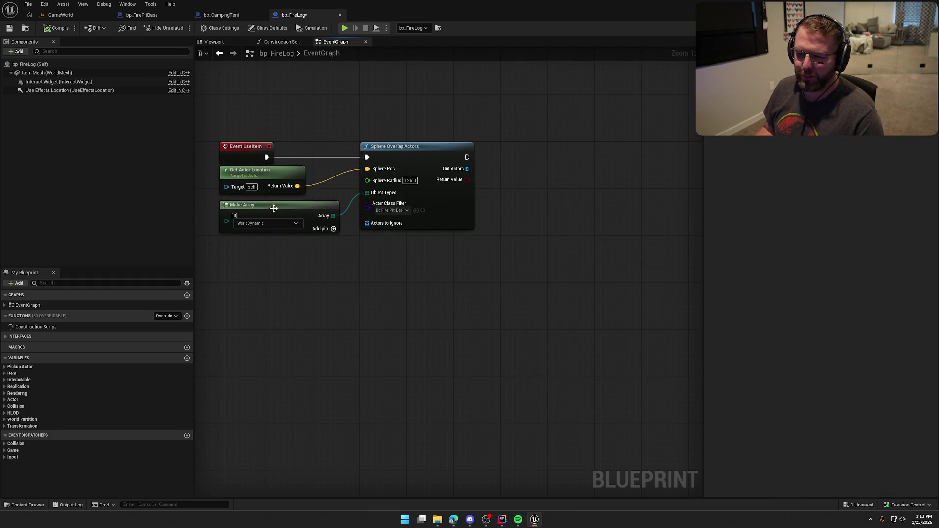
{"action": "left_click_drag", "start_coordinate": [274, 208], "coordinate": [274, 202]}
{"action": "left_click", "coordinate": [317, 288]}
{"action": "left_click_drag", "start_coordinate": [316, 272], "coordinate": [254, 176]}
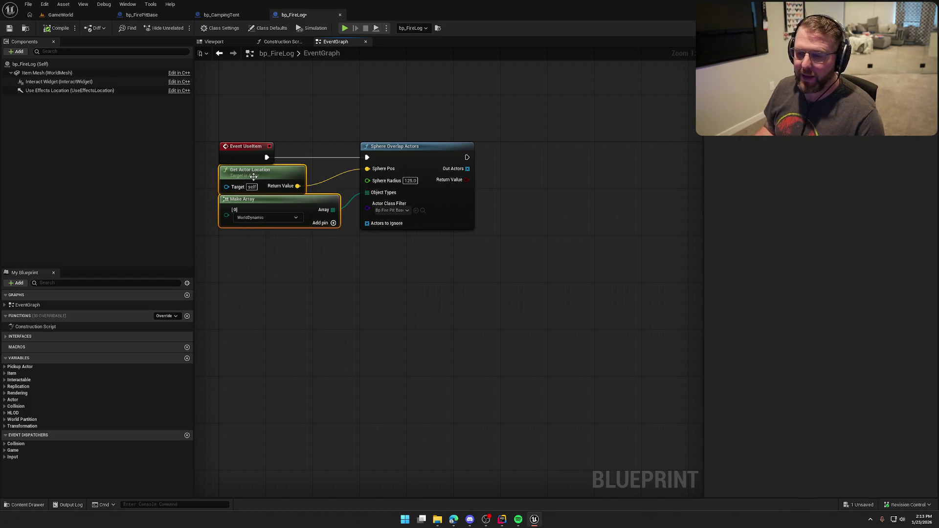
{"action": "left_click", "coordinate": [407, 310]}
{"action": "left_click", "coordinate": [61, 31]}
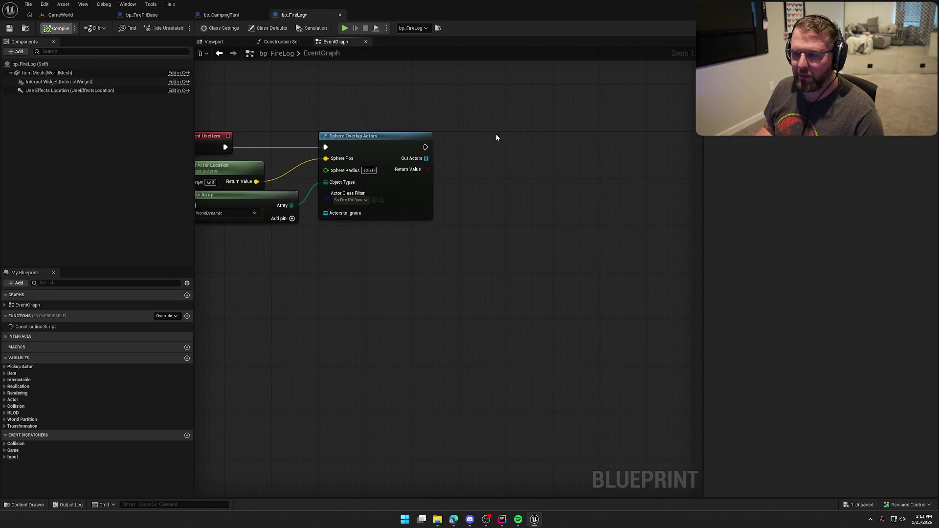
Add a Branch driven by the Sphere Overlap Actors execution output
{"action": "left_click_drag", "start_coordinate": [494, 139], "coordinate": [526, 146]}
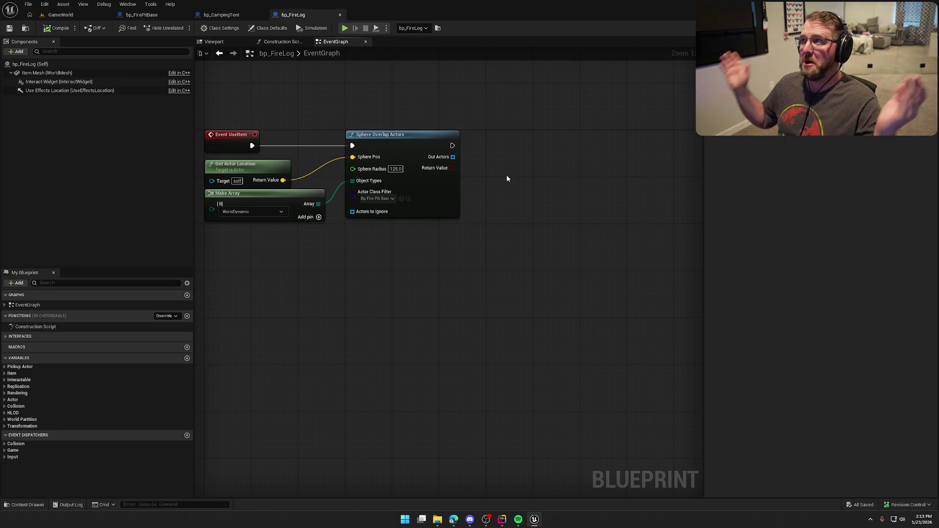
{"action": "scroll", "coordinate": [591, 182], "scroll_direction": "up", "scroll_amount": 1}
{"action": "scroll", "coordinate": [562, 218], "scroll_direction": "down", "scroll_amount": 1}
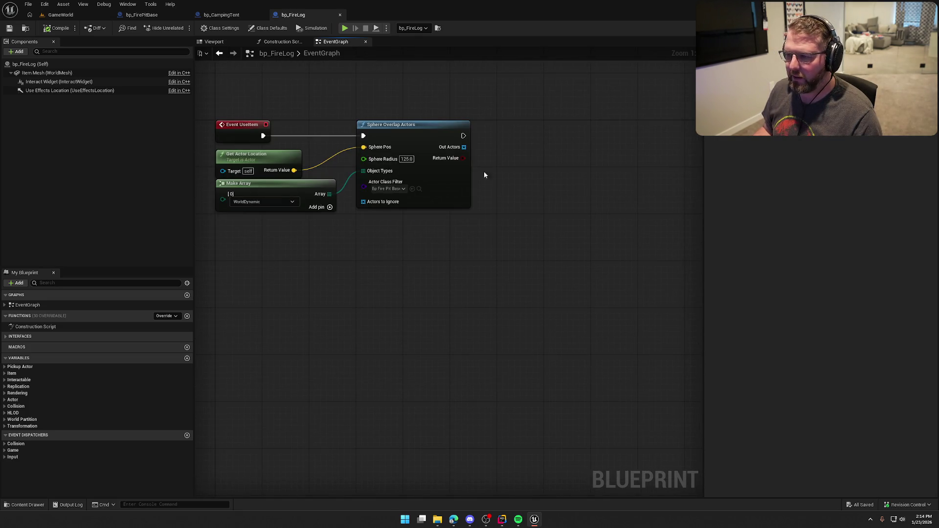
{"action": "left_click_drag", "start_coordinate": [464, 146], "coordinate": [504, 162]}
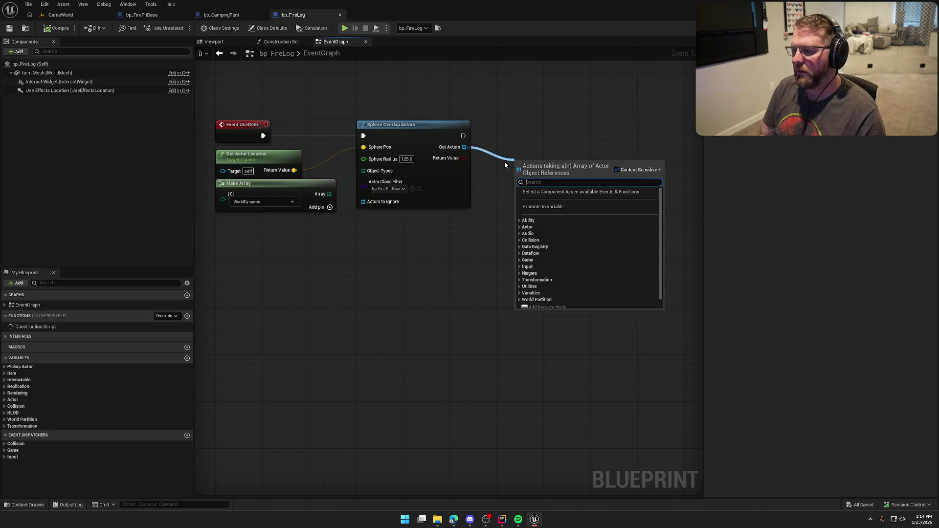
{"action": "left_click", "coordinate": [517, 113]}
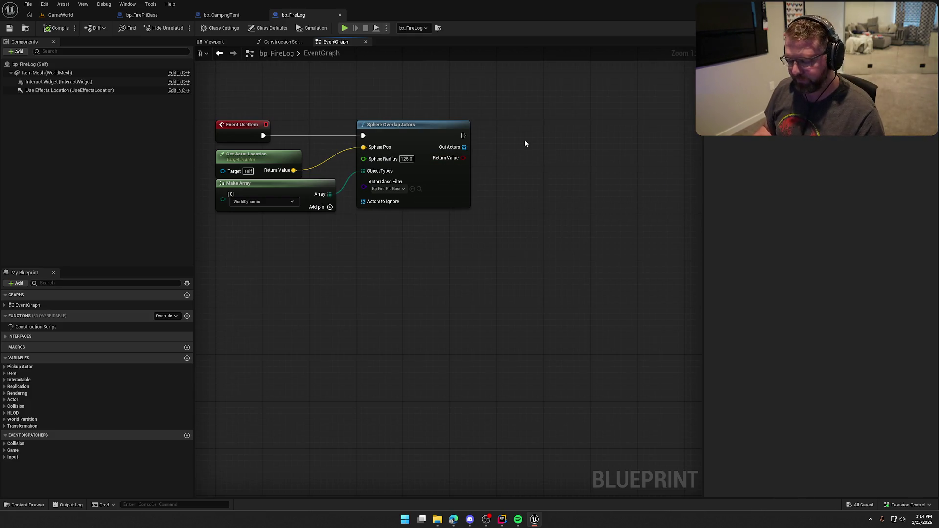
{"action": "left_click", "coordinate": [524, 120]}
{"action": "mouse_move", "coordinate": [530, 132]}
{"action": "left_mouse_down"}
{"action": "mouse_move", "coordinate": [461, 139]}
{"action": "mouse_move", "coordinate": [530, 144]}
{"action": "mouse_move", "coordinate": [537, 134]}
{"action": "mouse_move", "coordinate": [524, 137]}
{"action": "left_mouse_up"}
Add a GET (copy) node on Out Actors below the Branch and compile
{"action": "mouse_move", "coordinate": [432, 150]}
{"action": "left_mouse_down"}
{"action": "mouse_move", "coordinate": [490, 185]}
{"action": "mouse_move", "coordinate": [499, 172]}
{"action": "left_mouse_up"}
{"action": "type", "text": "get"}
{"action": "left_click", "coordinate": [522, 298]}
{"action": "mouse_move", "coordinate": [529, 233]}
{"action": "left_mouse_down"}
{"action": "mouse_move", "coordinate": [492, 249]}
{"action": "mouse_move", "coordinate": [416, 219]}
{"action": "left_mouse_up"}
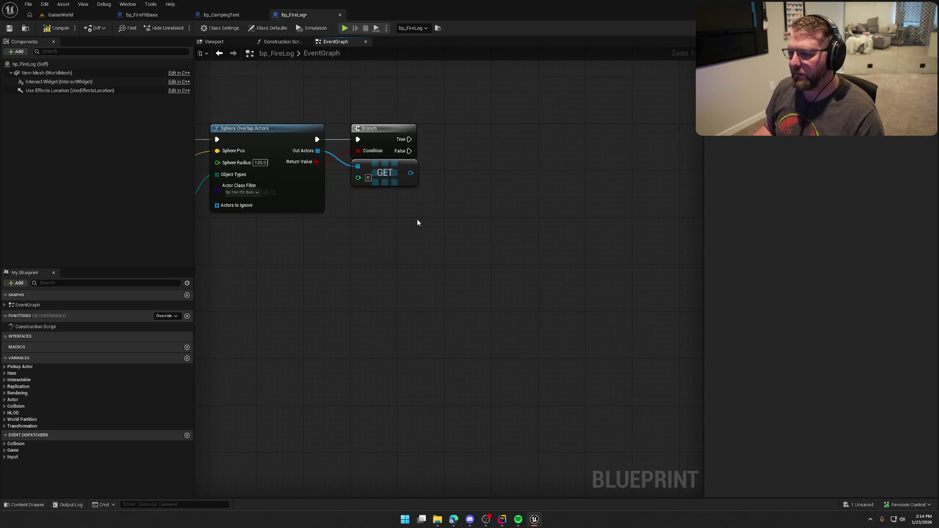
{"action": "mouse_move", "coordinate": [134, 88]}
{"action": "left_mouse_down"}
{"action": "mouse_move", "coordinate": [415, 143]}
{"action": "mouse_move", "coordinate": [470, 111]}
{"action": "mouse_move", "coordinate": [452, 123]}
{"action": "left_mouse_up"}
{"action": "left_click", "coordinate": [56, 28]}
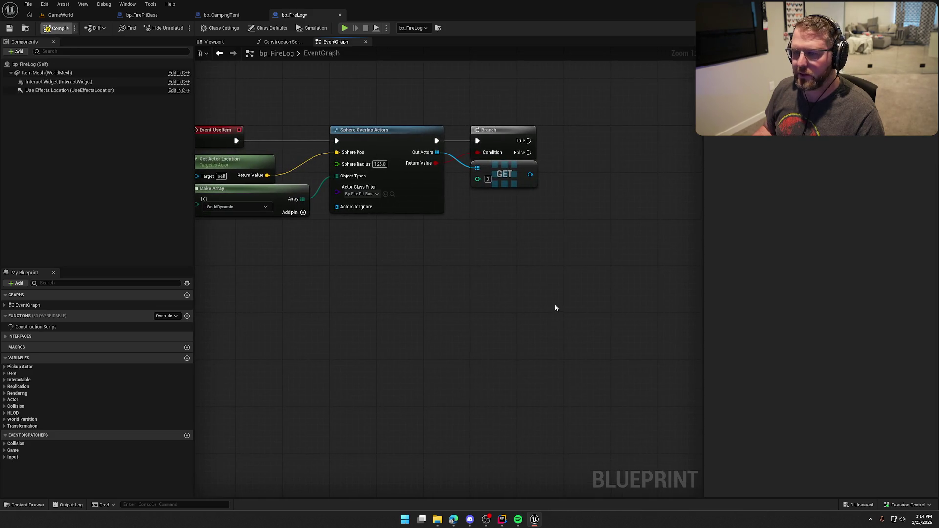
{"action": "left_click_drag", "start_coordinate": [542, 232], "coordinate": [446, 217]}
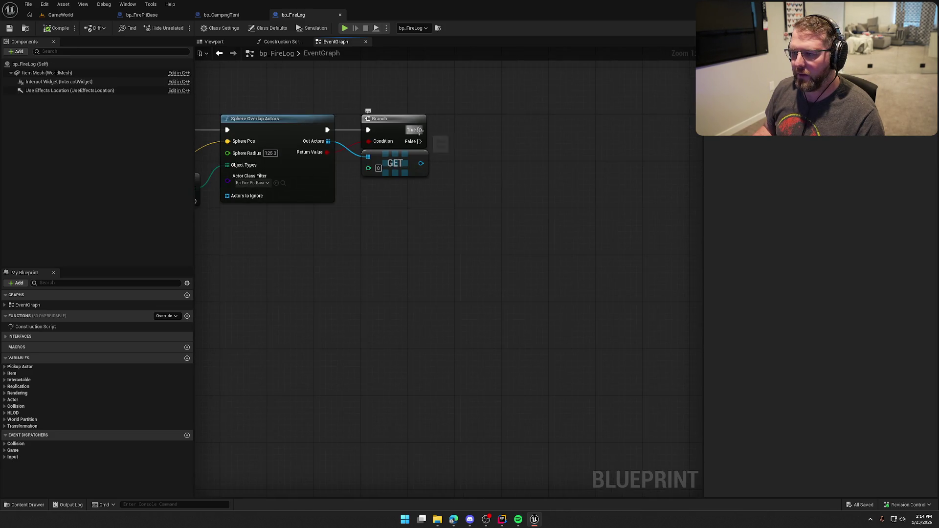
{"action": "left_click", "coordinate": [142, 15]}
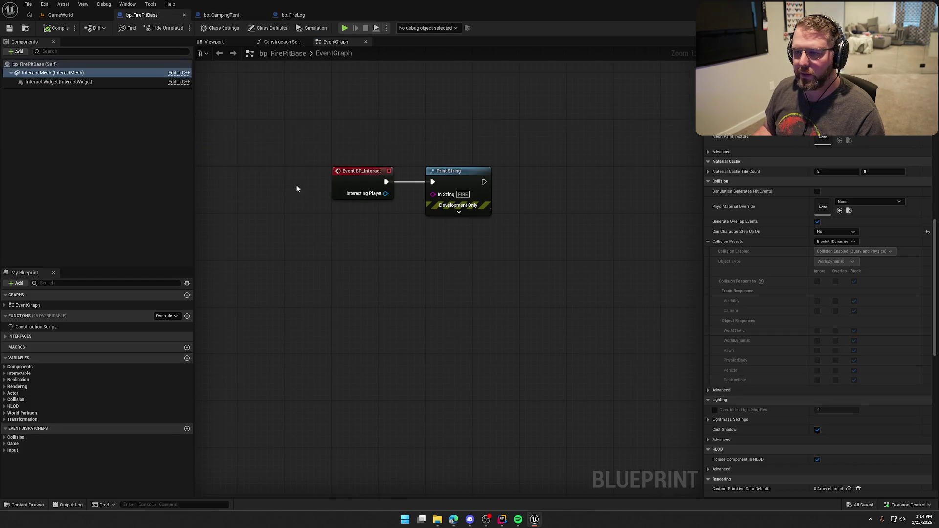
Create a custom event named MC_AddLog in bp_FirePitBase
{"action": "right_click", "coordinate": [309, 282]}
{"action": "type", "text": "custom"}
{"action": "key", "text": "Return"}
{"action": "type", "text": "MC_"}
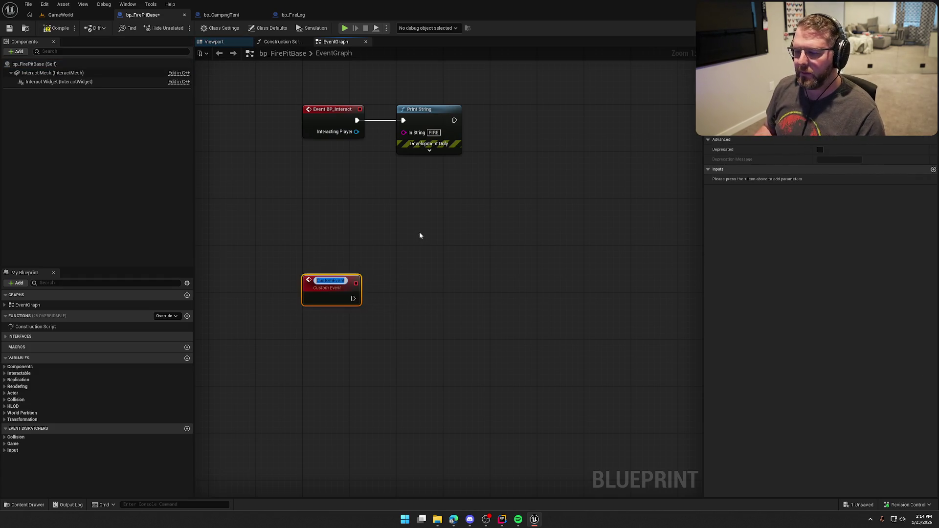
{"action": "type", "text": "AddLog"}
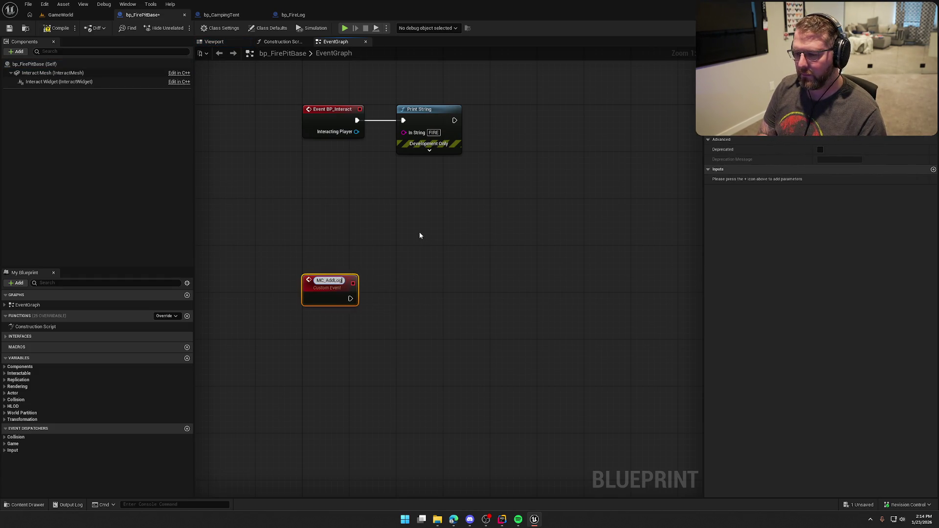
{"action": "key", "text": "Return"}
{"action": "left_click_drag", "start_coordinate": [330, 284], "coordinate": [318, 225]}
Set MC_AddLog's replication to Multicast, then compile and save bp_FirePitBase
{"action": "left_click", "coordinate": [842, 128]}
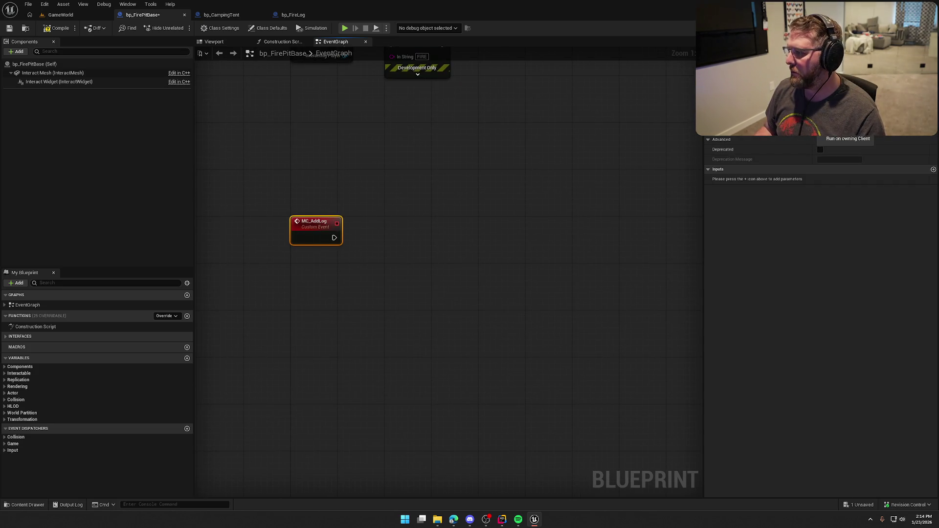
{"action": "left_click", "coordinate": [860, 142]}
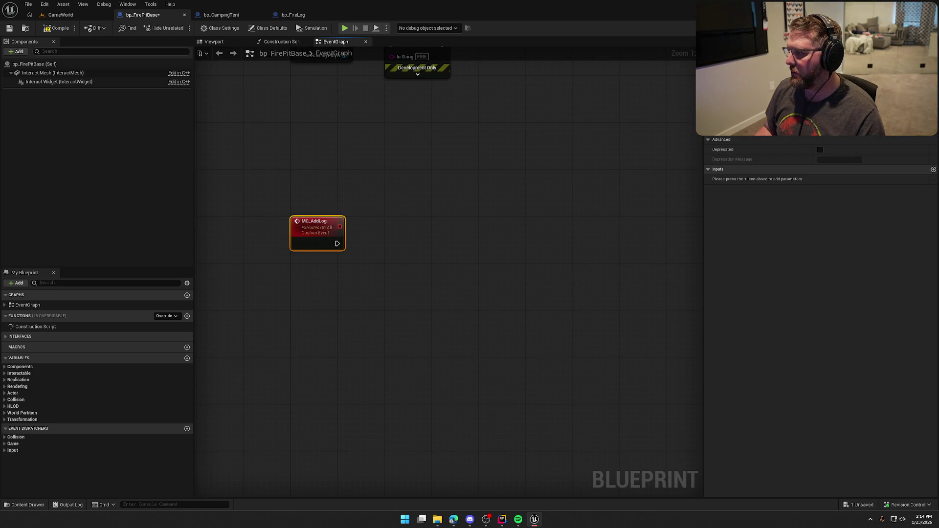
{"action": "left_click", "coordinate": [56, 28]}
{"action": "left_click", "coordinate": [461, 339]}
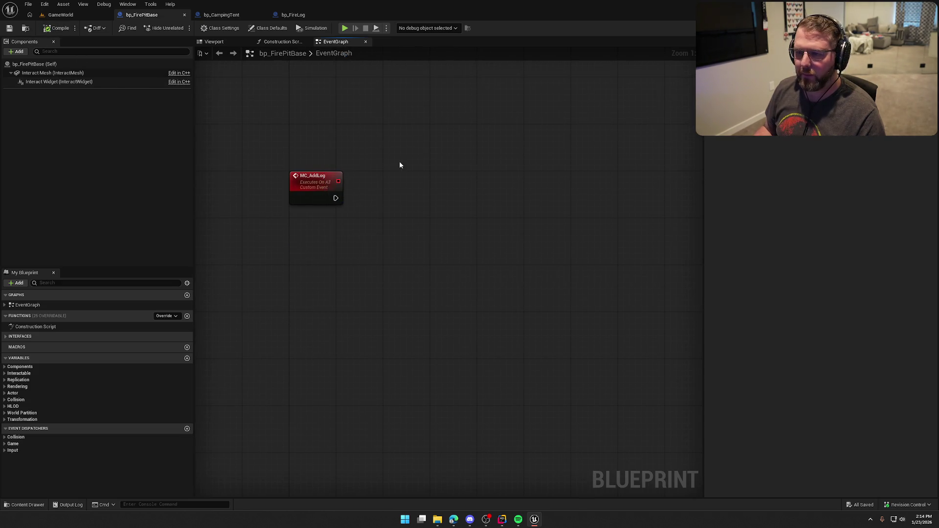
{"action": "left_click", "coordinate": [204, 42]}
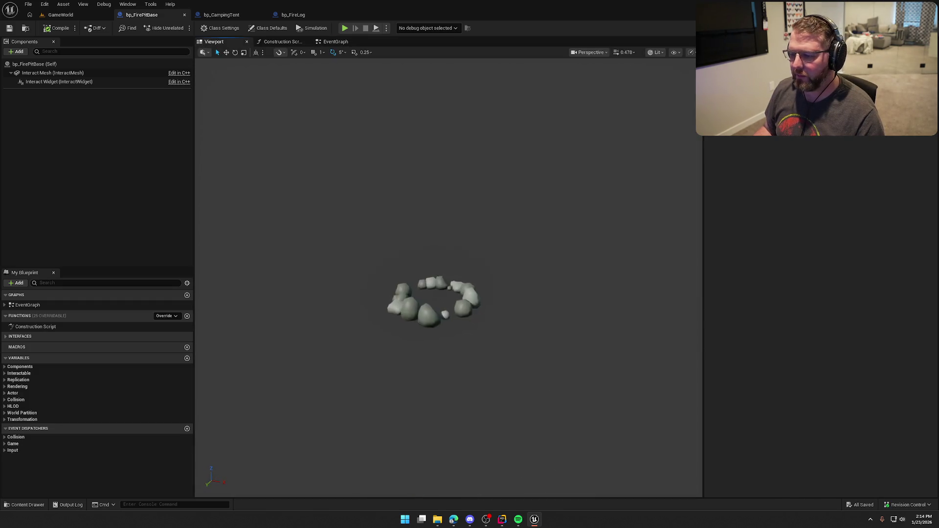
{"action": "left_click_drag", "start_coordinate": [565, 349], "coordinate": [566, 349]}
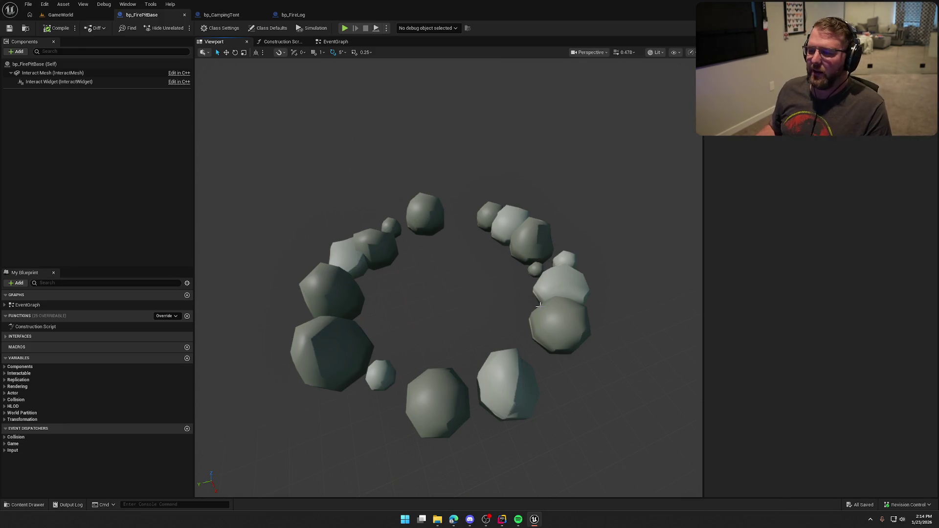
{"action": "mouse_move", "coordinate": [468, 319]}
{"action": "left_mouse_down"}
{"action": "mouse_move", "coordinate": [468, 352]}
{"action": "mouse_move", "coordinate": [474, 340]}
{"action": "left_mouse_up"}
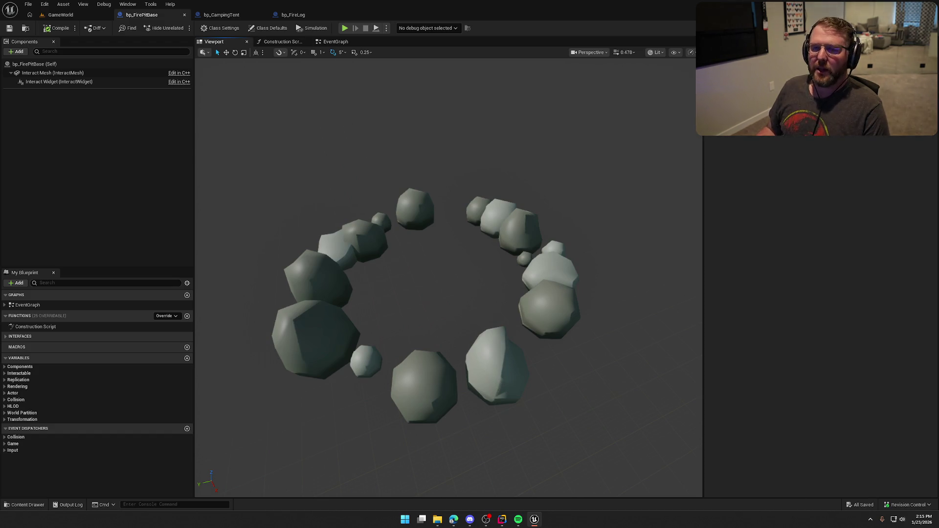
{"action": "mouse_move", "coordinate": [449, 274]}
{"action": "left_mouse_down"}
{"action": "mouse_move", "coordinate": [463, 279]}
{"action": "mouse_move", "coordinate": [462, 254]}
{"action": "mouse_move", "coordinate": [460, 284]}
{"action": "mouse_move", "coordinate": [427, 161]}
{"action": "left_mouse_up"}
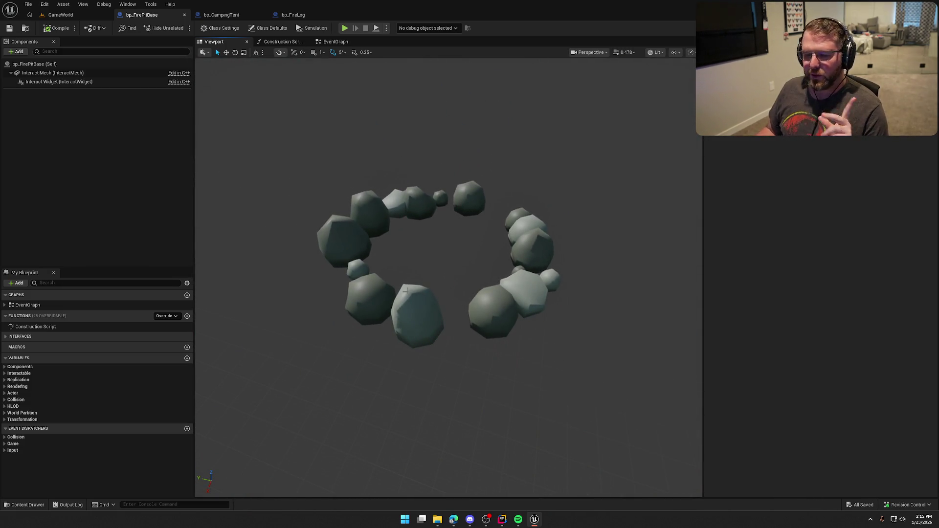
Add a Static Mesh component named Log under the rock ring
{"action": "left_click", "coordinate": [49, 73]}
{"action": "left_click", "coordinate": [16, 52]}
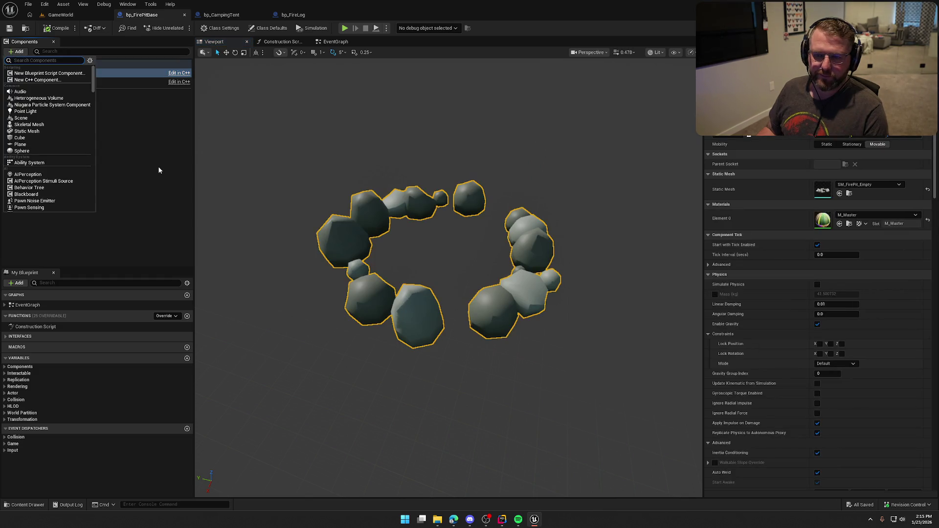
{"action": "type", "text": "static"}
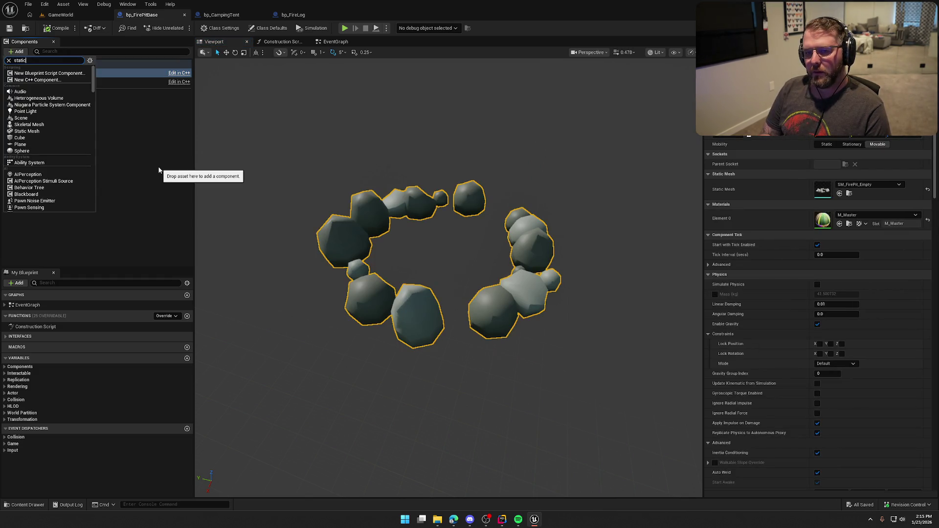
{"action": "left_click", "coordinate": [39, 138]}
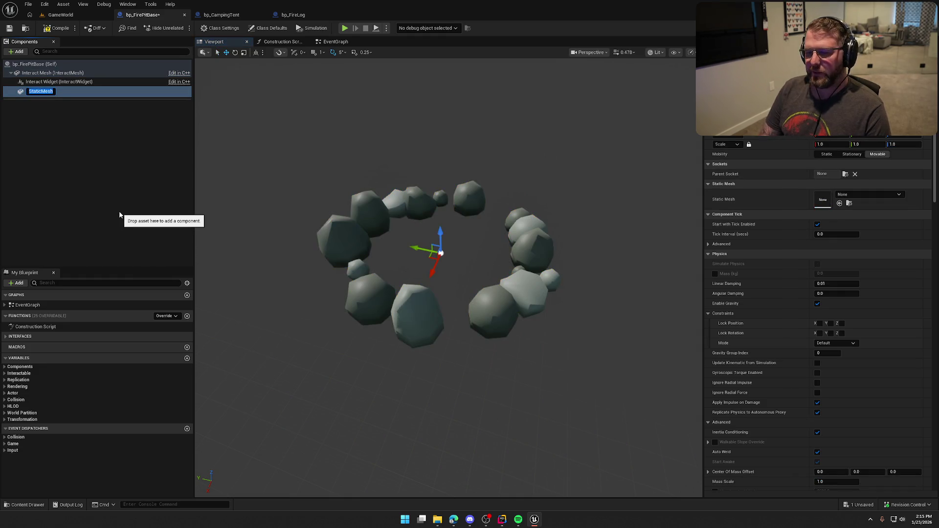
{"action": "type", "text": "Log"}
{"action": "key", "text": "Return"}
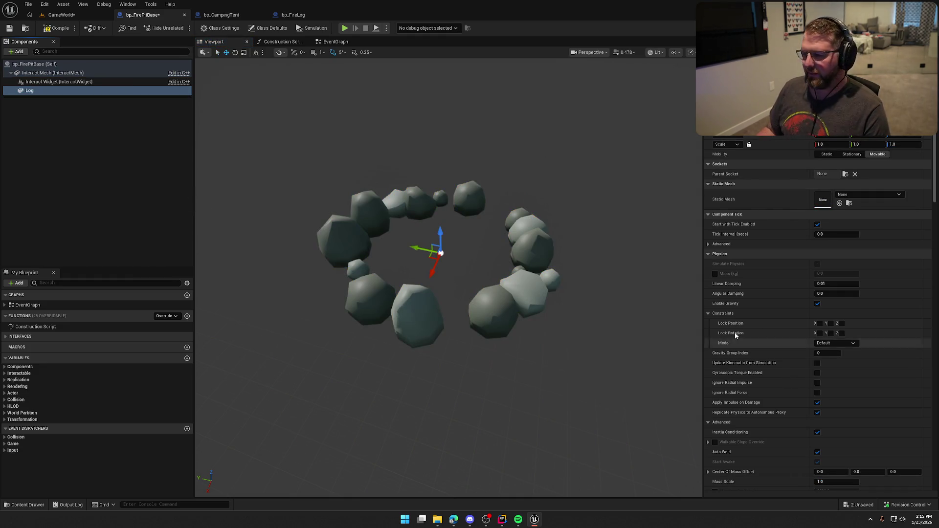
Assign SM_FireLog to Log and duplicate it into Log1 and Log2
{"action": "left_click", "coordinate": [845, 195]}
{"action": "type", "text": "log"}
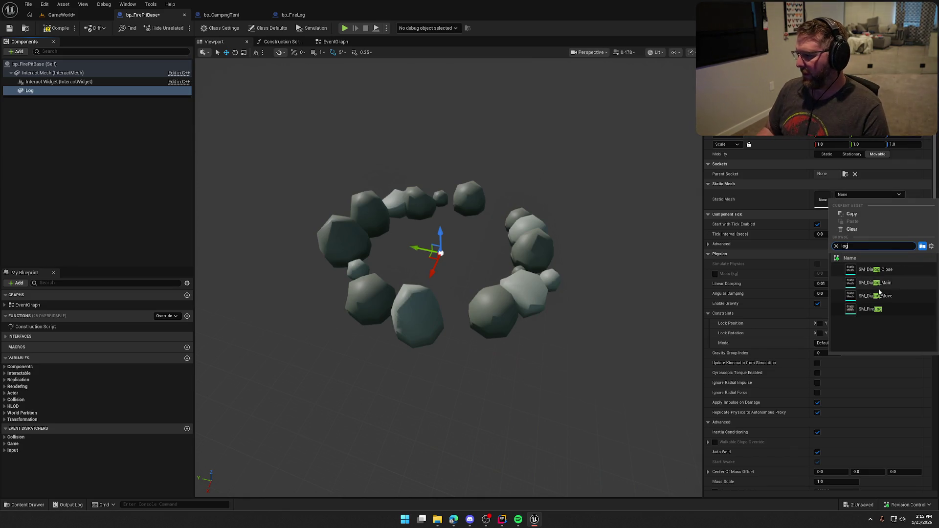
{"action": "left_click", "coordinate": [870, 309]}
{"action": "key", "text": "ctrl+d"}
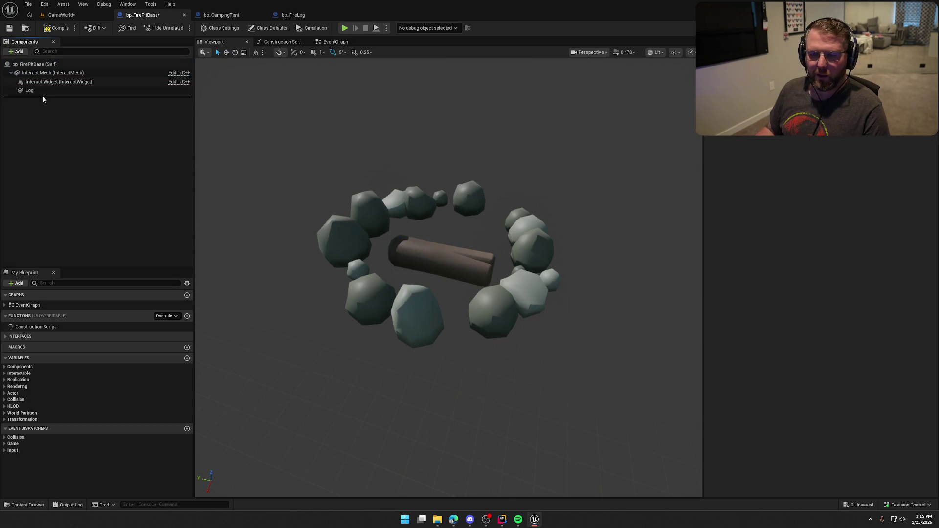
{"action": "key", "text": "ctrl+d"}
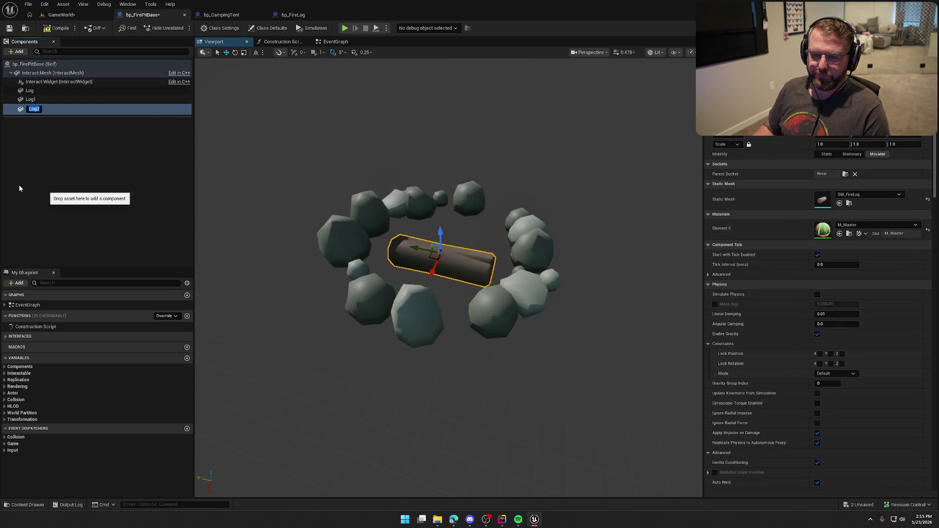
{"action": "left_click", "coordinate": [53, 142]}
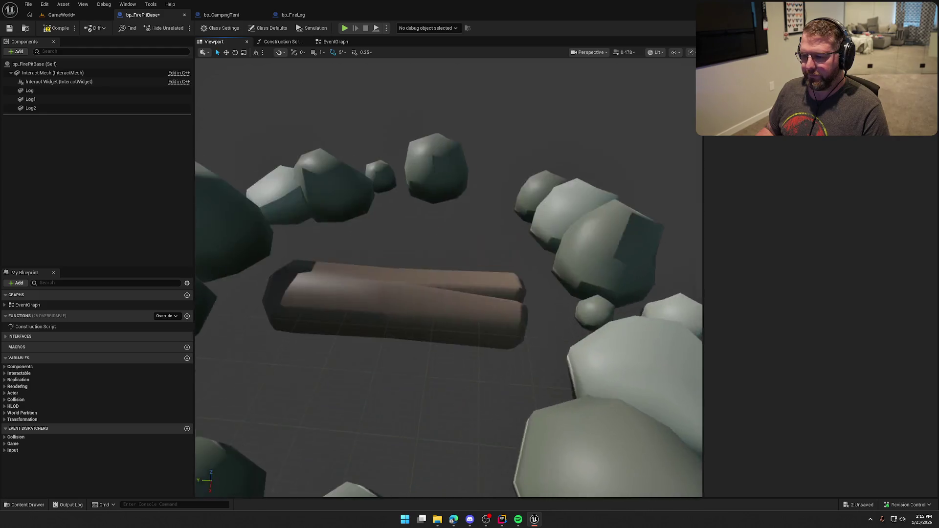
{"action": "left_click", "coordinate": [50, 91]}
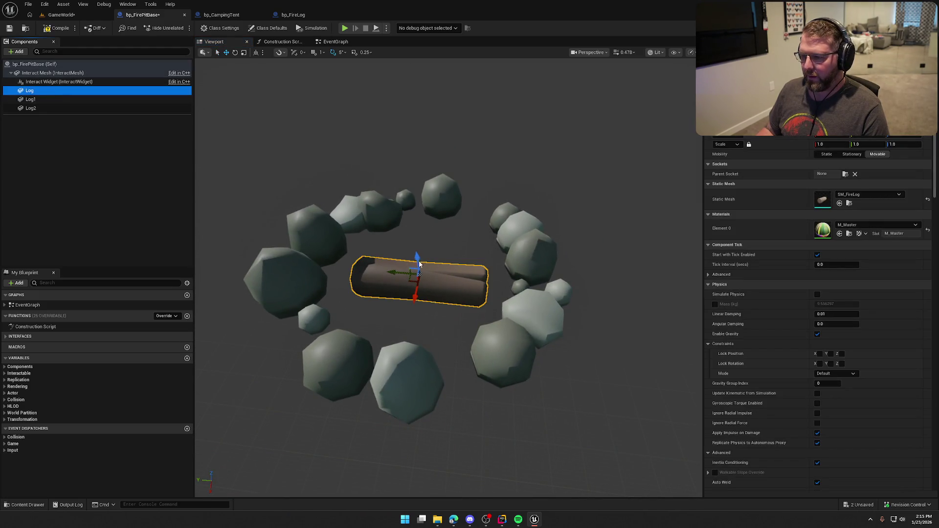
Raise and tilt Log across the other logs, inspect it, then bring up the browser
{"action": "mouse_move", "coordinate": [451, 243]}
{"action": "left_mouse_down"}
{"action": "mouse_move", "coordinate": [469, 245]}
{"action": "mouse_move", "coordinate": [363, 209]}
{"action": "mouse_move", "coordinate": [359, 172]}
{"action": "left_mouse_up"}
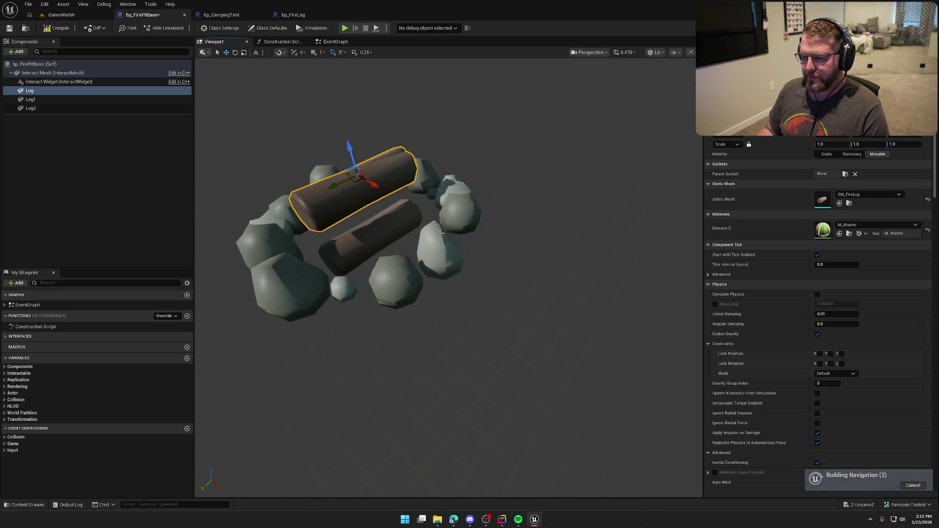
{"action": "left_click_drag", "start_coordinate": [441, 244], "coordinate": [441, 233]}
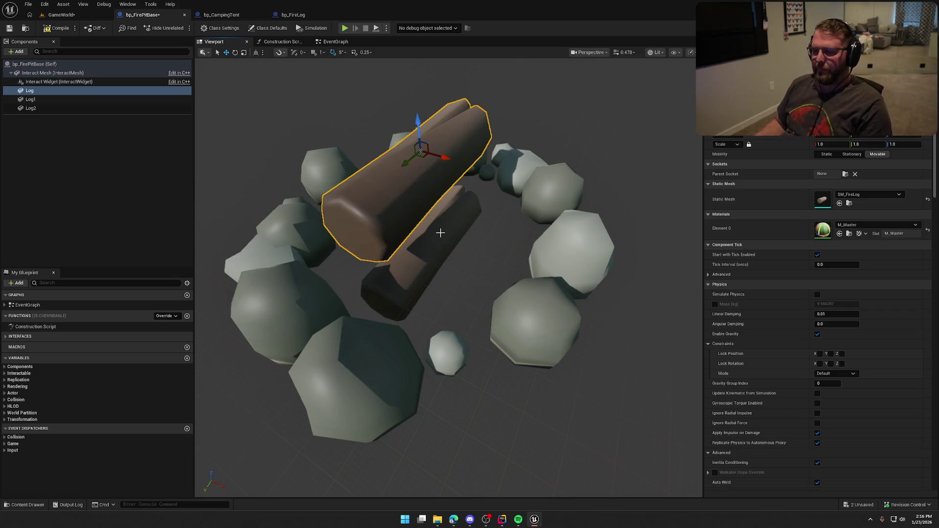
{"action": "mouse_move", "coordinate": [465, 284]}
{"action": "left_mouse_down"}
{"action": "mouse_move", "coordinate": [485, 281]}
{"action": "mouse_move", "coordinate": [460, 294]}
{"action": "mouse_move", "coordinate": [469, 259]}
{"action": "mouse_move", "coordinate": [472, 279]}
{"action": "mouse_move", "coordinate": [481, 275]}
{"action": "left_mouse_up"}
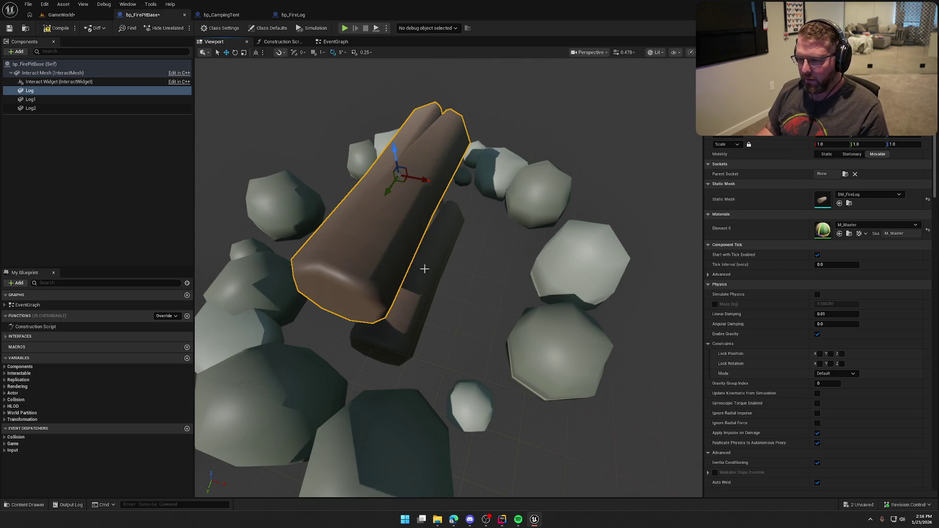
{"action": "key", "text": "f"}
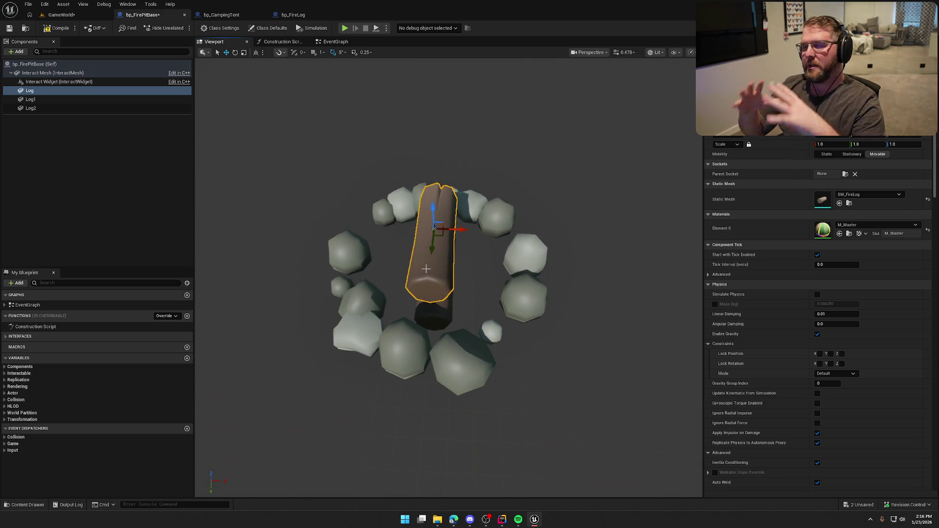
{"action": "mouse_move", "coordinate": [463, 269]}
{"action": "left_mouse_down"}
{"action": "mouse_move", "coordinate": [443, 235]}
{"action": "mouse_move", "coordinate": [471, 269]}
{"action": "left_mouse_up"}
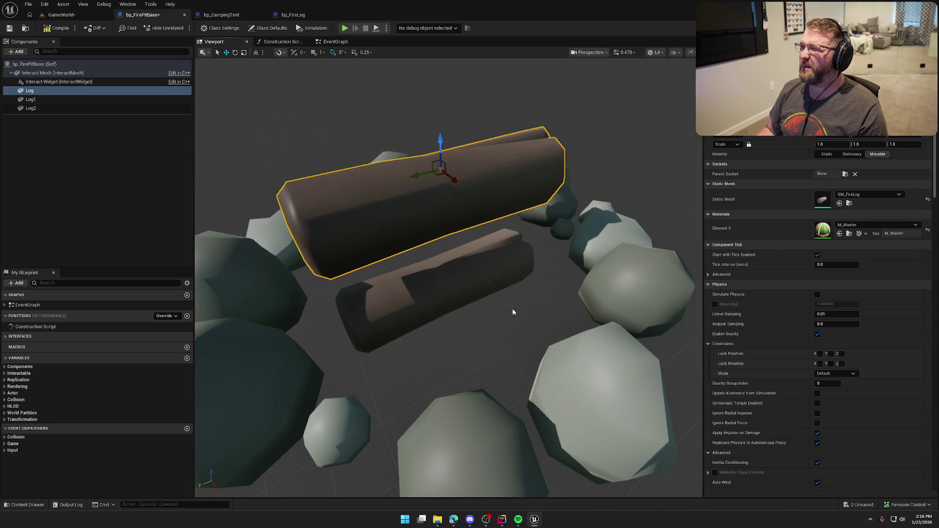
{"action": "mouse_move", "coordinate": [512, 312]}
{"action": "left_mouse_down"}
{"action": "mouse_move", "coordinate": [489, 313]}
{"action": "mouse_move", "coordinate": [489, 343]}
{"action": "mouse_move", "coordinate": [500, 274]}
{"action": "mouse_move", "coordinate": [500, 323]}
{"action": "mouse_move", "coordinate": [500, 308]}
{"action": "left_mouse_up"}
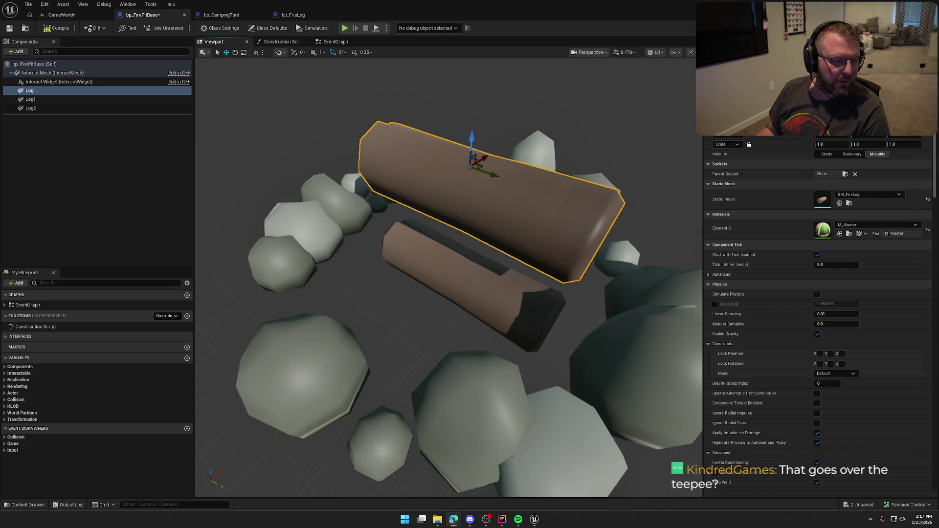
{"action": "key", "text": "alt+Tab"}
{"action": "key", "text": "super+Up"}
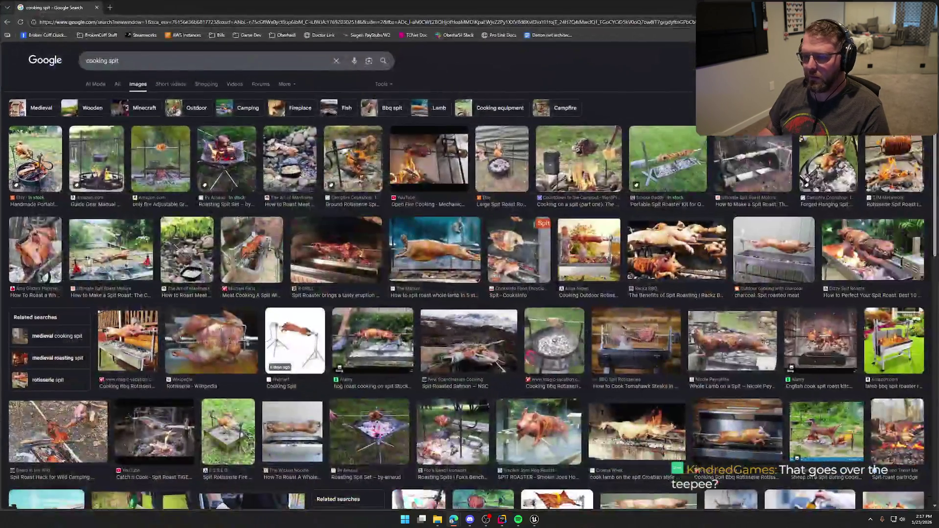
Preview the Etsy spit roaster, grill rotisserie and Guide Gear camp spit images, then return to Unreal
{"action": "left_click", "coordinate": [26, 166]}
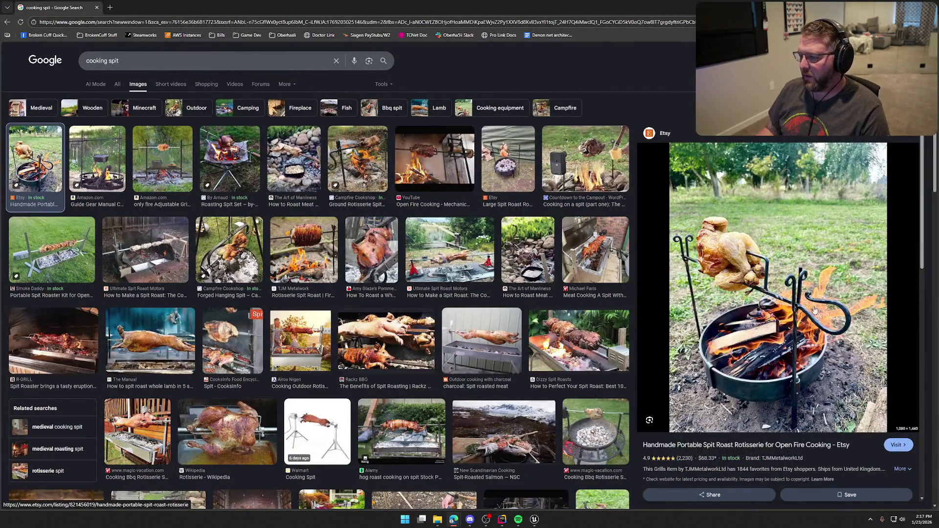
{"action": "left_click", "coordinate": [164, 175]}
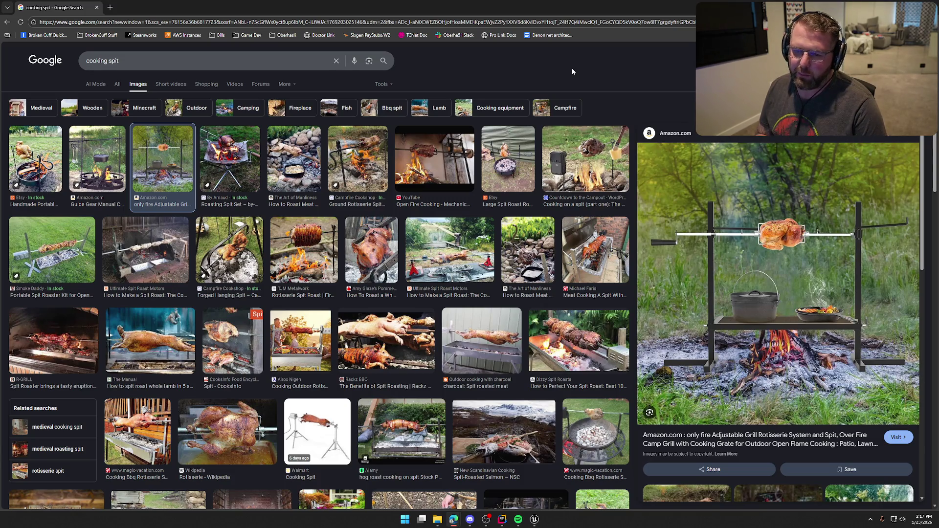
{"action": "left_click", "coordinate": [91, 151]}
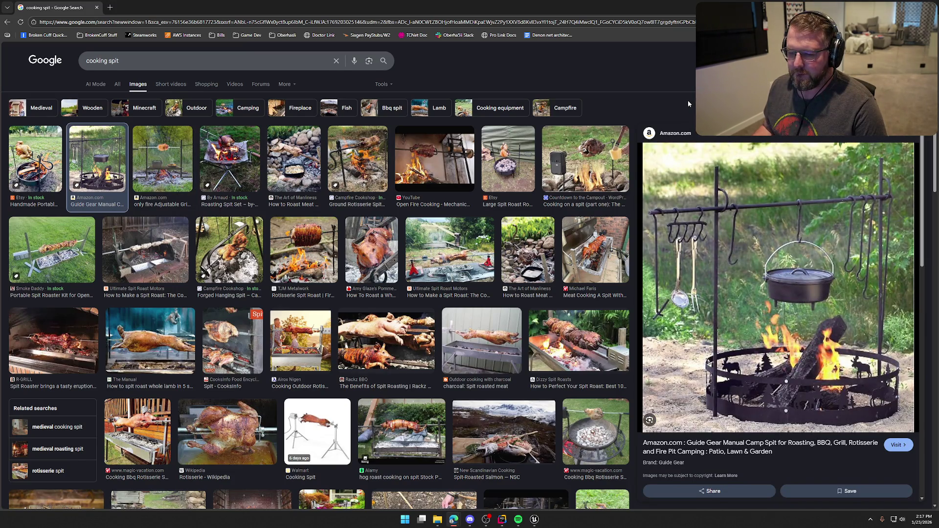
{"action": "key", "text": "alt+Tab"}
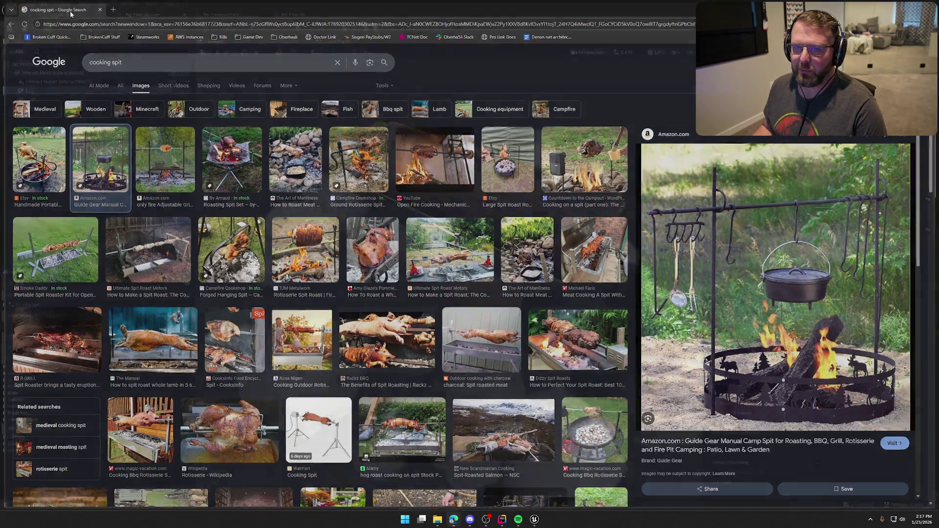
{"action": "scroll", "coordinate": [413, 264], "scroll_direction": "down", "scroll_amount": 5}
{"action": "scroll", "coordinate": [440, 274], "scroll_direction": "up", "scroll_amount": 8}
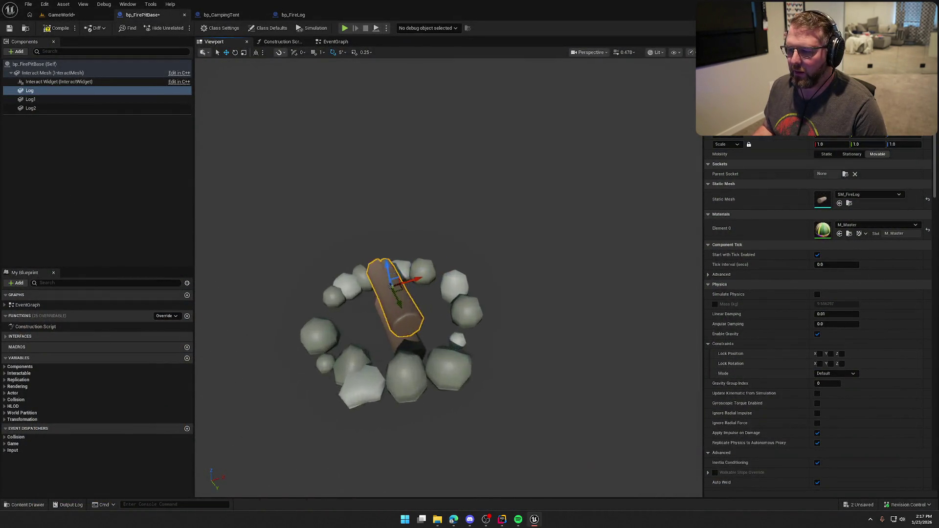
{"action": "scroll", "coordinate": [440, 274], "scroll_direction": "down", "scroll_amount": 4}
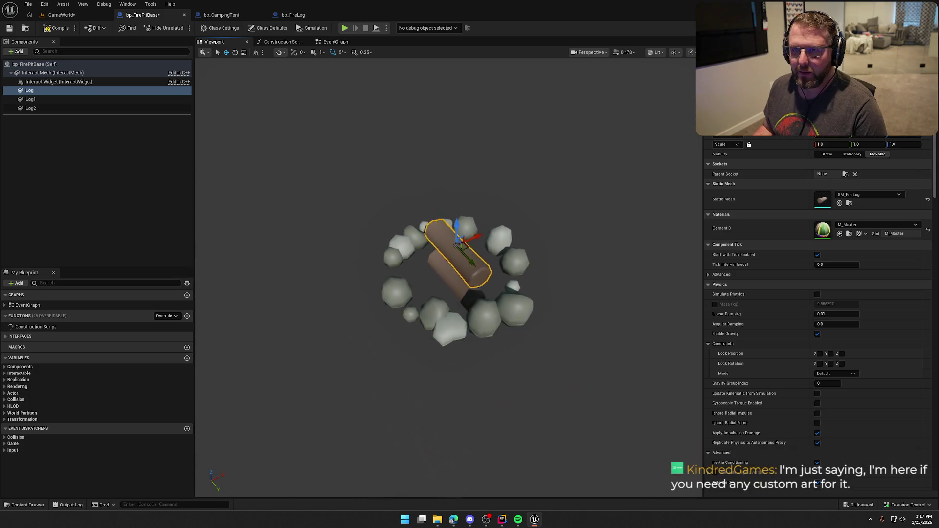
{"action": "scroll", "coordinate": [440, 181], "scroll_direction": "up", "scroll_amount": 4}
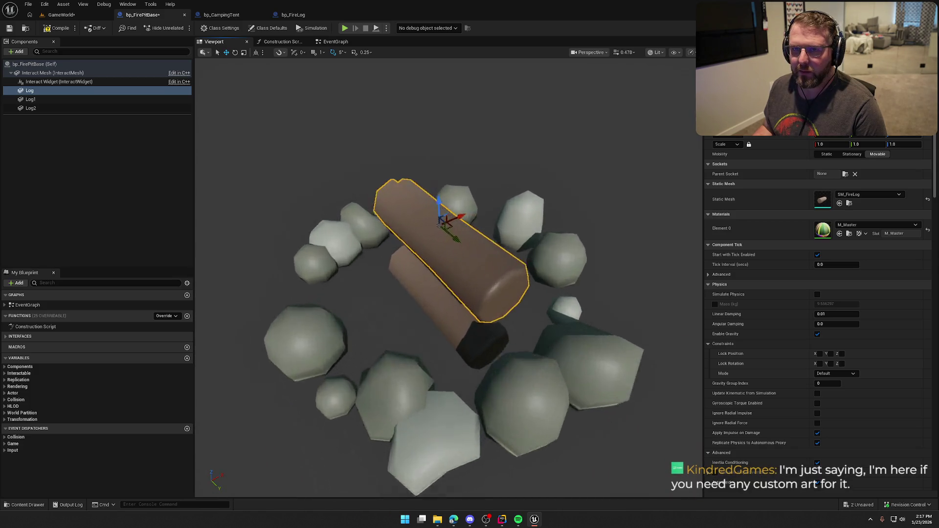
{"action": "scroll", "coordinate": [440, 181], "scroll_direction": "down", "scroll_amount": 3}
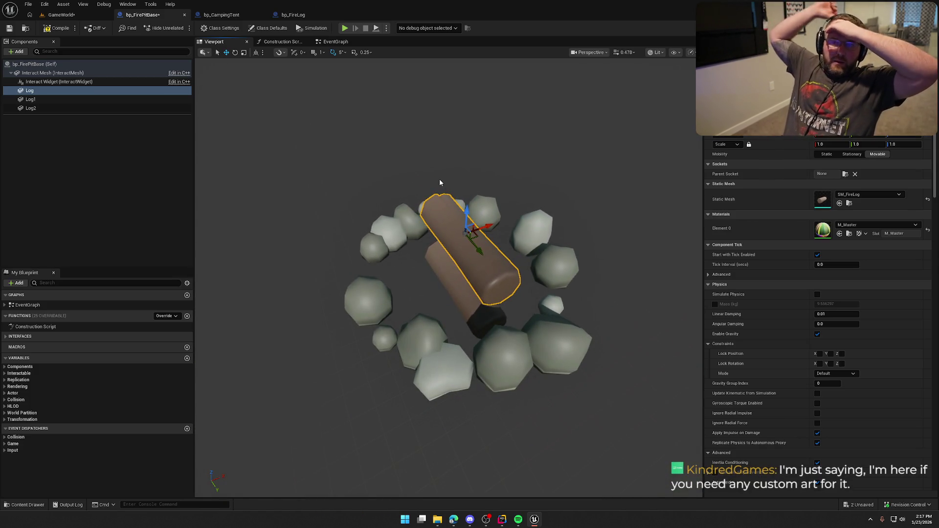
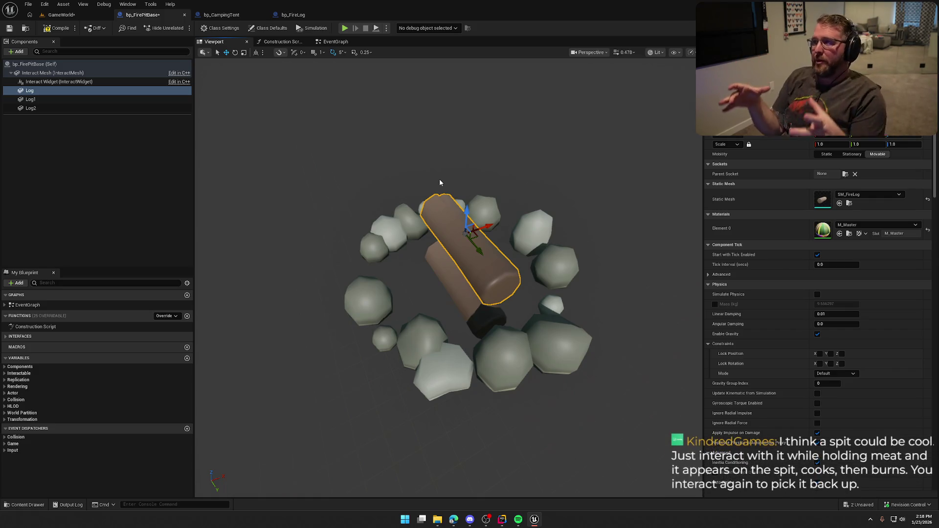
Orbit the fire pit blueprint's log ring, then return to the GameWorld level
{"action": "mouse_move", "coordinate": [382, 134]}
{"action": "left_mouse_down"}
{"action": "mouse_move", "coordinate": [382, 157]}
{"action": "mouse_move", "coordinate": [382, 134]}
{"action": "left_mouse_up"}
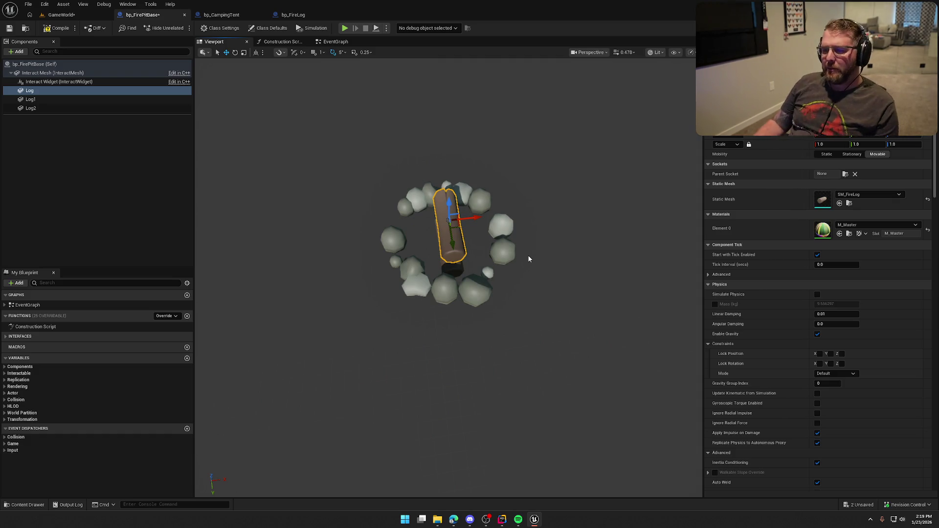
{"action": "left_click", "coordinate": [62, 16]}
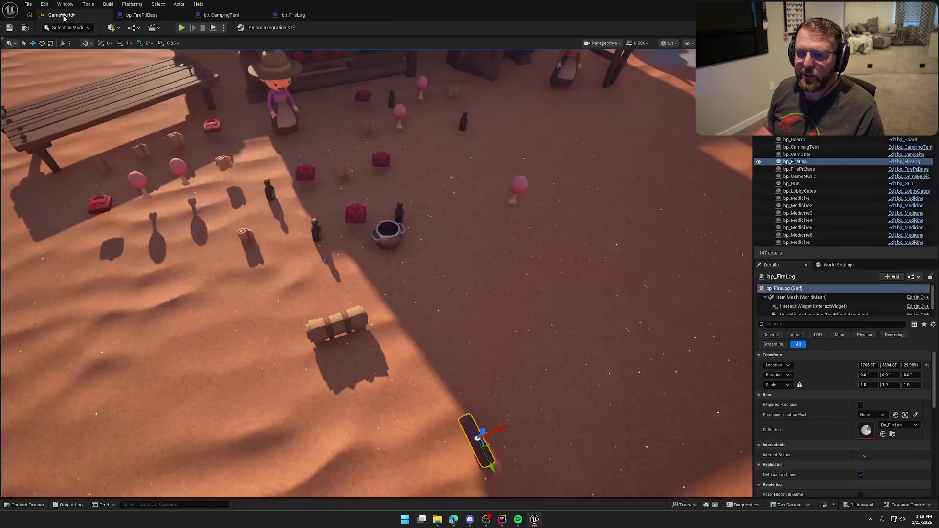
Play GameWorld, walk among the trading post's vendor posts, and deploy the tent-and-fire-log campsite
{"action": "left_click", "coordinate": [181, 27]}
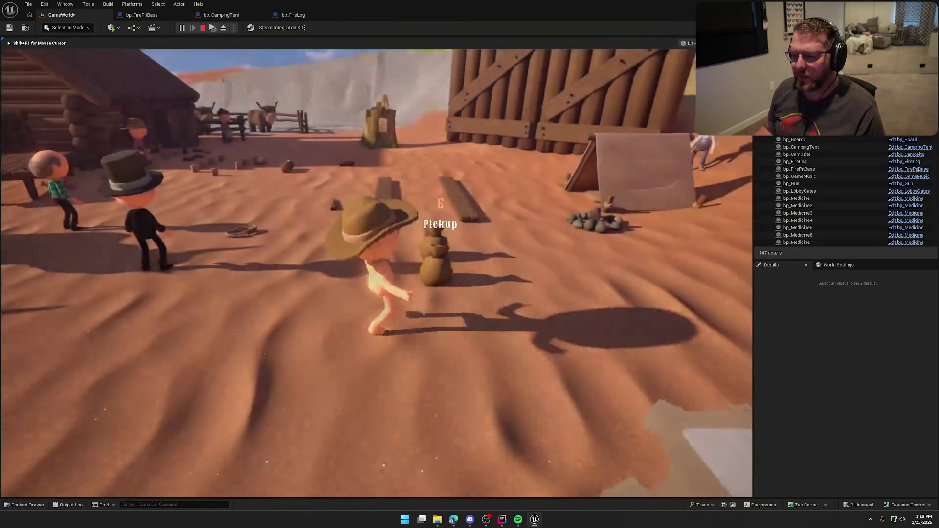
{"action": "key", "text": "shift"}
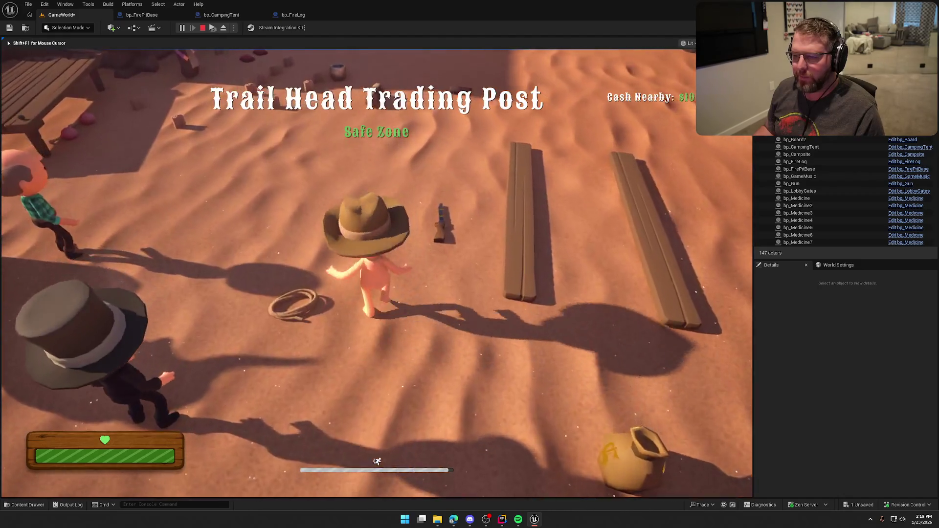
{"action": "key", "text": "w"}
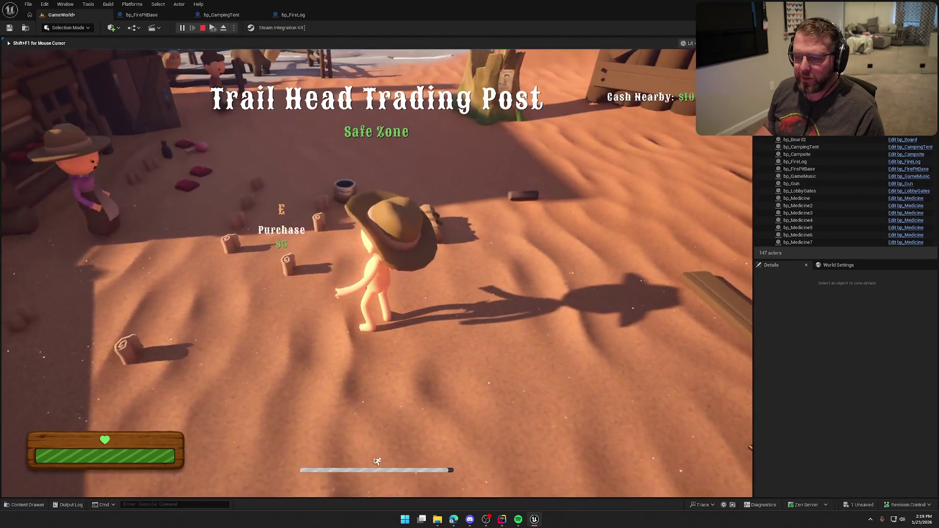
{"action": "key", "text": "w"}
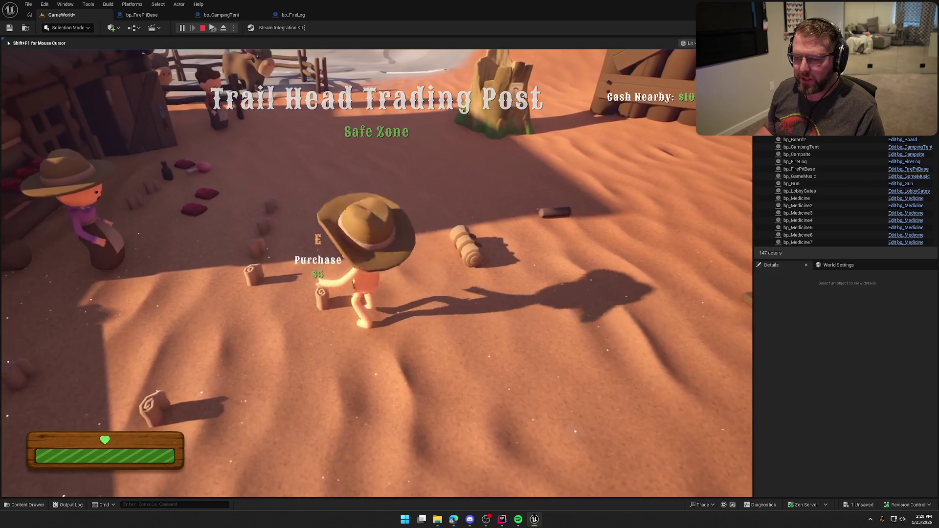
{"action": "key", "text": "w"}
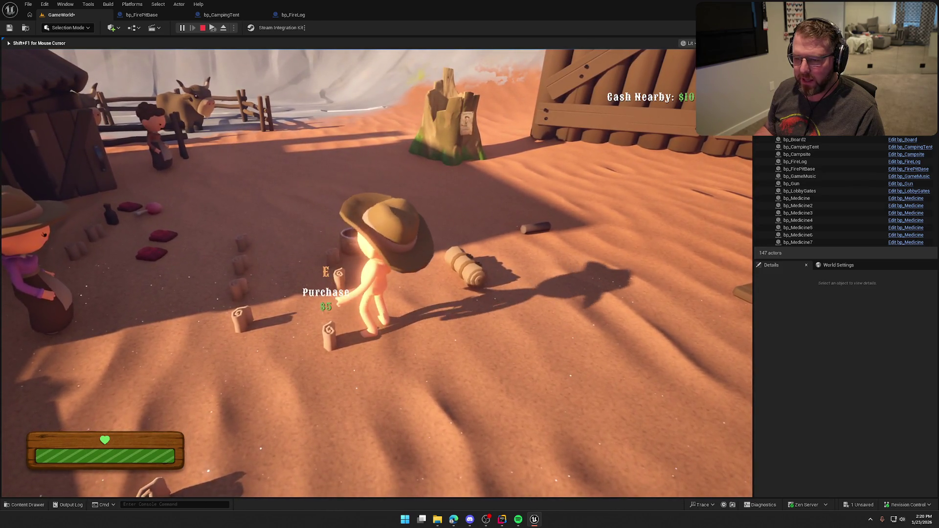
{"action": "key", "text": "a"}
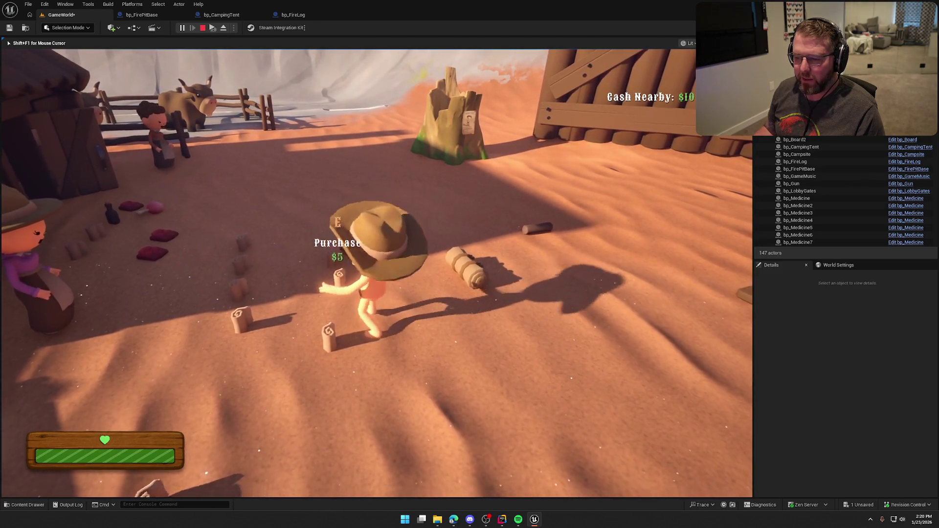
{"action": "key", "text": "w"}
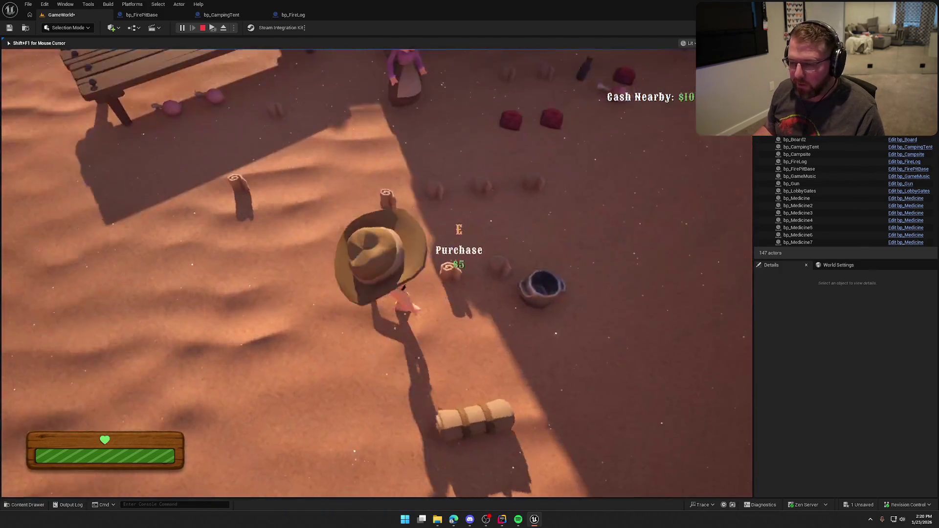
{"action": "key", "text": "w"}
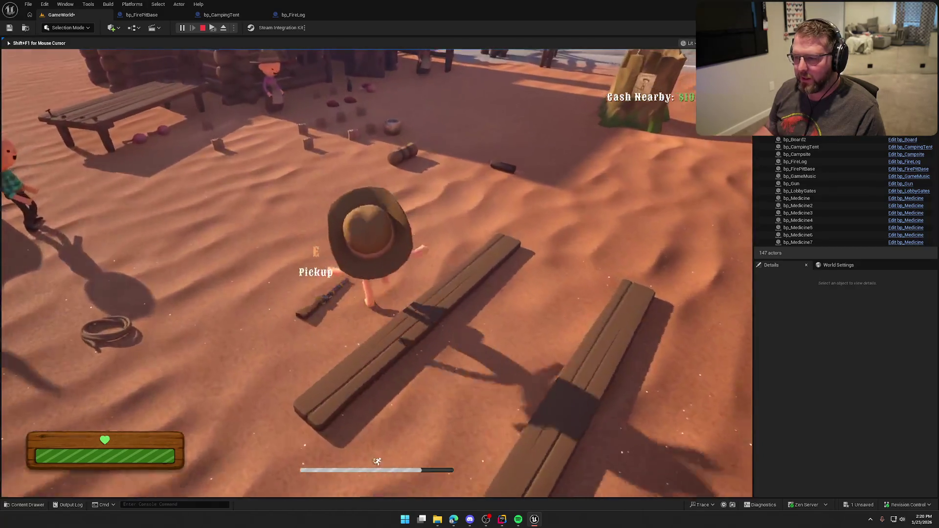
{"action": "key", "text": "e"}
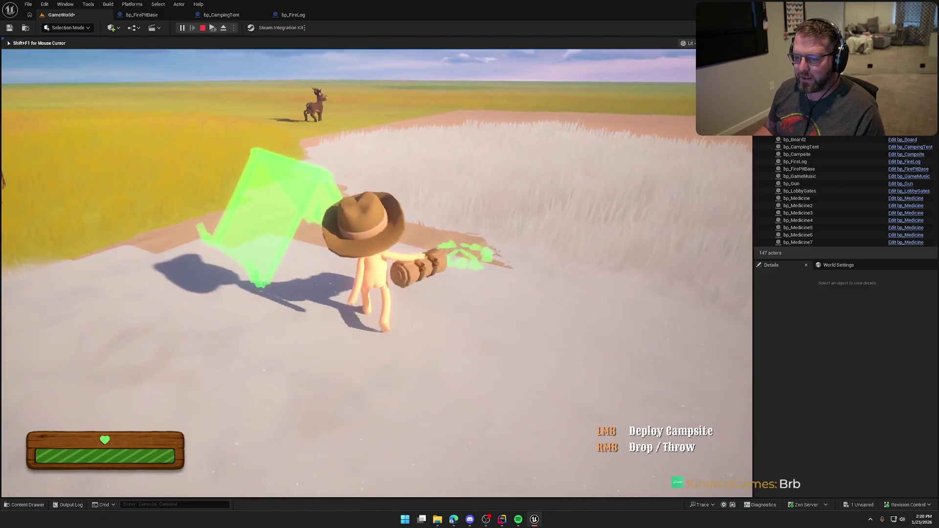
{"action": "left_click", "coordinate": [348, 273]}
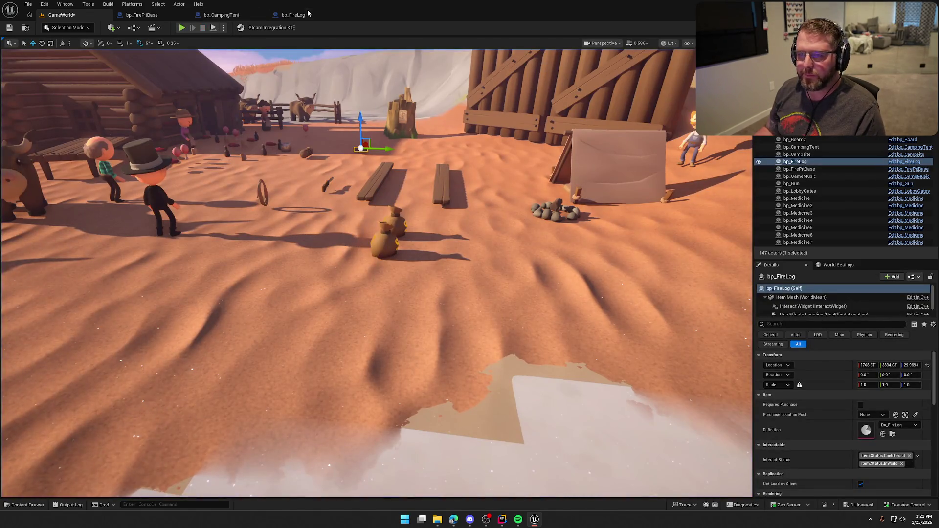
End the playtest and inspect bp_FireLog's overlap nodes and the fire pit's events
{"action": "key", "text": "Escape"}
{"action": "mouse_move", "coordinate": [381, 226]}
{"action": "left_mouse_down"}
{"action": "mouse_move", "coordinate": [572, 243]}
{"action": "mouse_move", "coordinate": [555, 245]}
{"action": "mouse_move", "coordinate": [566, 266]}
{"action": "left_mouse_up"}
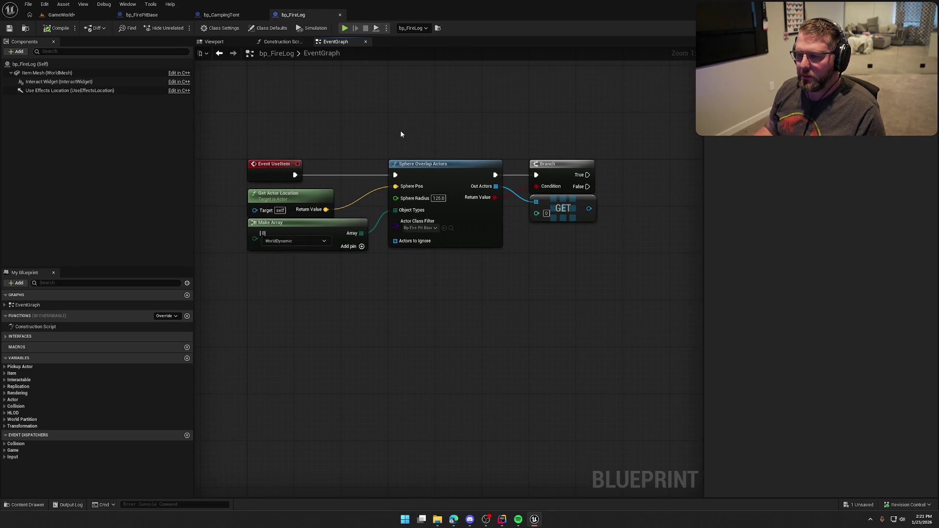
{"action": "left_click_drag", "start_coordinate": [526, 296], "coordinate": [392, 309]}
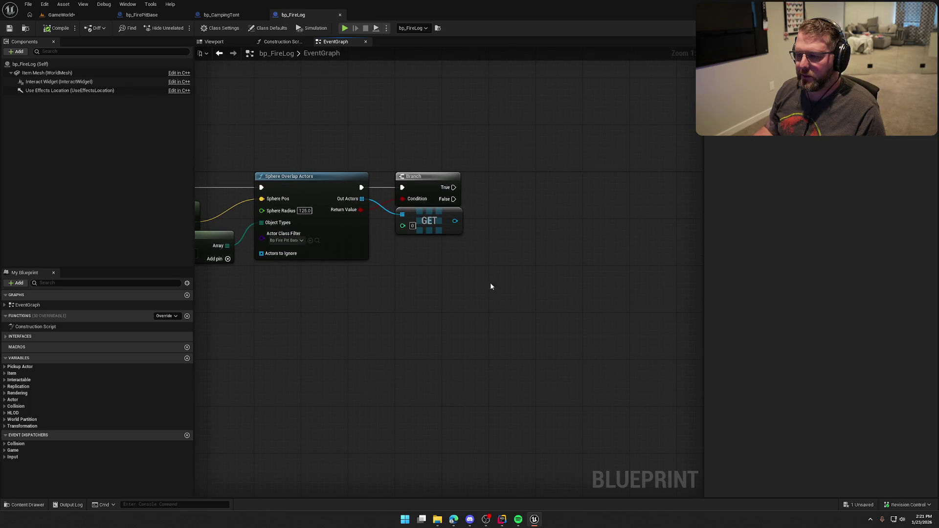
{"action": "left_click_drag", "start_coordinate": [455, 221], "coordinate": [487, 227]}
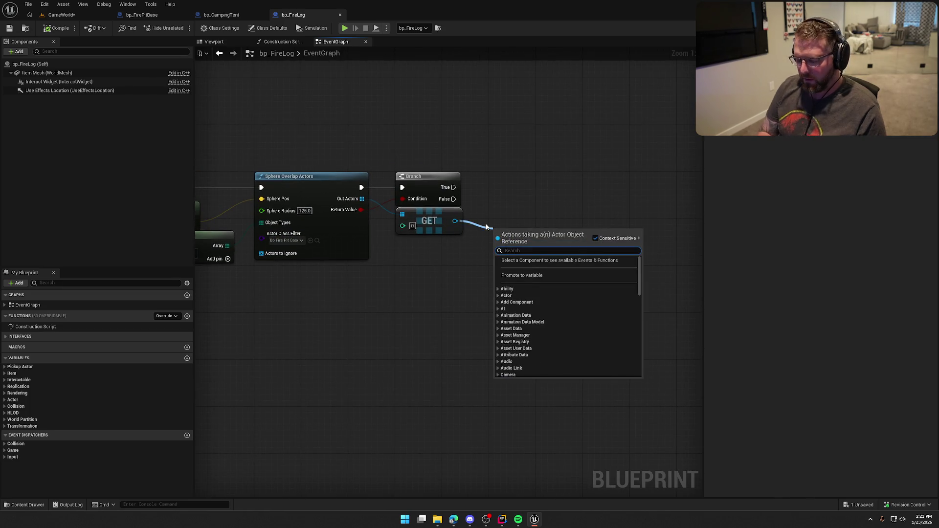
{"action": "type", "text": "mc a"}
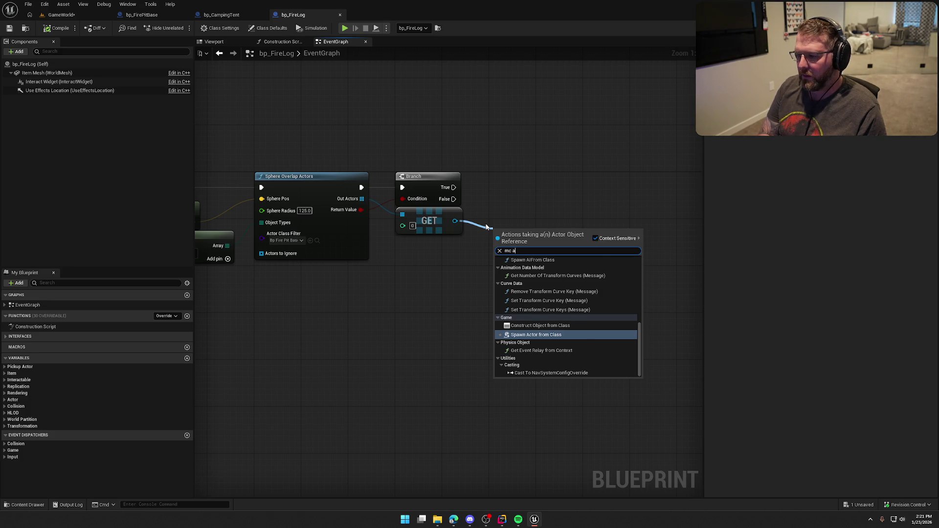
{"action": "key", "text": "BackSpace"}
{"action": "type", "text": "log"}
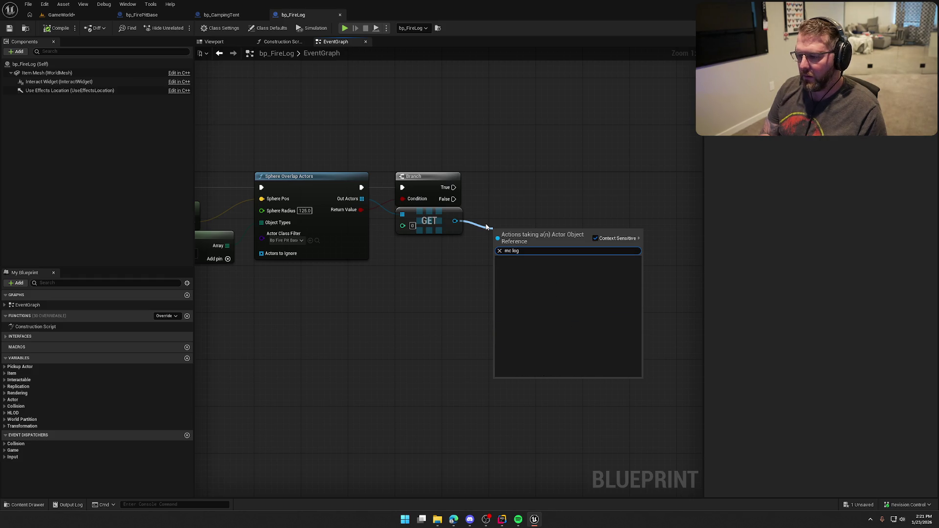
{"action": "left_click", "coordinate": [150, 17]}
{"action": "left_click", "coordinate": [336, 41]}
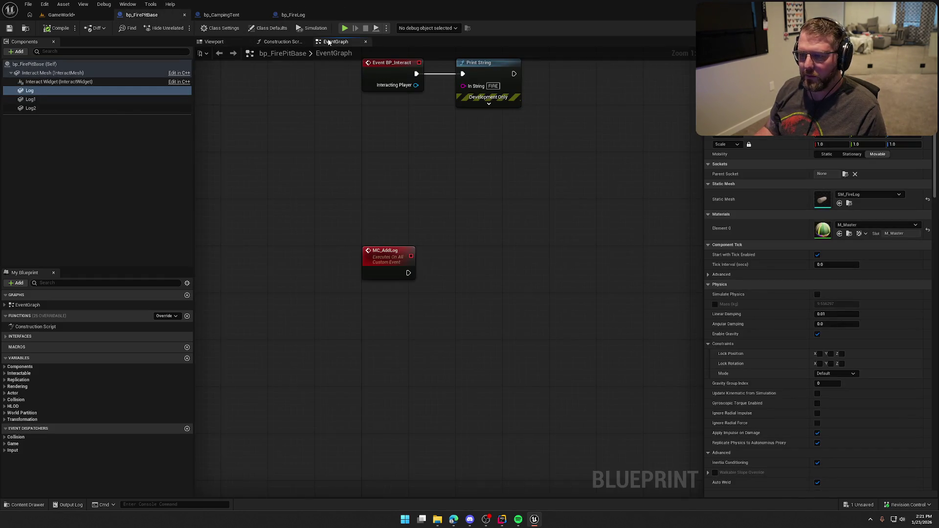
{"action": "left_click", "coordinate": [294, 15]}
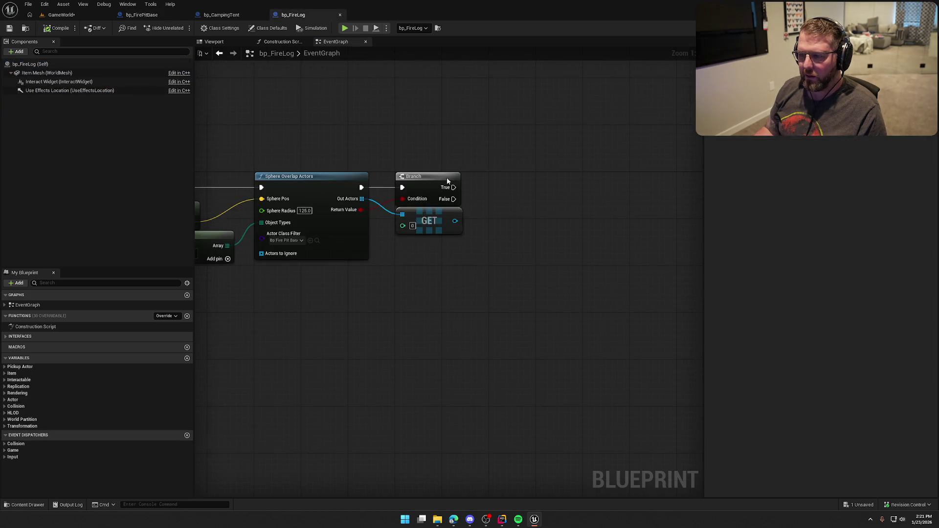
Cast the GET result to bp_FirePitBase, running on the Branch's True output
{"action": "mouse_move", "coordinate": [456, 220]}
{"action": "left_mouse_down"}
{"action": "mouse_move", "coordinate": [491, 223]}
{"action": "mouse_move", "coordinate": [460, 222]}
{"action": "mouse_move", "coordinate": [482, 213]}
{"action": "left_mouse_up"}
{"action": "type", "text": "cast to bp fire"}
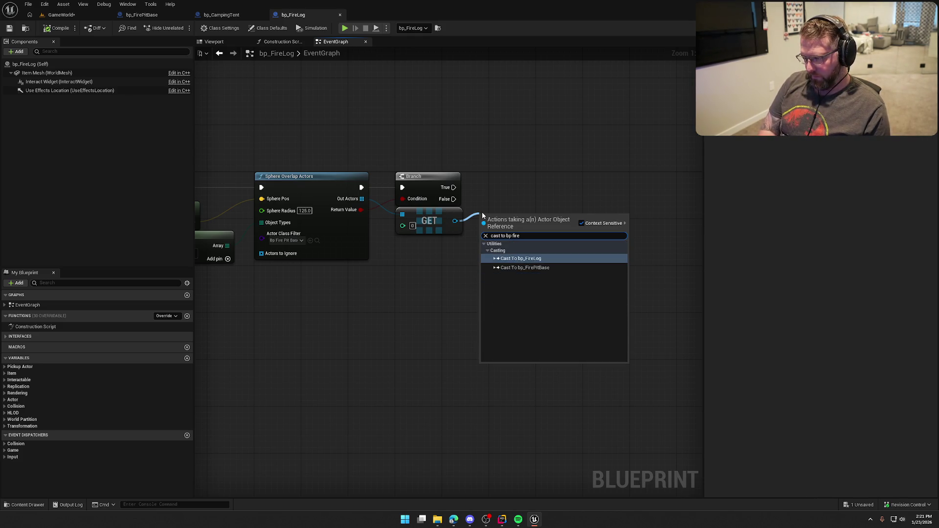
{"action": "key", "text": "Down"}
{"action": "key", "text": "Return"}
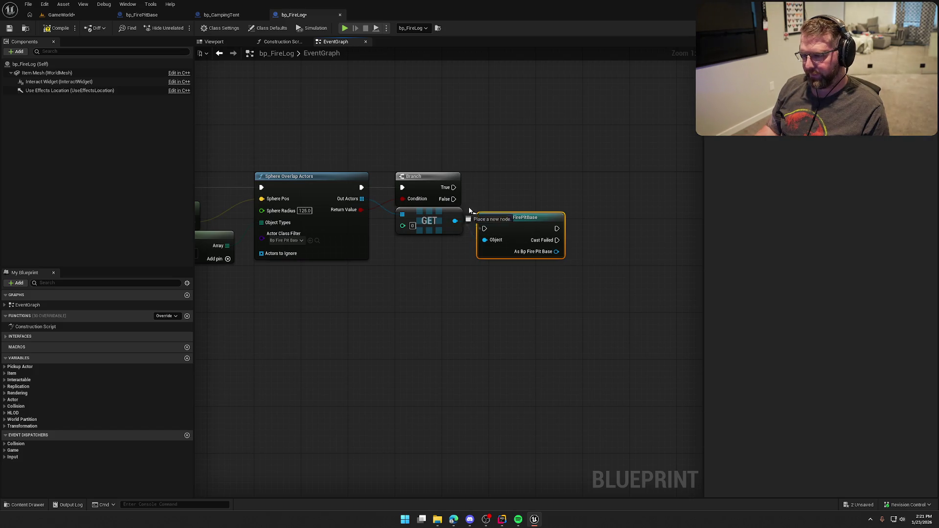
{"action": "mouse_move", "coordinate": [454, 187]}
{"action": "left_mouse_down"}
{"action": "mouse_move", "coordinate": [484, 228]}
{"action": "mouse_move", "coordinate": [527, 177]}
{"action": "left_mouse_up"}
{"action": "left_click", "coordinate": [524, 263]}
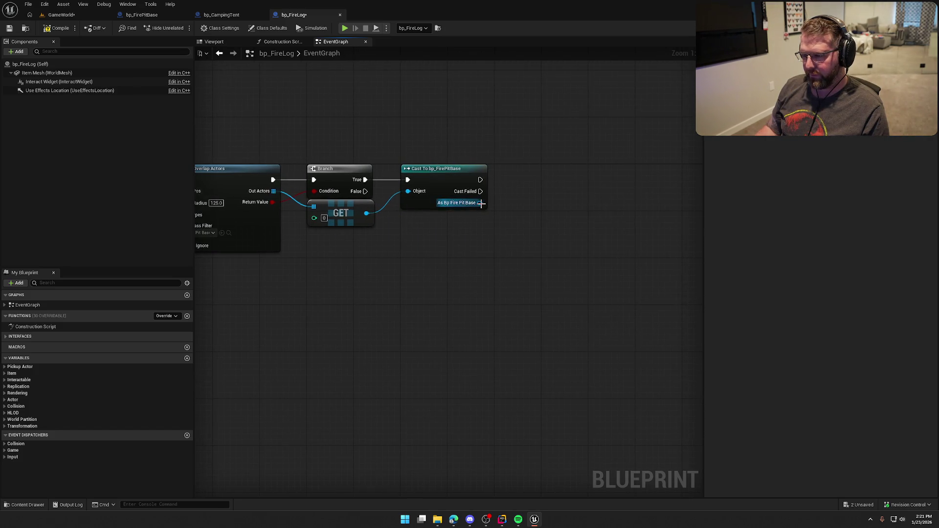
Call MC Add Log on the cast fire pit and save bp_FireLog
{"action": "left_click_drag", "start_coordinate": [480, 202], "coordinate": [511, 233]}
{"action": "type", "text": "mc add log"}
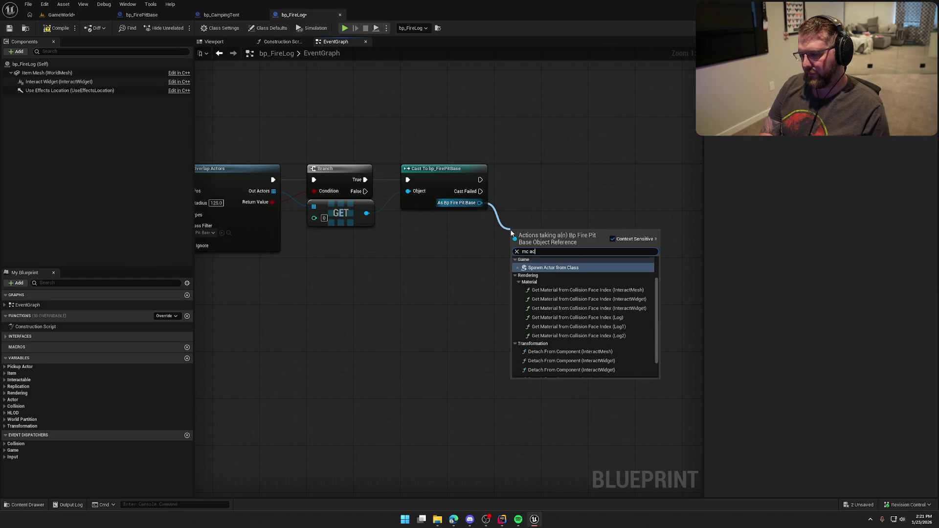
{"action": "key", "text": "Return"}
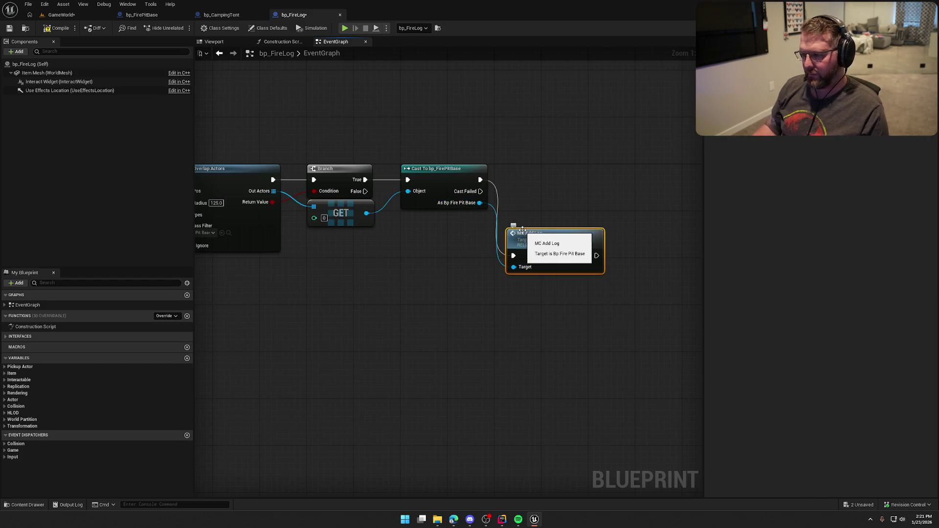
{"action": "mouse_move", "coordinate": [533, 234]}
{"action": "left_mouse_down"}
{"action": "mouse_move", "coordinate": [536, 174]}
{"action": "mouse_move", "coordinate": [526, 172]}
{"action": "left_mouse_up"}
{"action": "mouse_move", "coordinate": [451, 294]}
{"action": "left_mouse_down"}
{"action": "mouse_move", "coordinate": [514, 297]}
{"action": "mouse_move", "coordinate": [499, 314]}
{"action": "mouse_move", "coordinate": [470, 286]}
{"action": "left_mouse_up"}
{"action": "scroll", "coordinate": [509, 312], "scroll_direction": "down", "scroll_amount": 2}
{"action": "key", "text": "ctrl+s"}
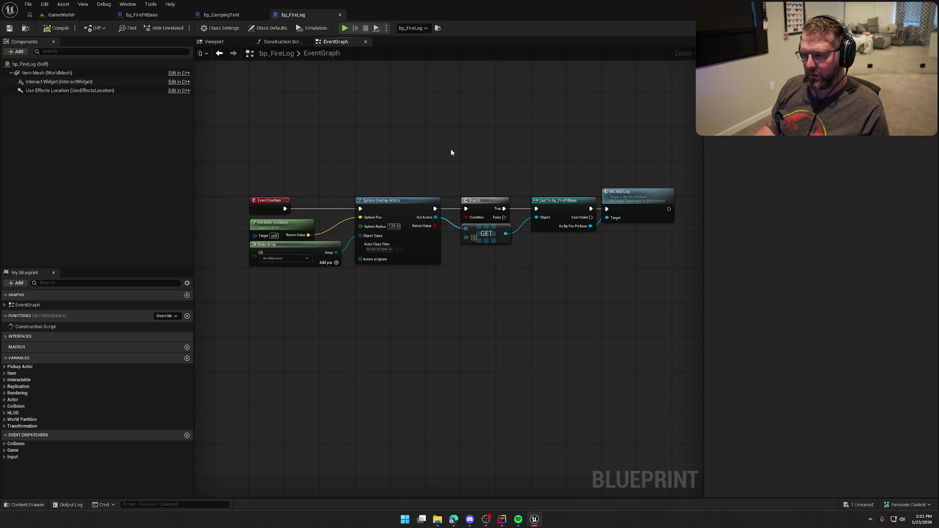
Add Destroy Actor after MC Add Log, then compile and save
{"action": "left_click_drag", "start_coordinate": [600, 264], "coordinate": [392, 256]}
{"action": "mouse_move", "coordinate": [467, 202]}
{"action": "left_mouse_down"}
{"action": "mouse_move", "coordinate": [516, 201]}
{"action": "mouse_move", "coordinate": [501, 198]}
{"action": "left_mouse_up"}
{"action": "type", "text": "dest"}
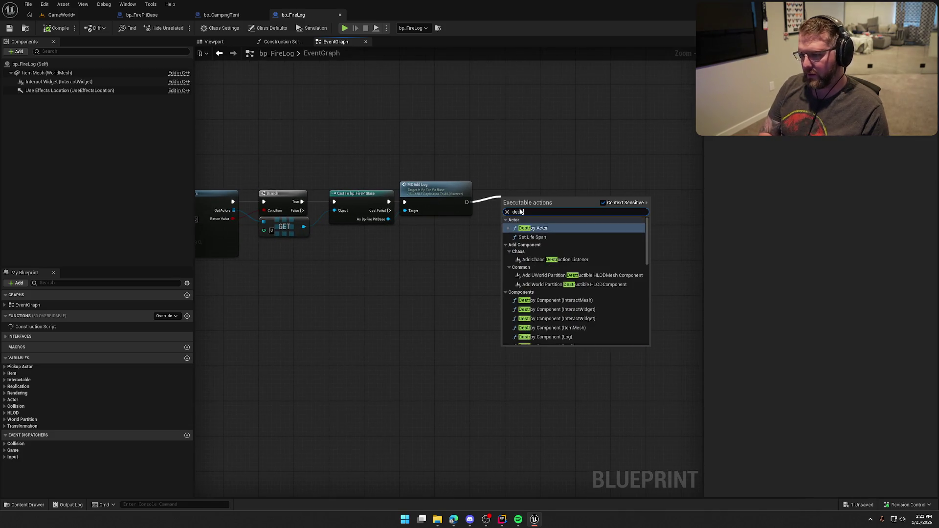
{"action": "key", "text": "Return"}
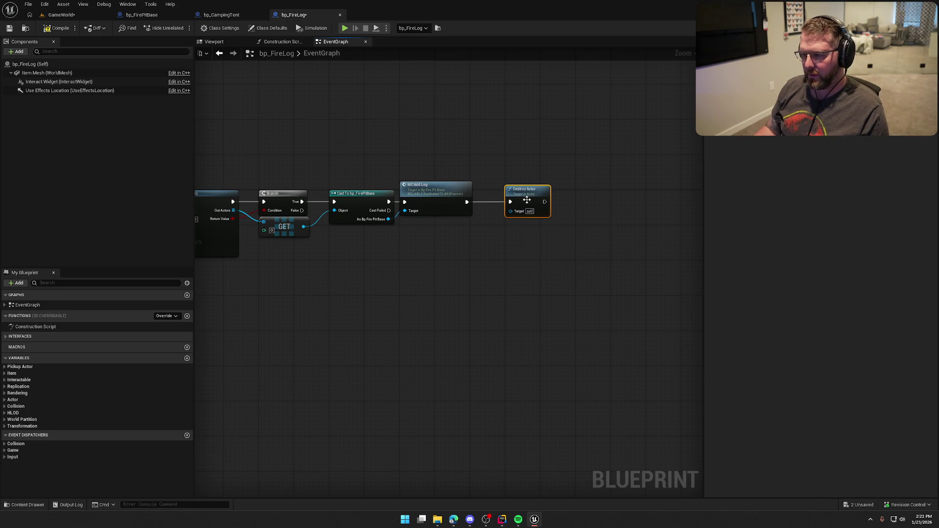
{"action": "mouse_move", "coordinate": [526, 200]}
{"action": "left_mouse_down"}
{"action": "mouse_move", "coordinate": [538, 153]}
{"action": "mouse_move", "coordinate": [603, 189]}
{"action": "left_mouse_up"}
{"action": "left_click", "coordinate": [61, 31]}
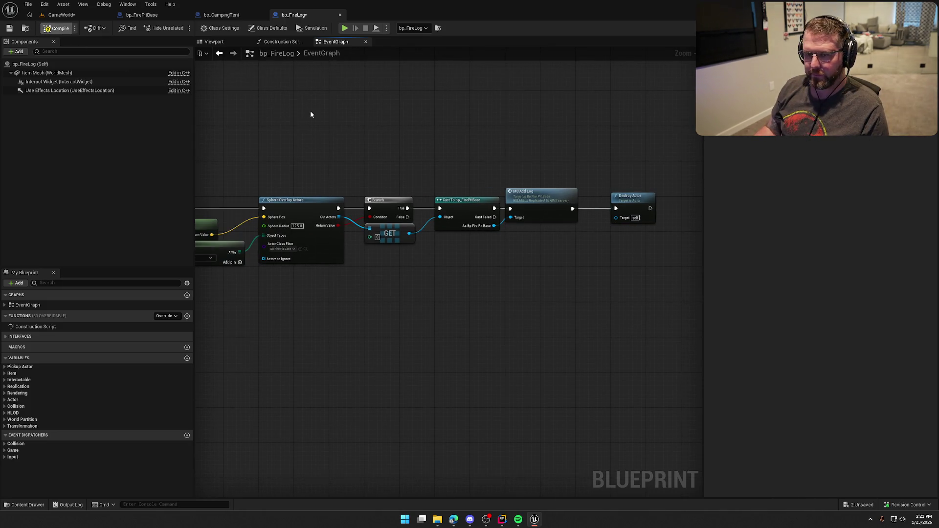
{"action": "left_click", "coordinate": [62, 14]}
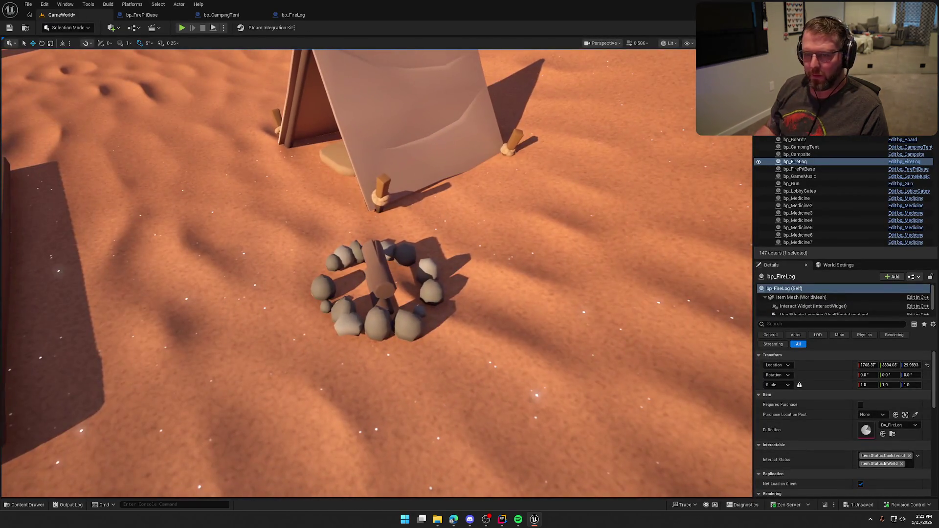
Show bp_FirePitBase's viewport at a high angled view of the logs and rocks
{"action": "left_click", "coordinate": [142, 14]}
{"action": "left_click", "coordinate": [208, 43]}
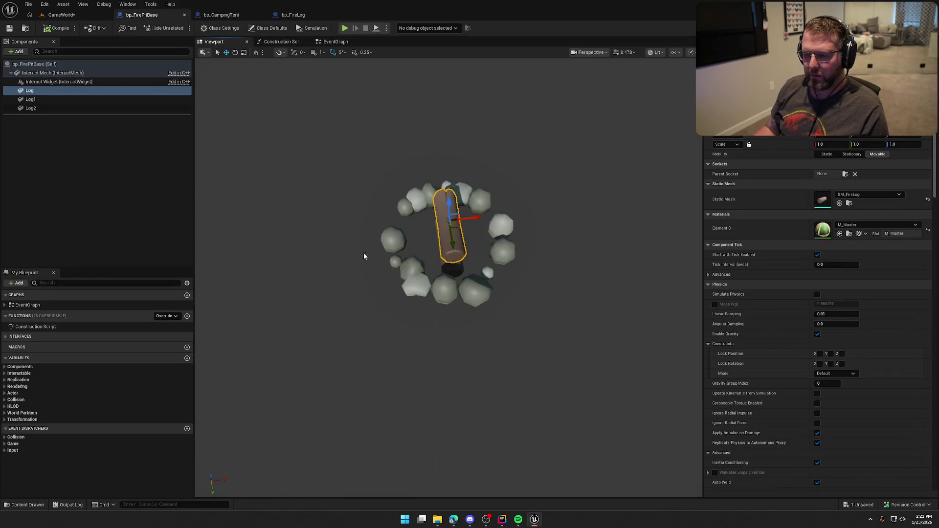
{"action": "left_click_drag", "start_coordinate": [363, 254], "coordinate": [363, 200]}
{"action": "mouse_move", "coordinate": [432, 203]}
{"action": "left_mouse_down"}
{"action": "mouse_move", "coordinate": [432, 186]}
{"action": "mouse_move", "coordinate": [352, 235]}
{"action": "left_mouse_up"}
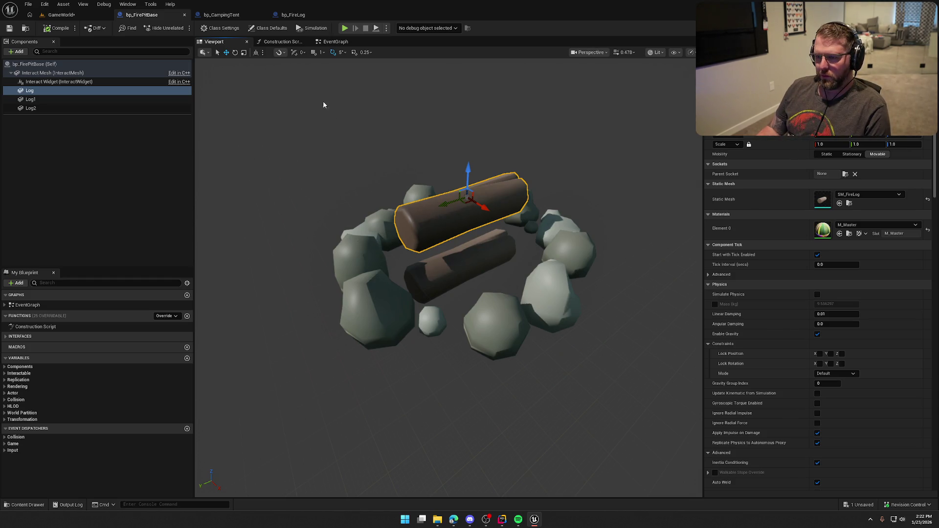
Create a new Integer variable named LogCount
{"action": "left_click", "coordinate": [187, 358]}
{"action": "type", "text": "Log"}
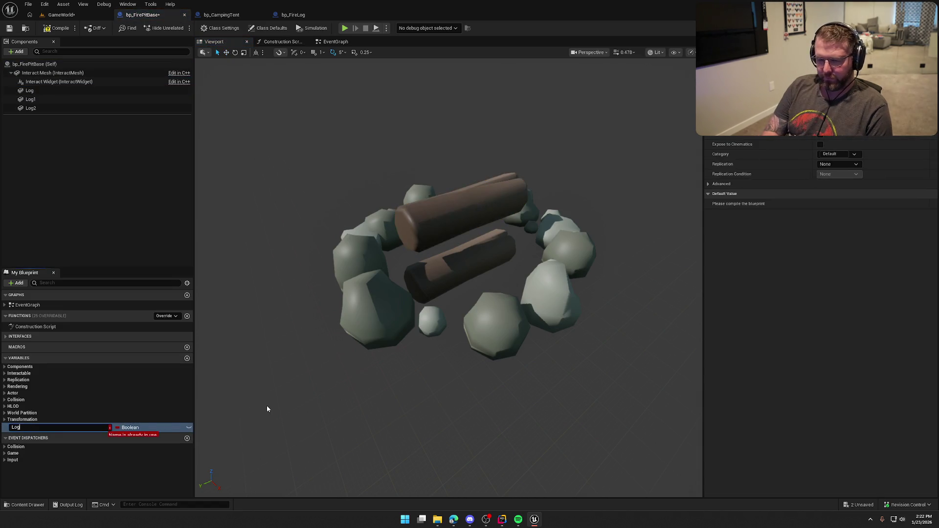
{"action": "type", "text": "s"}
{"action": "key", "text": "BackSpace"}
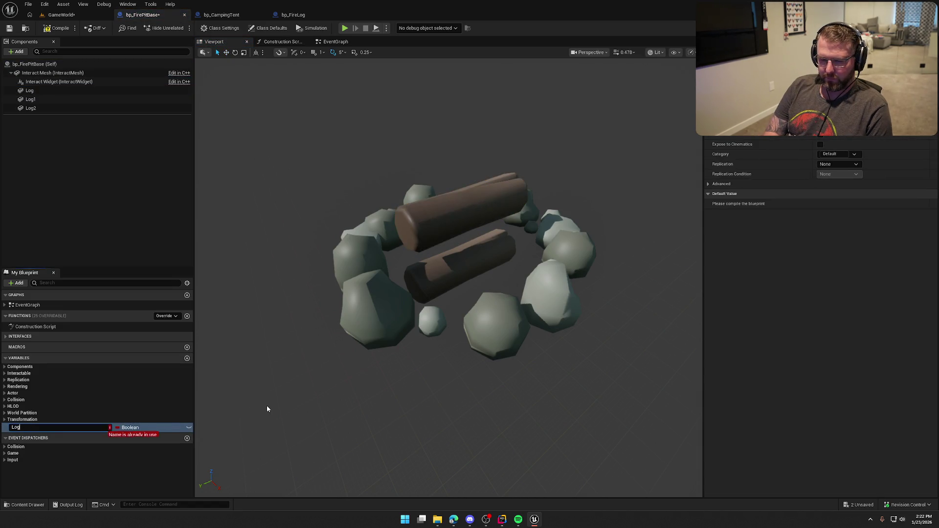
{"action": "type", "text": "Count"}
{"action": "key", "text": "Return"}
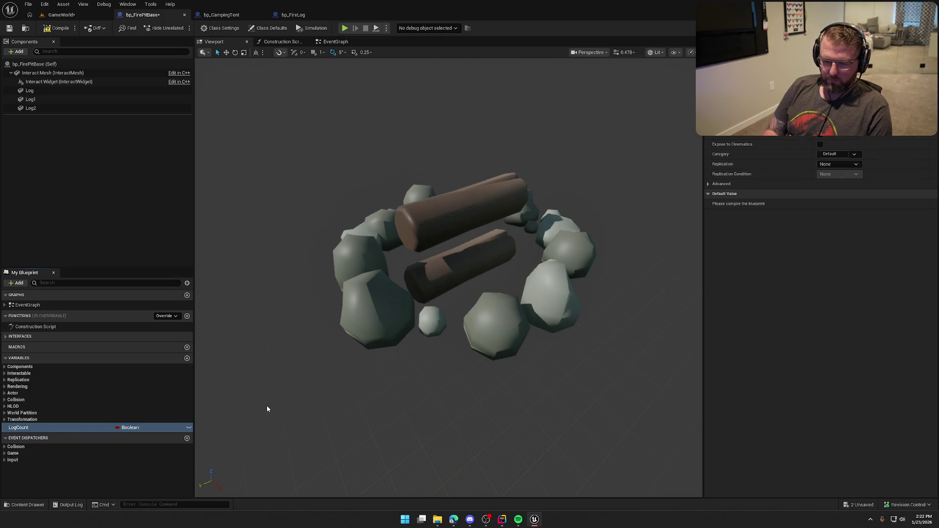
{"action": "left_click", "coordinate": [125, 429]}
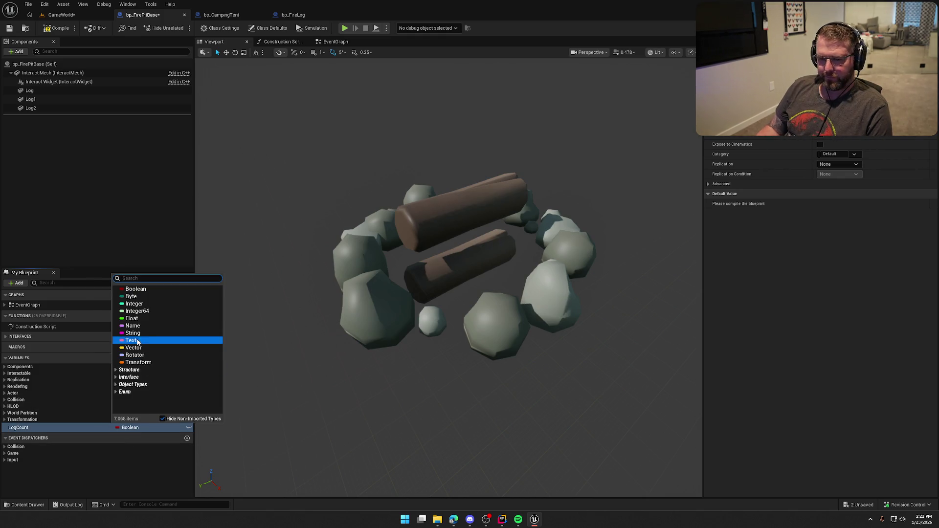
{"action": "left_click", "coordinate": [134, 304]}
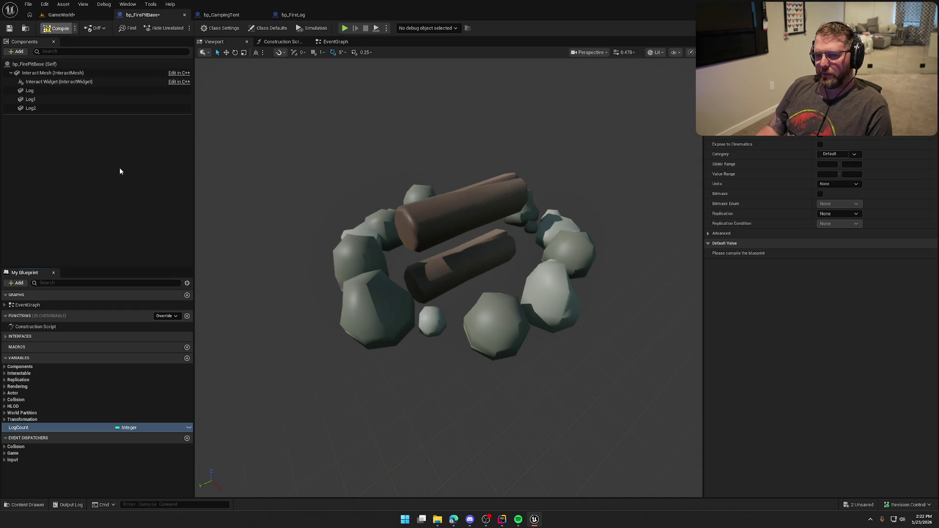
Place a Log Count getter in the event graph near MC_AddLog
{"action": "left_click", "coordinate": [337, 42]}
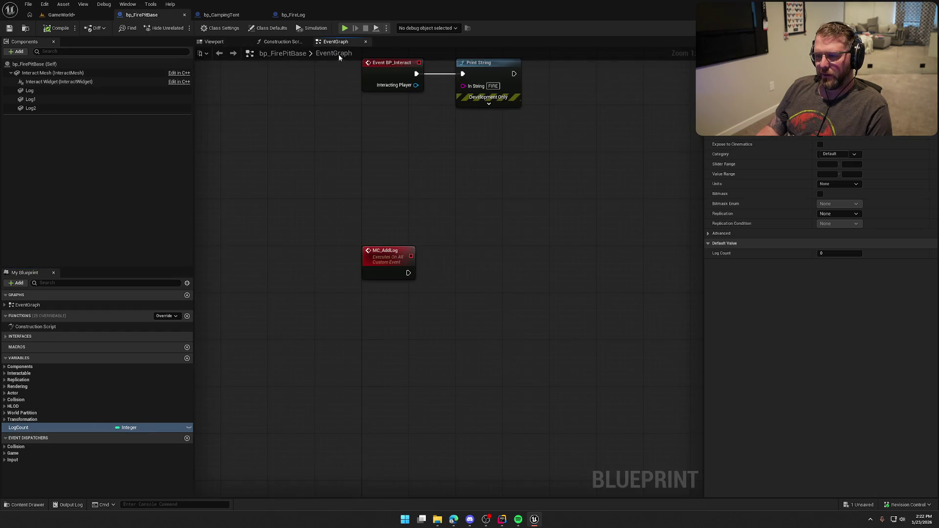
{"action": "left_click_drag", "start_coordinate": [22, 428], "coordinate": [365, 309]}
{"action": "left_click_drag", "start_coordinate": [408, 266], "coordinate": [334, 250]}
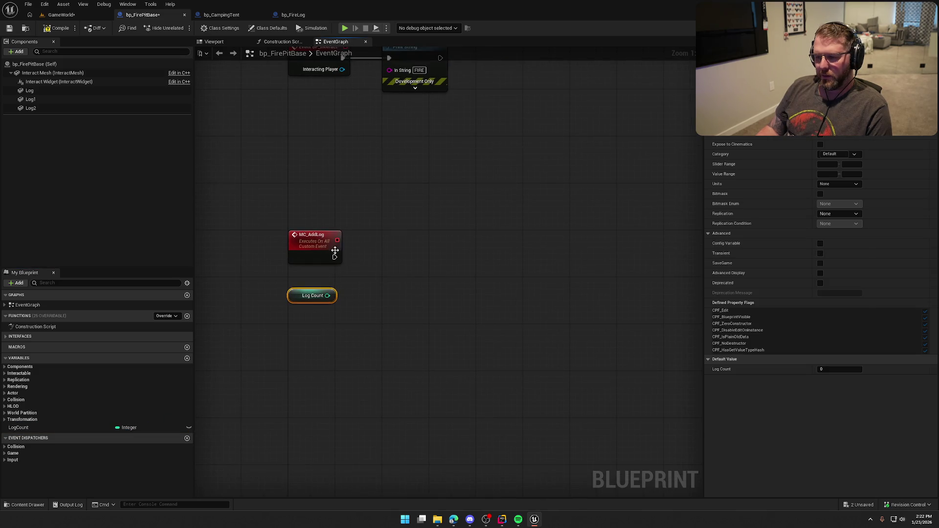
{"action": "left_click_drag", "start_coordinate": [353, 309], "coordinate": [355, 315]}
{"action": "left_click", "coordinate": [382, 251]}
{"action": "left_click_drag", "start_coordinate": [382, 251], "coordinate": [405, 339]}
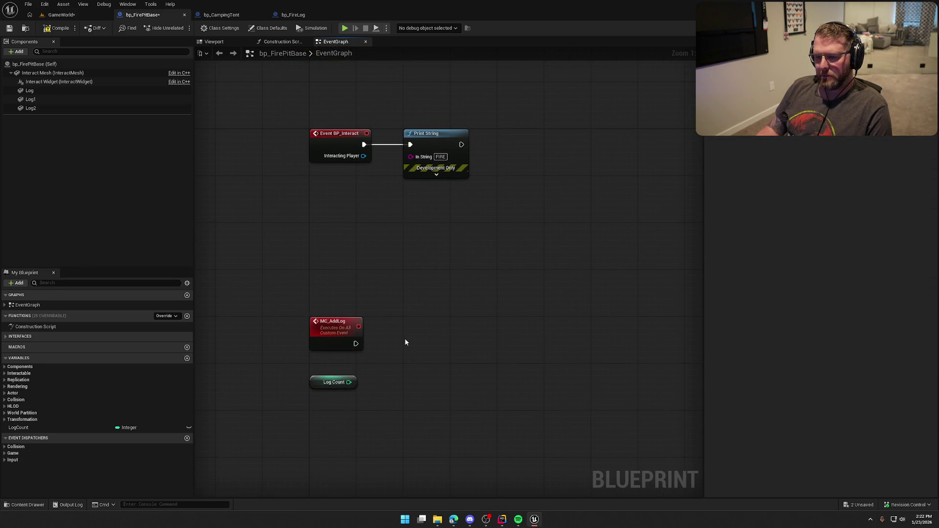
{"action": "left_click_drag", "start_coordinate": [378, 379], "coordinate": [363, 331]}
Increment Log Count with a ++ node whenever MC_AddLog fires
{"action": "mouse_move", "coordinate": [293, 321]}
{"action": "left_mouse_down"}
{"action": "mouse_move", "coordinate": [351, 377]}
{"action": "mouse_move", "coordinate": [308, 372]}
{"action": "mouse_move", "coordinate": [373, 327]}
{"action": "mouse_move", "coordinate": [340, 295]}
{"action": "left_mouse_up"}
{"action": "type", "text": "++"}
{"action": "key", "text": "Return"}
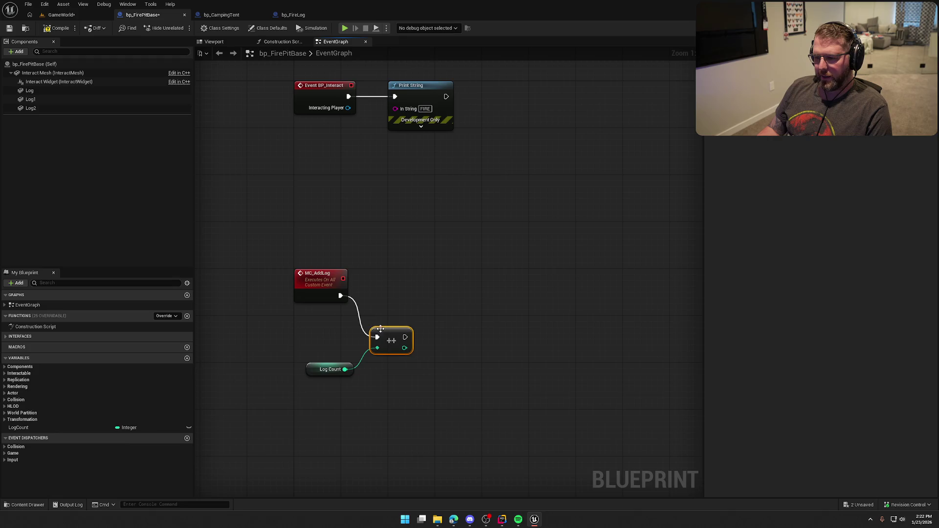
{"action": "left_click_drag", "start_coordinate": [397, 340], "coordinate": [414, 300]}
{"action": "left_click_drag", "start_coordinate": [332, 369], "coordinate": [367, 322]}
{"action": "left_click", "coordinate": [414, 364]}
{"action": "left_click_drag", "start_coordinate": [429, 346], "coordinate": [372, 324]}
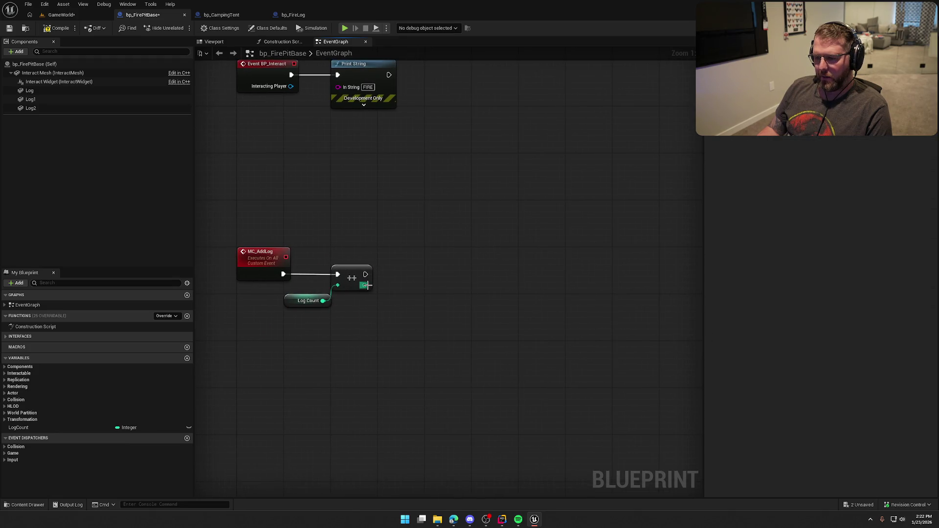
Compare the incremented count >= 3 and add a Branch node after it
{"action": "mouse_move", "coordinate": [365, 285]}
{"action": "left_mouse_down"}
{"action": "mouse_move", "coordinate": [387, 286]}
{"action": "mouse_move", "coordinate": [416, 312]}
{"action": "left_mouse_up"}
{"action": "type", "text": ">="}
{"action": "key", "text": "Return"}
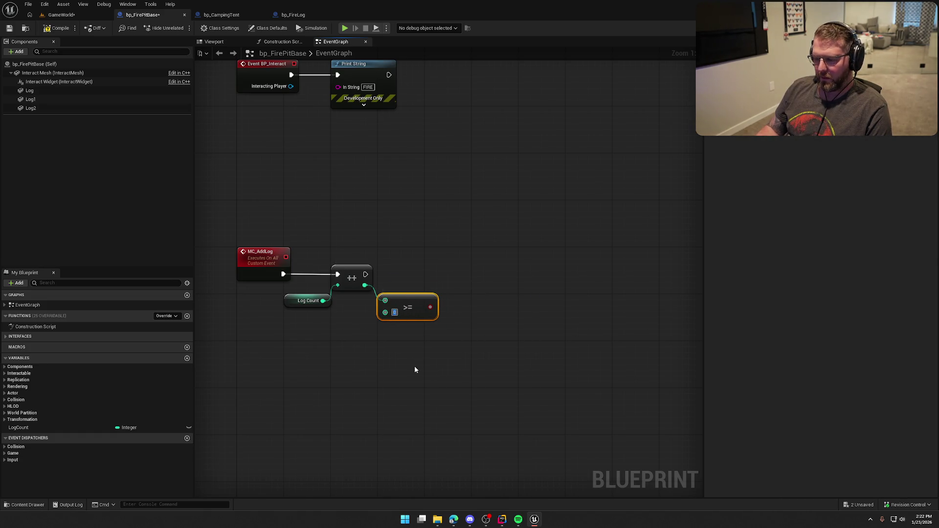
{"action": "left_click", "coordinate": [414, 367]}
{"action": "left_click", "coordinate": [463, 296]}
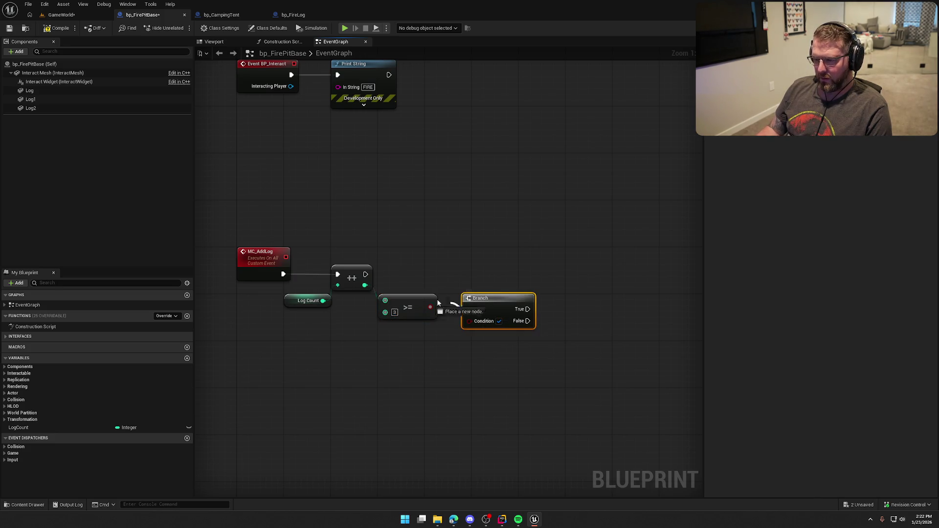
{"action": "mouse_move", "coordinate": [365, 275]}
{"action": "left_mouse_down"}
{"action": "mouse_move", "coordinate": [469, 307]}
{"action": "mouse_move", "coordinate": [504, 271]}
{"action": "left_mouse_up"}
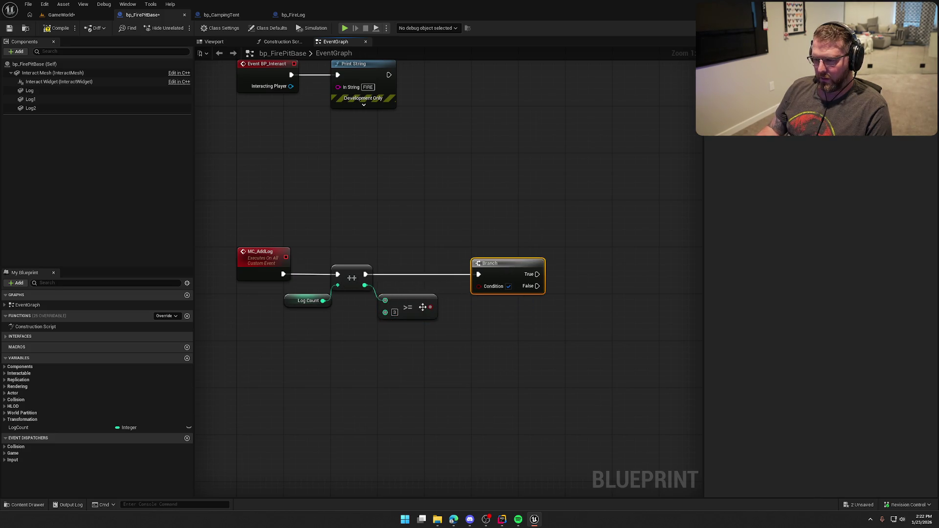
Feed >= into the Branch; add Remove Gameplay Tag Item.Status.CanInteract on Interact Status
{"action": "left_click_drag", "start_coordinate": [430, 307], "coordinate": [480, 286]}
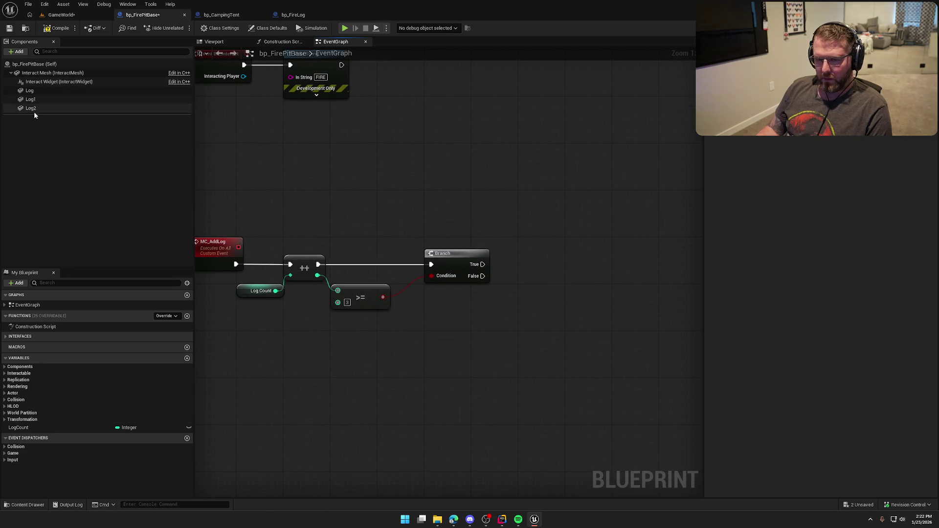
{"action": "left_click", "coordinate": [24, 374]}
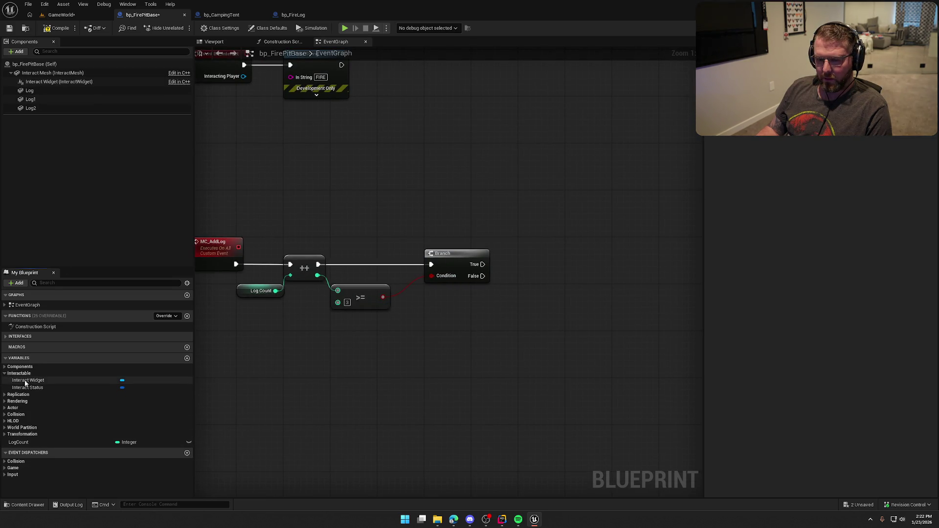
{"action": "mouse_move", "coordinate": [28, 387]}
{"action": "left_mouse_down"}
{"action": "mouse_move", "coordinate": [120, 381]}
{"action": "mouse_move", "coordinate": [548, 243]}
{"action": "mouse_move", "coordinate": [580, 256]}
{"action": "left_mouse_up"}
{"action": "type", "text": "remove"}
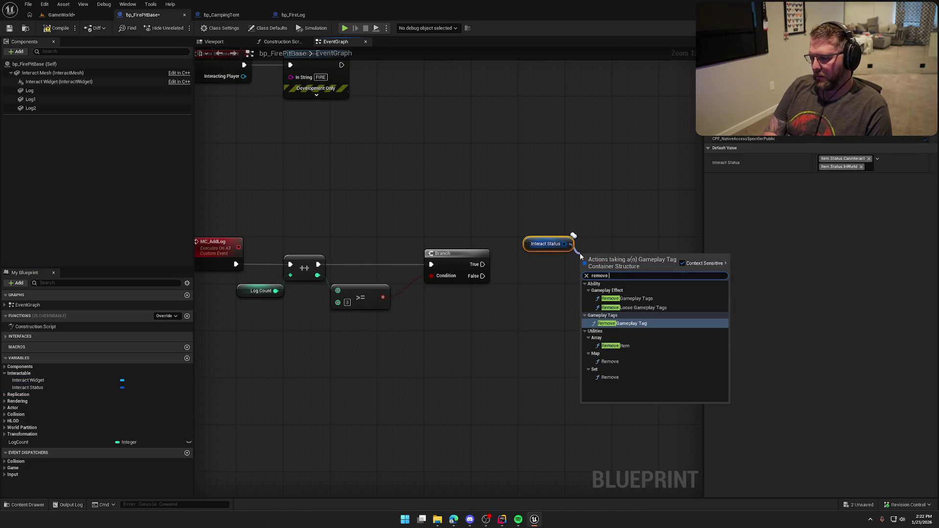
{"action": "left_click", "coordinate": [626, 323]}
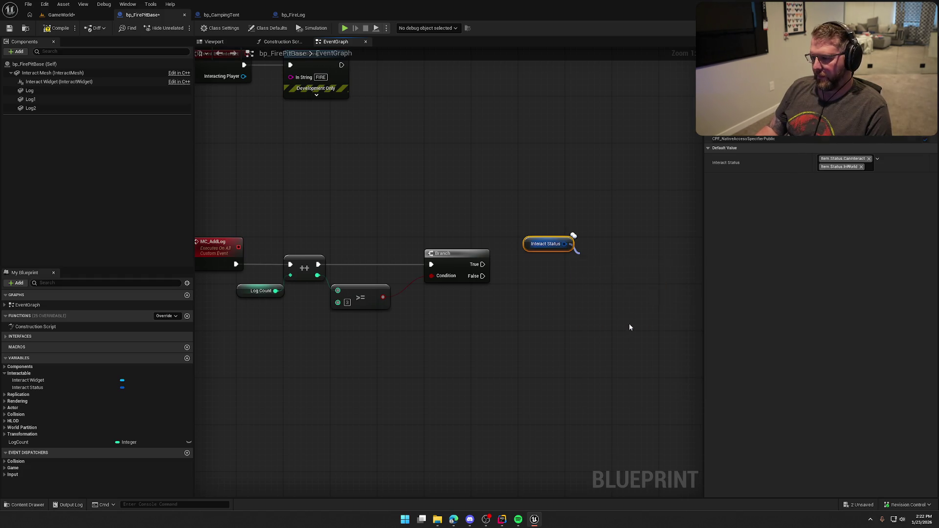
{"action": "left_click", "coordinate": [609, 288]}
{"action": "type", "text": "can inter"}
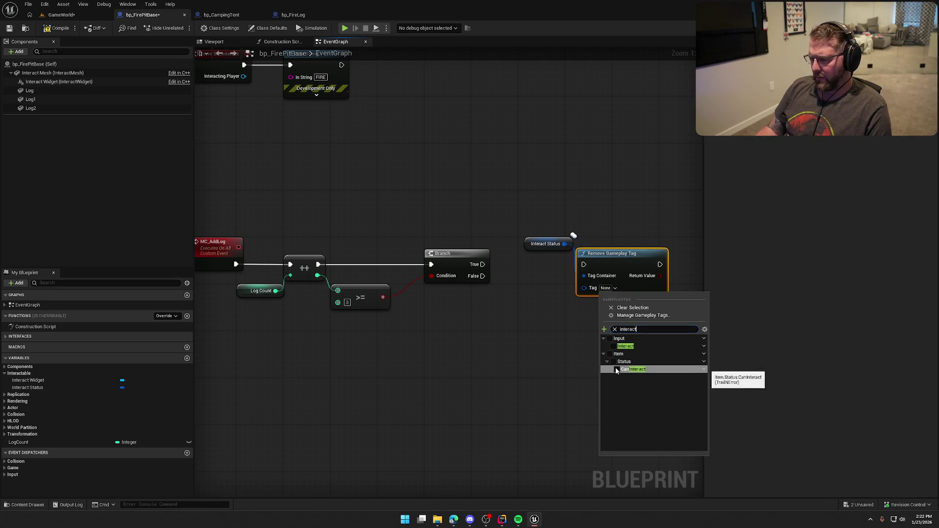
{"action": "left_click", "coordinate": [620, 371]}
Run the tag removal on Branch True, tidy the nodes, and save
{"action": "left_click_drag", "start_coordinate": [584, 264], "coordinate": [482, 264]}
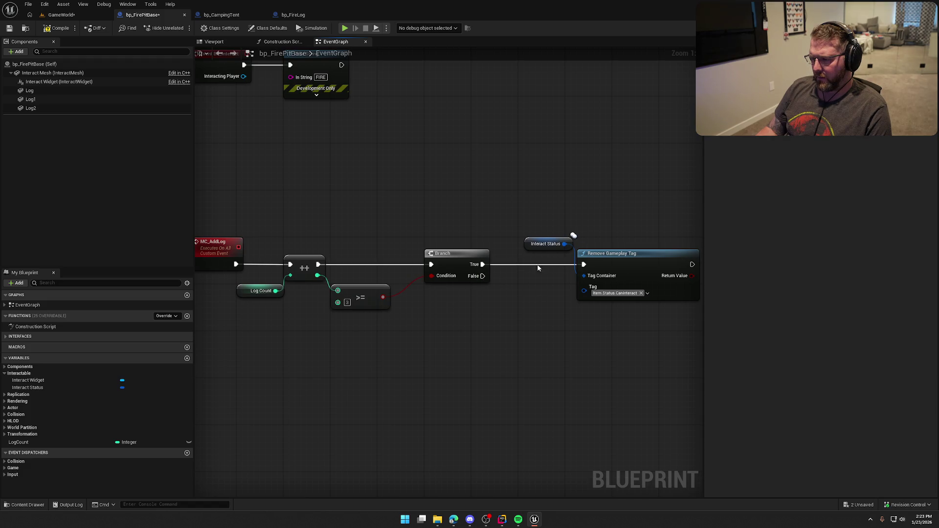
{"action": "mouse_move", "coordinate": [539, 244]}
{"action": "left_mouse_down"}
{"action": "mouse_move", "coordinate": [585, 245]}
{"action": "mouse_move", "coordinate": [585, 262]}
{"action": "mouse_move", "coordinate": [558, 261]}
{"action": "left_mouse_up"}
{"action": "left_click", "coordinate": [617, 266], "text": "shift"}
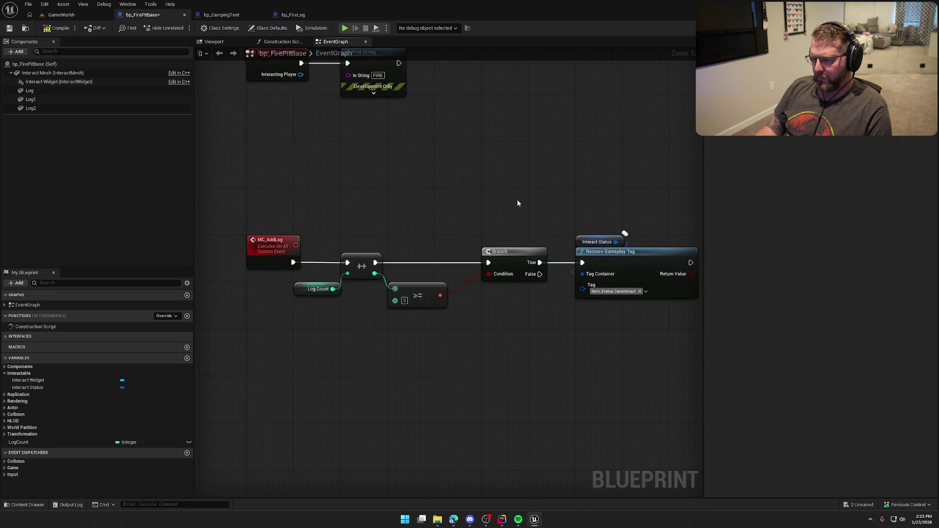
{"action": "scroll", "coordinate": [518, 199], "scroll_direction": "down", "scroll_amount": 1}
{"action": "left_click_drag", "start_coordinate": [415, 207], "coordinate": [286, 252]}
{"action": "left_click", "coordinate": [498, 318]}
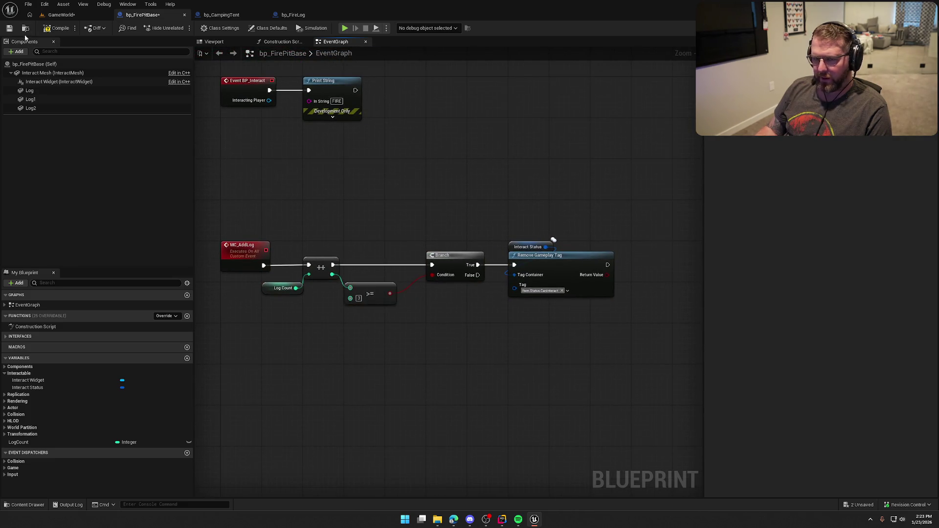
{"action": "key", "text": "ctrl+s"}
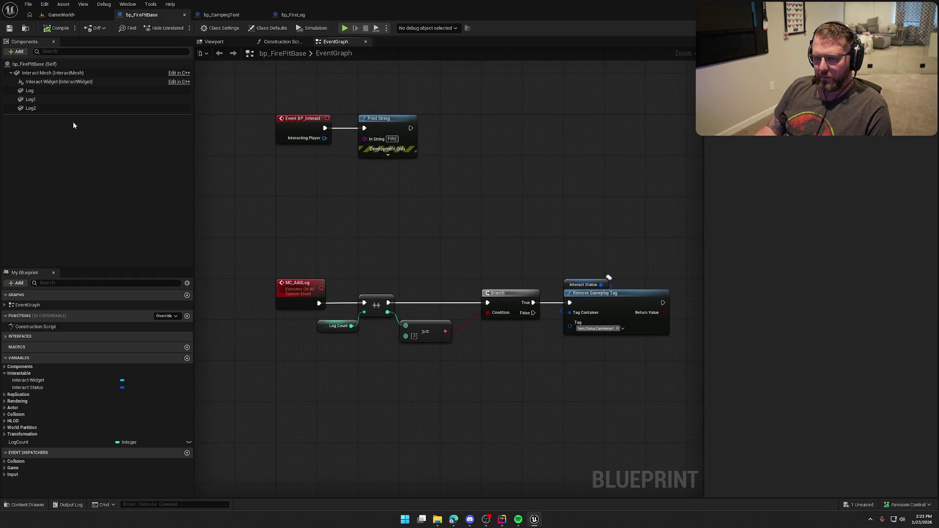
Return to the fire pit viewport and select the top log
{"action": "left_click", "coordinate": [214, 42]}
{"action": "left_click_drag", "start_coordinate": [447, 295], "coordinate": [436, 244]}
{"action": "scroll", "coordinate": [440, 294], "scroll_direction": "down", "scroll_amount": 5}
{"action": "left_click_drag", "start_coordinate": [440, 294], "coordinate": [472, 311]}
{"action": "left_click", "coordinate": [435, 310]}
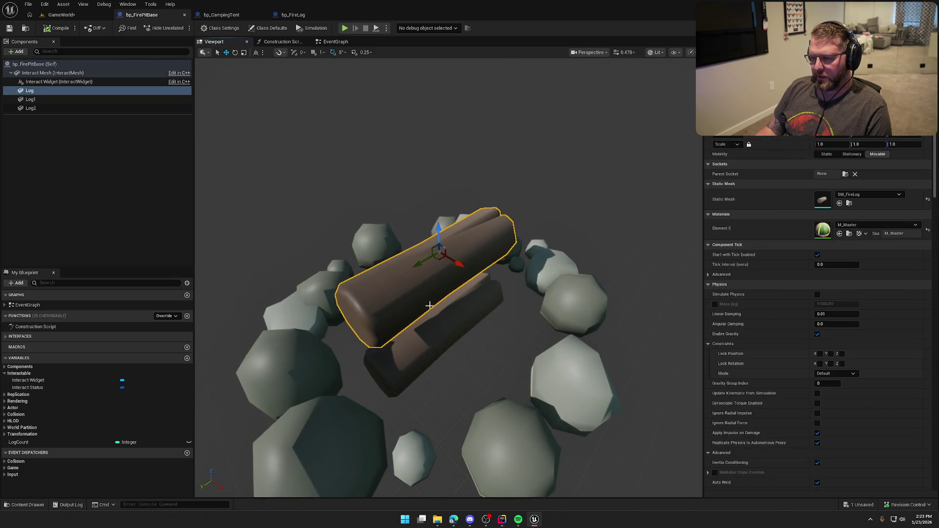
Frame the top log, roll it 45 degrees, and switch to world-aligned moving
{"action": "mouse_move", "coordinate": [515, 250]}
{"action": "left_mouse_down"}
{"action": "mouse_move", "coordinate": [514, 230]}
{"action": "mouse_move", "coordinate": [514, 288]}
{"action": "mouse_move", "coordinate": [513, 264]}
{"action": "left_mouse_up"}
{"action": "key", "text": "f"}
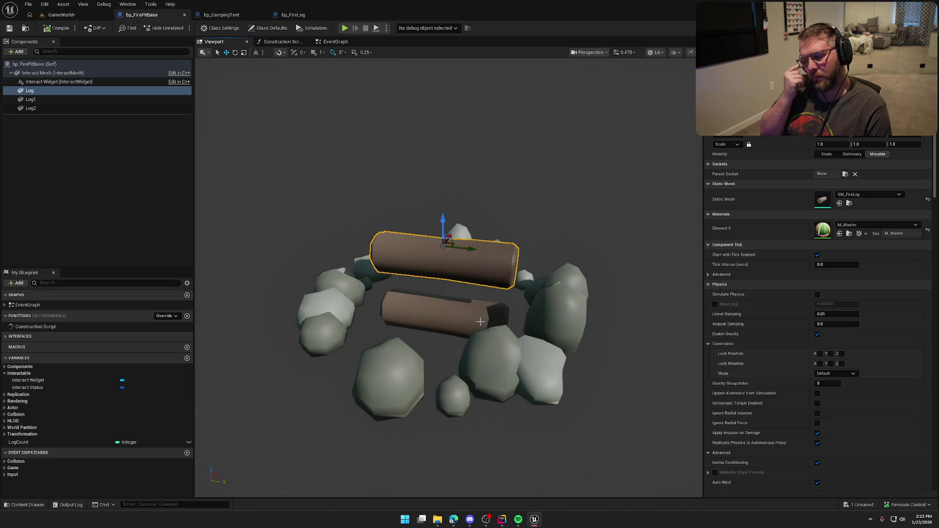
{"action": "left_click_drag", "start_coordinate": [444, 246], "coordinate": [429, 339]}
{"action": "key", "text": "e"}
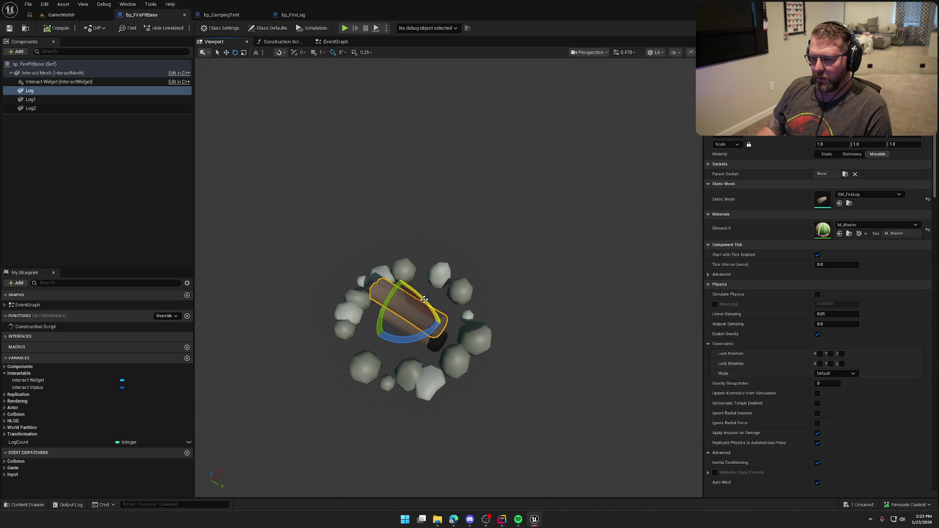
{"action": "mouse_move", "coordinate": [425, 299]}
{"action": "left_mouse_down"}
{"action": "mouse_move", "coordinate": [432, 312]}
{"action": "mouse_move", "coordinate": [445, 264]}
{"action": "mouse_move", "coordinate": [455, 284]}
{"action": "mouse_move", "coordinate": [460, 271]}
{"action": "mouse_move", "coordinate": [504, 274]}
{"action": "mouse_move", "coordinate": [476, 245]}
{"action": "mouse_move", "coordinate": [492, 247]}
{"action": "left_mouse_up"}
{"action": "key", "text": "w"}
{"action": "left_click", "coordinate": [255, 52]}
{"action": "key", "text": "f"}
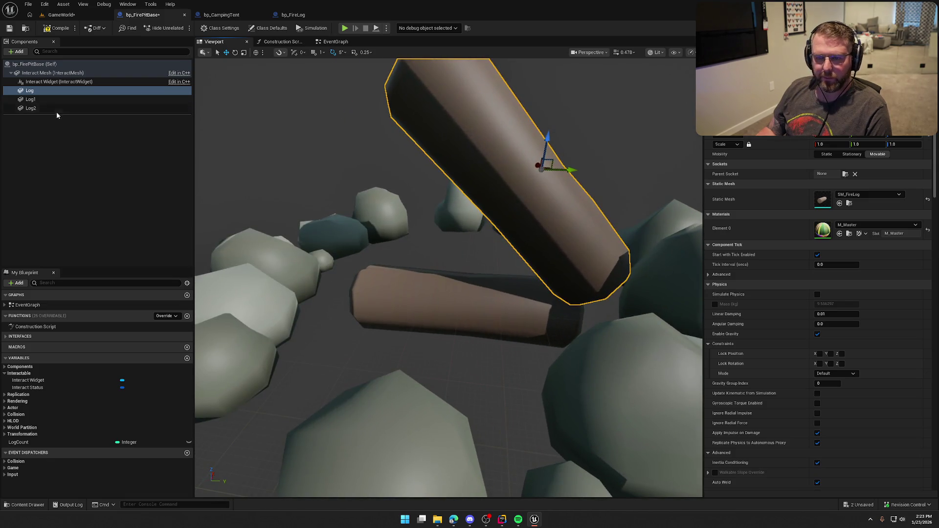
Select the Log1 component and move it to rest against the other log
{"action": "left_click", "coordinate": [30, 99]}
{"action": "left_click", "coordinate": [29, 90]}
{"action": "left_click", "coordinate": [38, 108], "text": "shift"}
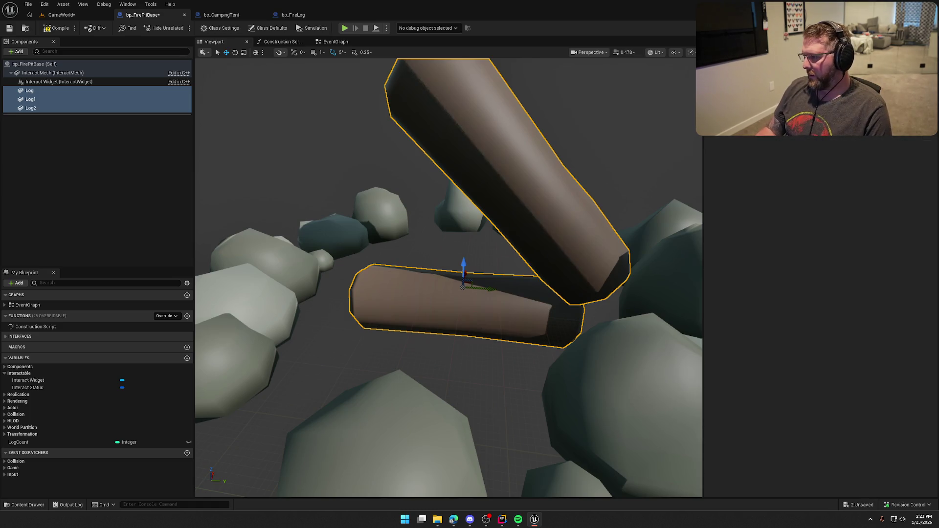
{"action": "left_click", "coordinate": [136, 175]}
{"action": "scroll", "coordinate": [266, 212], "scroll_direction": "down", "scroll_amount": 5}
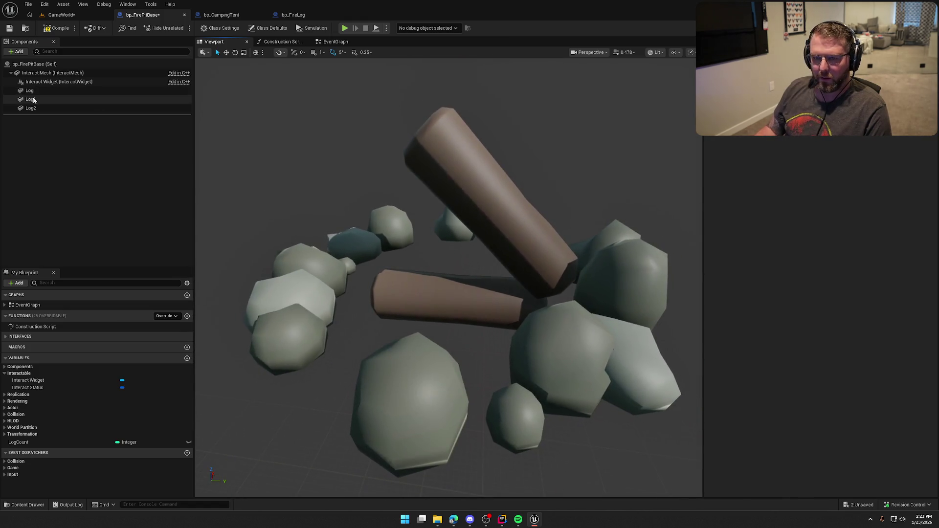
{"action": "left_click", "coordinate": [33, 100]}
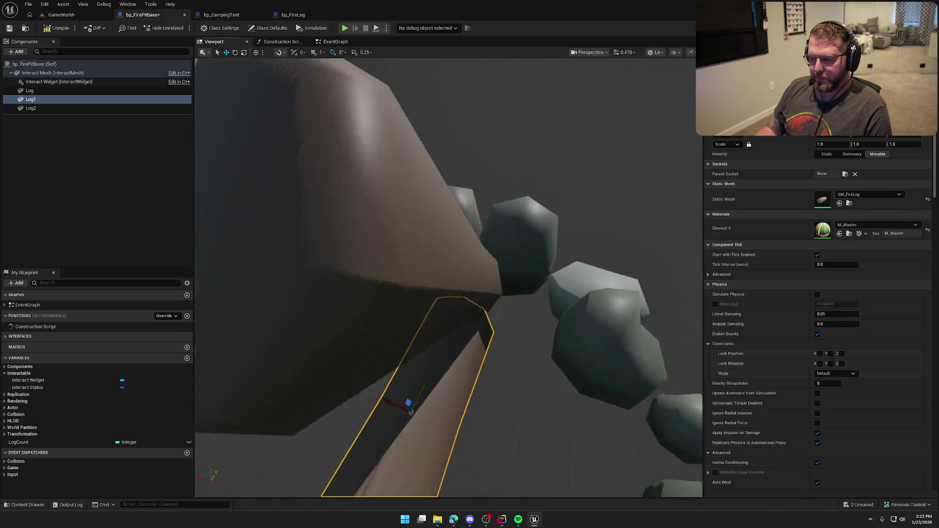
{"action": "scroll", "coordinate": [411, 411], "scroll_direction": "down", "scroll_amount": 10}
{"action": "scroll", "coordinate": [361, 213], "scroll_direction": "up", "scroll_amount": 6}
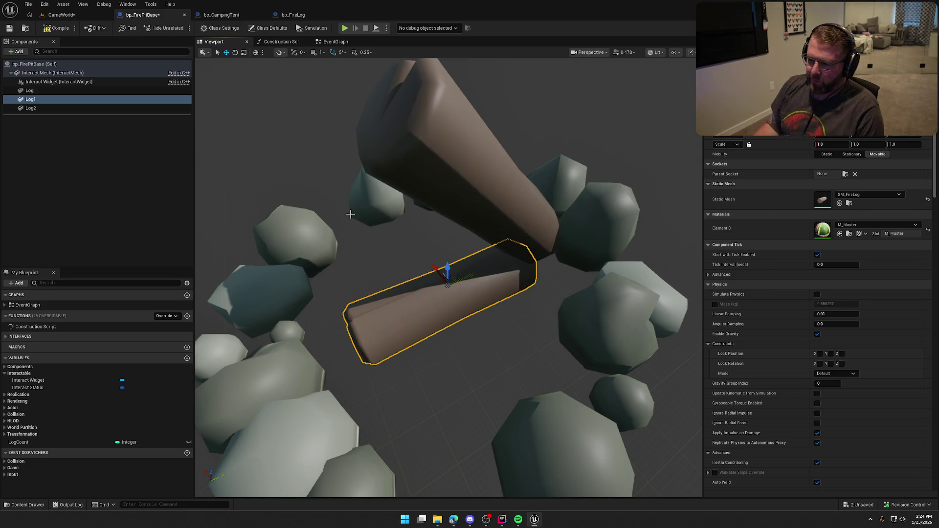
{"action": "mouse_move", "coordinate": [441, 277]}
{"action": "left_mouse_down"}
{"action": "mouse_move", "coordinate": [408, 243]}
{"action": "mouse_move", "coordinate": [470, 313]}
{"action": "mouse_move", "coordinate": [482, 346]}
{"action": "mouse_move", "coordinate": [445, 274]}
{"action": "mouse_move", "coordinate": [411, 267]}
{"action": "mouse_move", "coordinate": [441, 254]}
{"action": "left_mouse_up"}
Select Log2 and Log1 together and raise both logs upward
{"action": "left_click", "coordinate": [454, 302]}
{"action": "left_click", "coordinate": [30, 99], "text": "ctrl"}
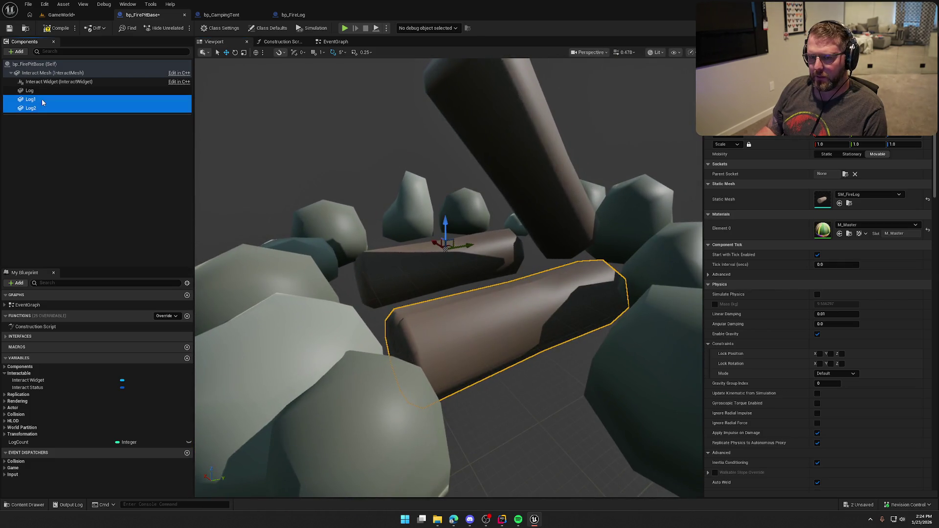
{"action": "mouse_move", "coordinate": [445, 220]}
{"action": "left_mouse_down"}
{"action": "mouse_move", "coordinate": [447, 190]}
{"action": "mouse_move", "coordinate": [344, 249]}
{"action": "mouse_move", "coordinate": [448, 247]}
{"action": "left_mouse_up"}
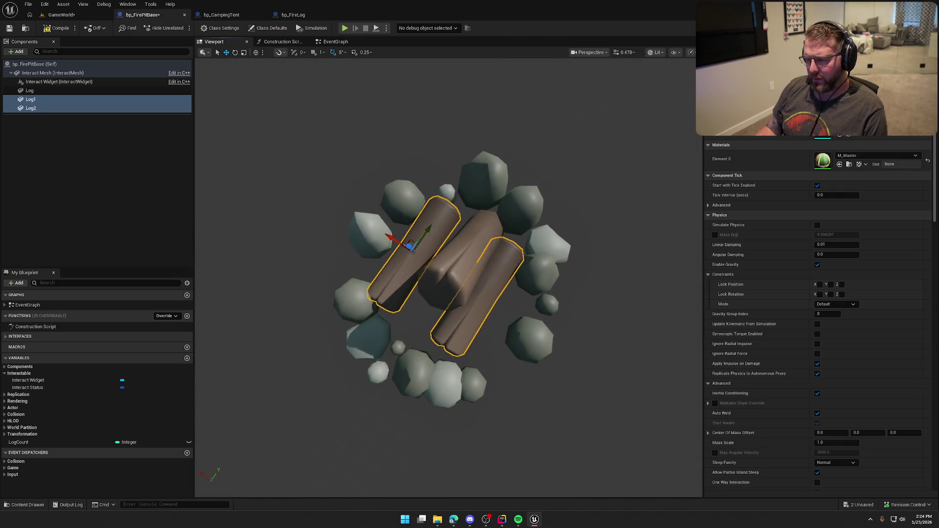
Reset the middle Log's rotation, rotate it to -60 degrees, and shift it down-left in the pit
{"action": "left_click", "coordinate": [447, 247]}
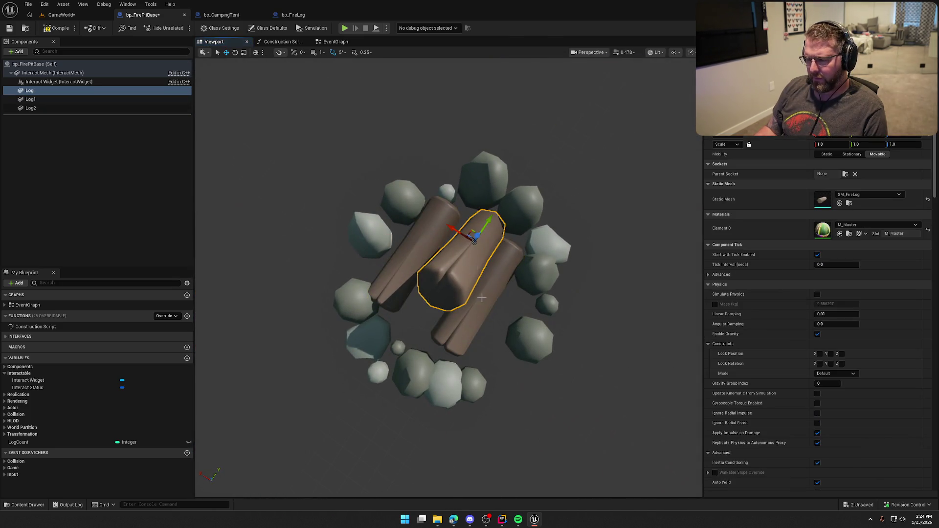
{"action": "left_click", "coordinate": [929, 139]}
{"action": "key", "text": "e"}
{"action": "left_click_drag", "start_coordinate": [433, 244], "coordinate": [438, 271]}
{"action": "key", "text": "w"}
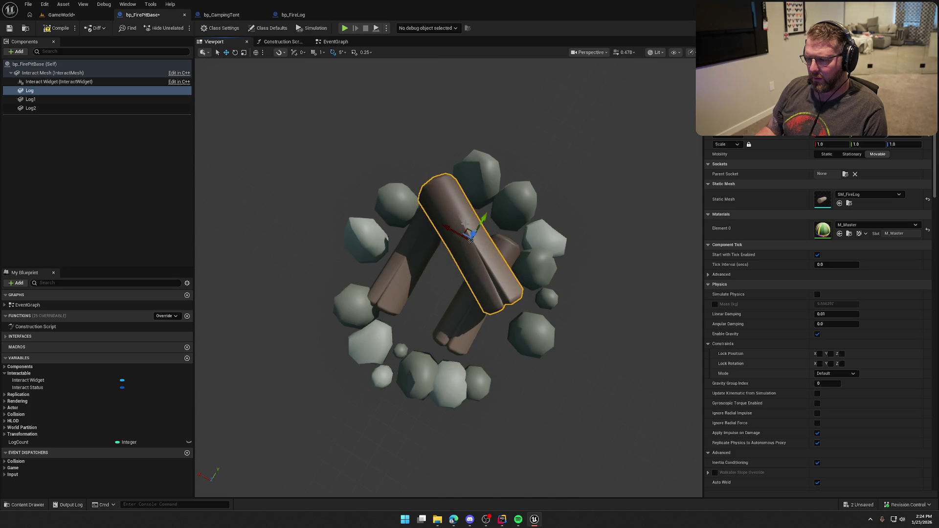
{"action": "mouse_move", "coordinate": [467, 229]}
{"action": "left_mouse_down"}
{"action": "mouse_move", "coordinate": [448, 249]}
{"action": "mouse_move", "coordinate": [420, 255]}
{"action": "left_mouse_up"}
Tilt Log1 about 10 degrees and stand Log2 slightly more upright
{"action": "left_click", "coordinate": [405, 245]}
{"action": "key", "text": "e"}
{"action": "mouse_move", "coordinate": [425, 296]}
{"action": "left_mouse_down"}
{"action": "mouse_move", "coordinate": [391, 240]}
{"action": "mouse_move", "coordinate": [426, 293]}
{"action": "left_mouse_up"}
{"action": "left_click", "coordinate": [468, 323]}
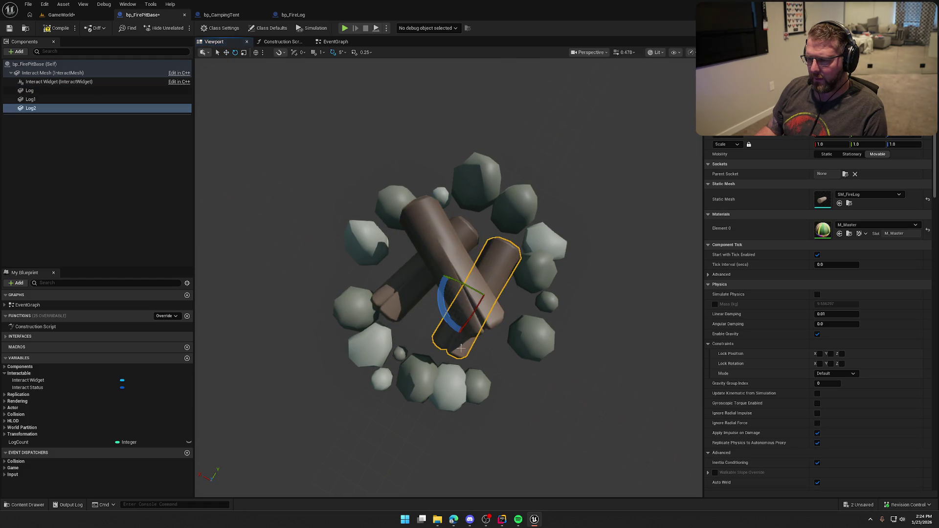
{"action": "mouse_move", "coordinate": [462, 347]}
{"action": "left_mouse_down"}
{"action": "mouse_move", "coordinate": [477, 294]}
{"action": "mouse_move", "coordinate": [525, 340]}
{"action": "left_mouse_up"}
{"action": "key", "text": "w"}
{"action": "left_click", "coordinate": [589, 281]}
Pitch the top log to -90 degrees using local-space rotation
{"action": "mouse_move", "coordinate": [589, 281]}
{"action": "left_mouse_down"}
{"action": "mouse_move", "coordinate": [521, 236]}
{"action": "mouse_move", "coordinate": [475, 155]}
{"action": "mouse_move", "coordinate": [477, 165]}
{"action": "left_mouse_up"}
{"action": "left_click", "coordinate": [521, 235]}
{"action": "key", "text": "f"}
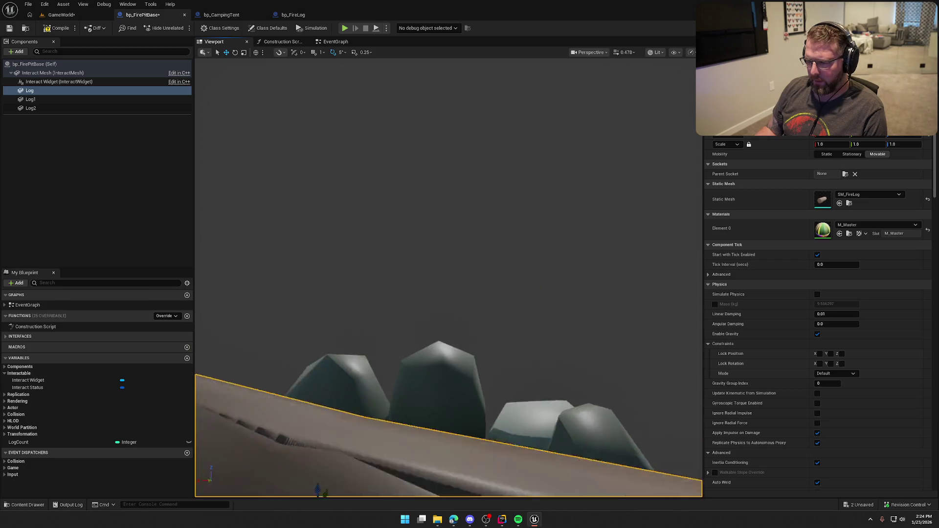
{"action": "key", "text": "e"}
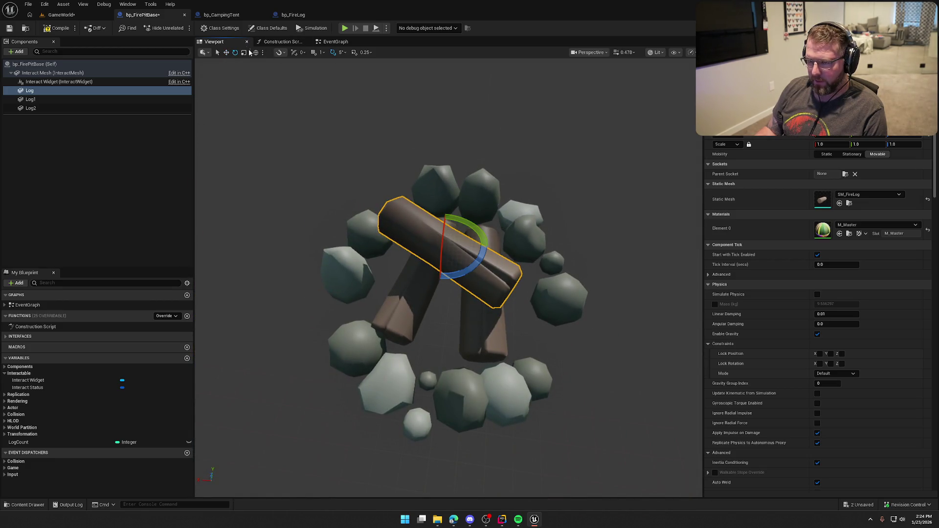
{"action": "left_click", "coordinate": [255, 52]}
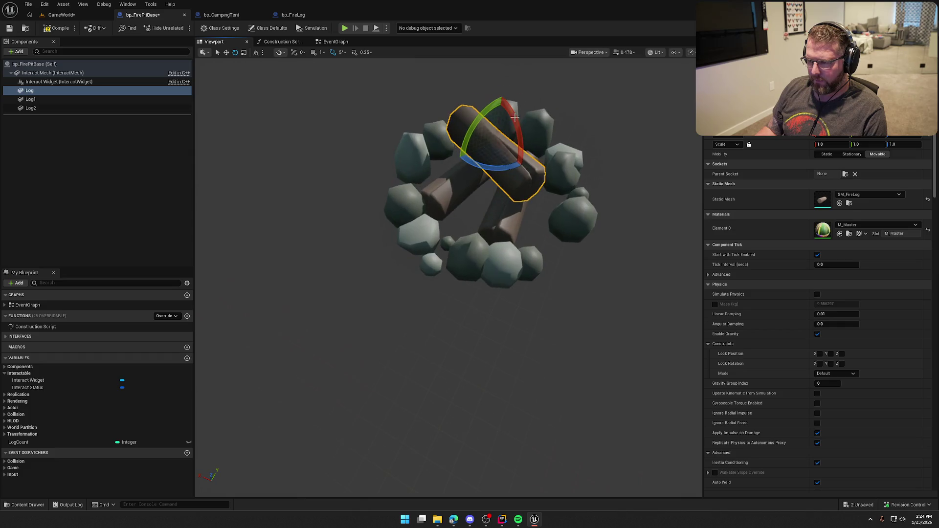
{"action": "left_click_drag", "start_coordinate": [434, 236], "coordinate": [458, 159]}
{"action": "key", "text": "w"}
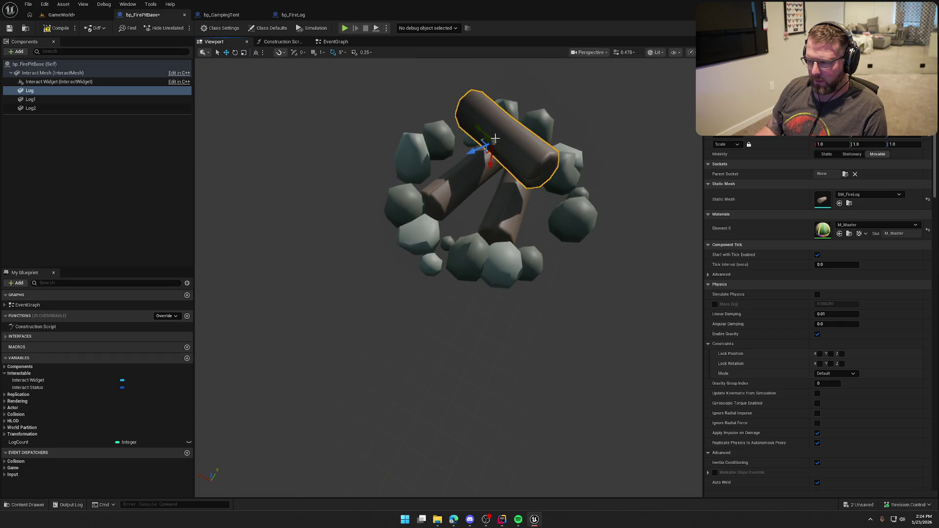
Slide the top log right so it lies across the other logs inside the stone ring
{"action": "scroll", "coordinate": [492, 164], "scroll_direction": "up", "scroll_amount": 10}
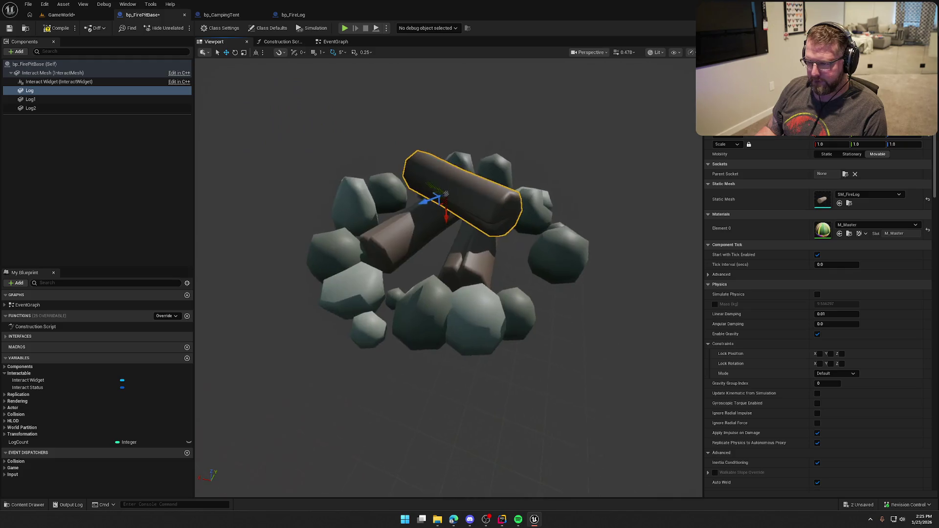
{"action": "scroll", "coordinate": [454, 161], "scroll_direction": "down", "scroll_amount": 5}
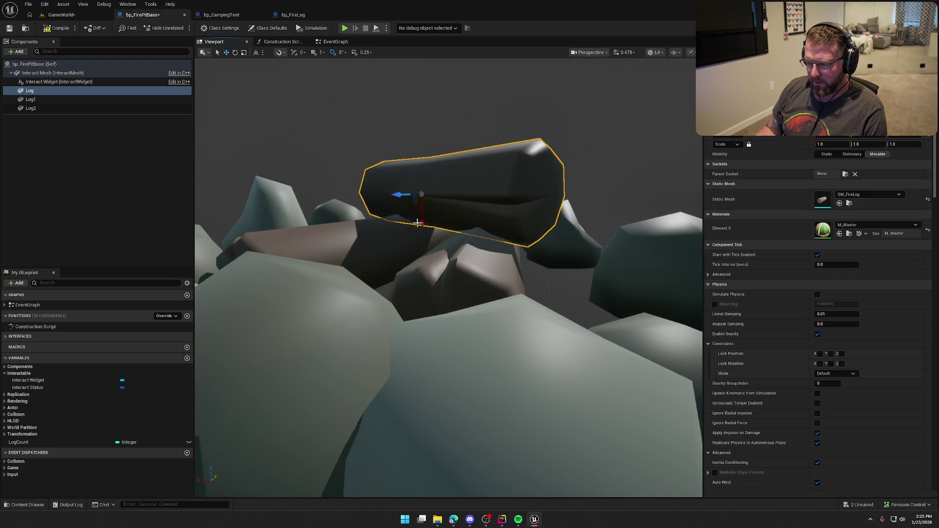
{"action": "scroll", "coordinate": [422, 223], "scroll_direction": "down", "scroll_amount": 8}
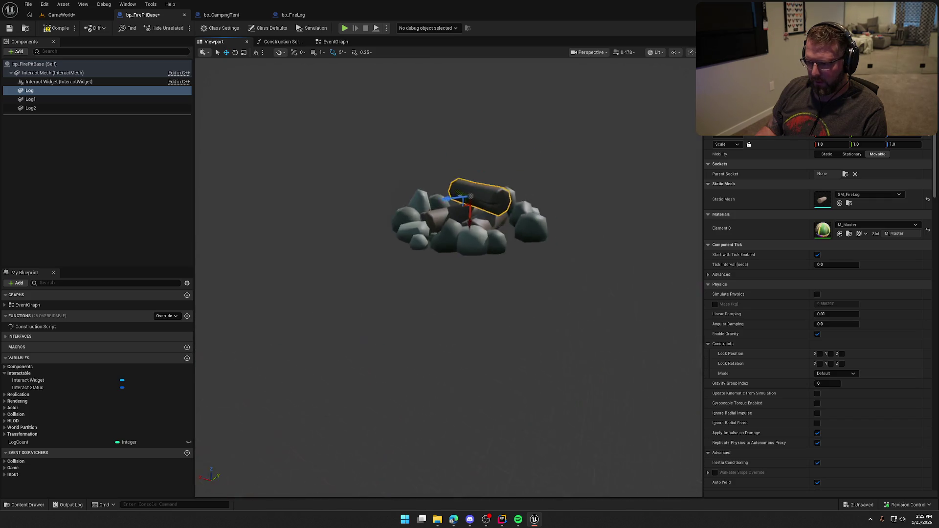
{"action": "left_click_drag", "start_coordinate": [495, 214], "coordinate": [509, 233]}
{"action": "left_click", "coordinate": [461, 243]}
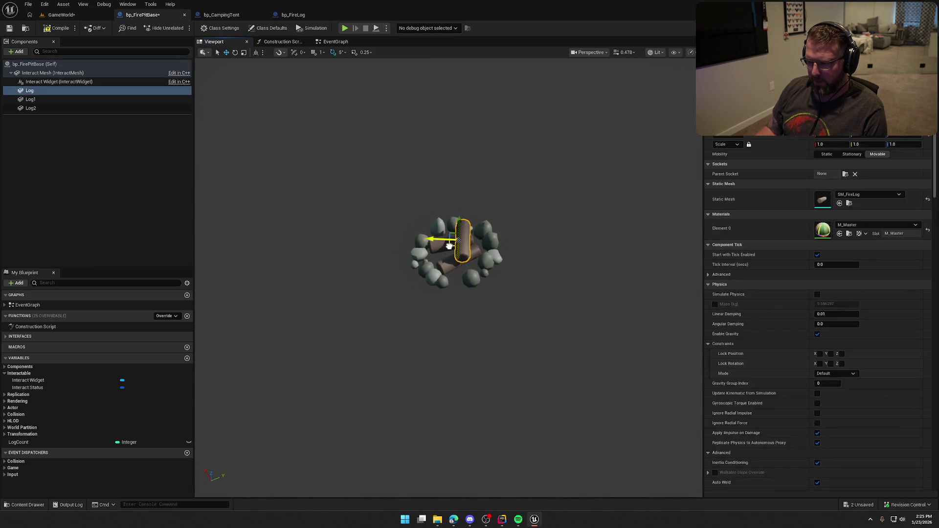
{"action": "left_click_drag", "start_coordinate": [450, 251], "coordinate": [443, 251]}
{"action": "key", "text": "ctrl+z"}
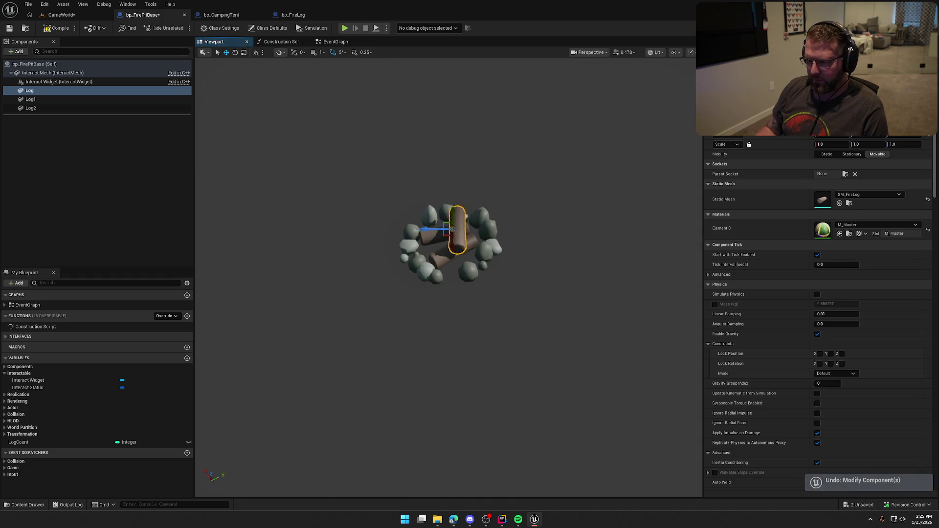
{"action": "scroll", "coordinate": [395, 146], "scroll_direction": "up", "scroll_amount": 5}
{"action": "scroll", "coordinate": [395, 147], "scroll_direction": "up", "scroll_amount": 3}
{"action": "left_click_drag", "start_coordinate": [404, 289], "coordinate": [507, 196]}
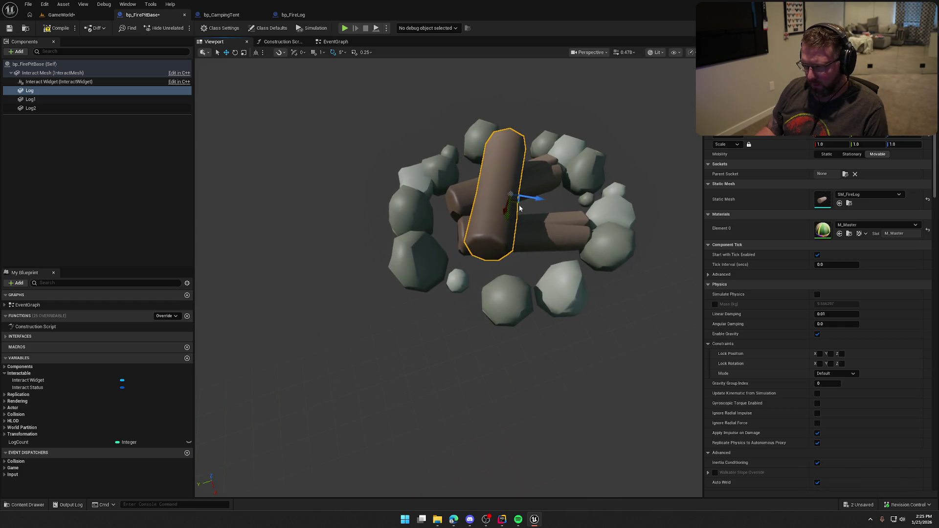
{"action": "left_click_drag", "start_coordinate": [520, 208], "coordinate": [545, 202]}
{"action": "scroll", "coordinate": [545, 201], "scroll_direction": "up", "scroll_amount": 5}
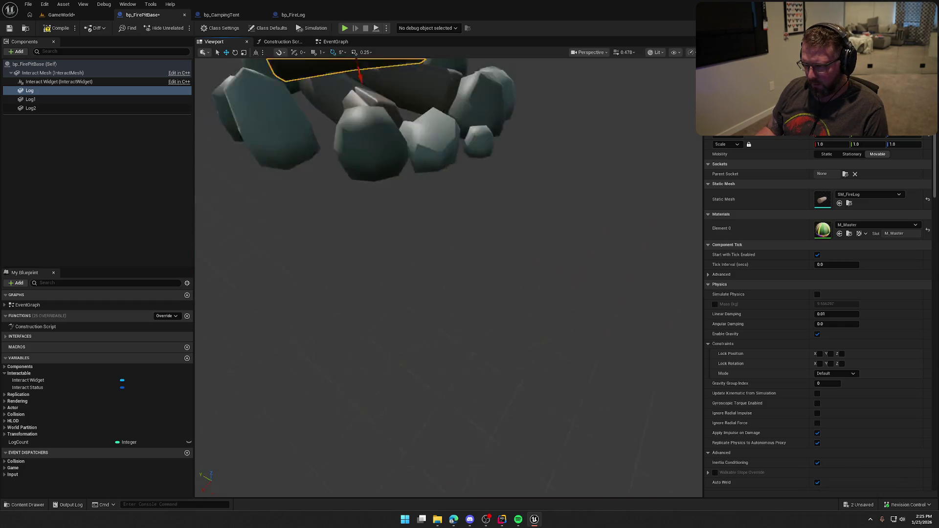
{"action": "scroll", "coordinate": [448, 277], "scroll_direction": "down", "scroll_amount": 5}
{"action": "key", "text": "Escape"}
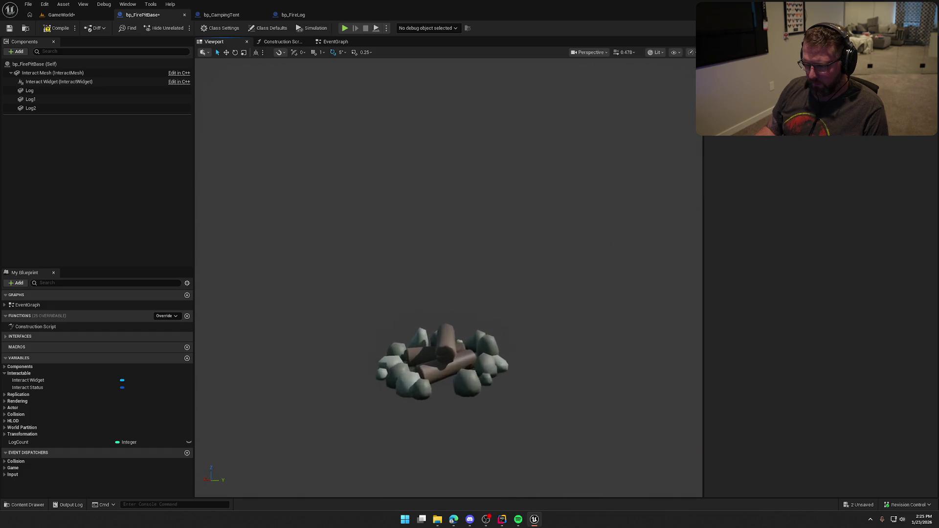
Set Log1's uniform scale to 0.8 in Details
{"action": "left_click_drag", "start_coordinate": [568, 254], "coordinate": [568, 224]}
{"action": "left_click", "coordinate": [423, 303]}
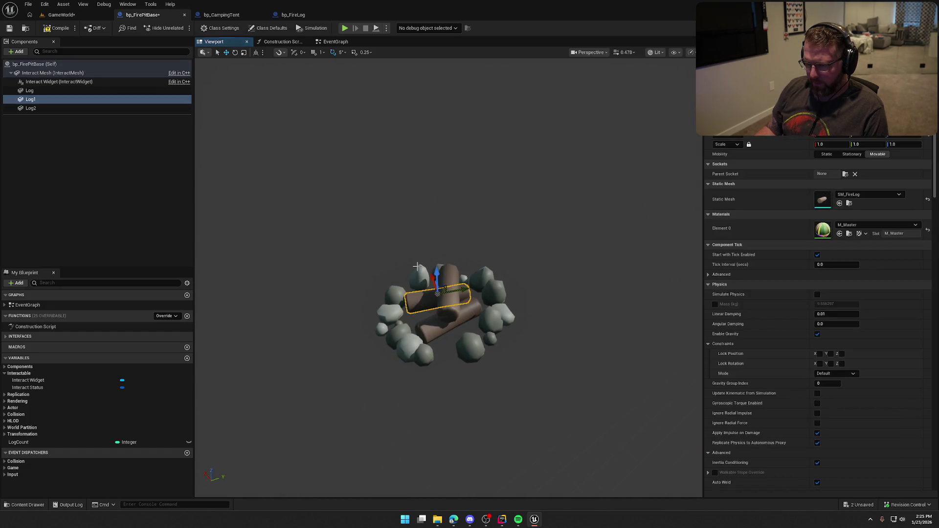
{"action": "left_click_drag", "start_coordinate": [423, 302], "coordinate": [449, 264]}
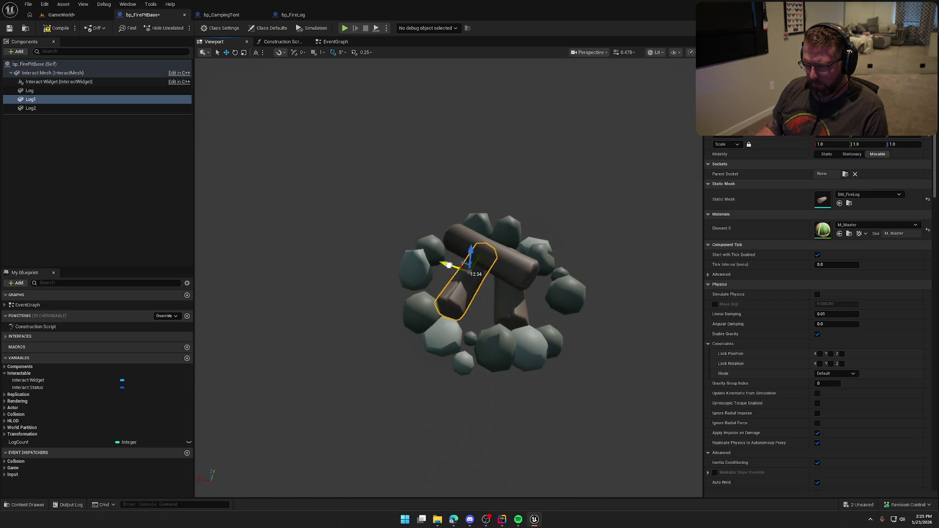
{"action": "left_click", "coordinate": [822, 144]}
{"action": "type", "text": "."}
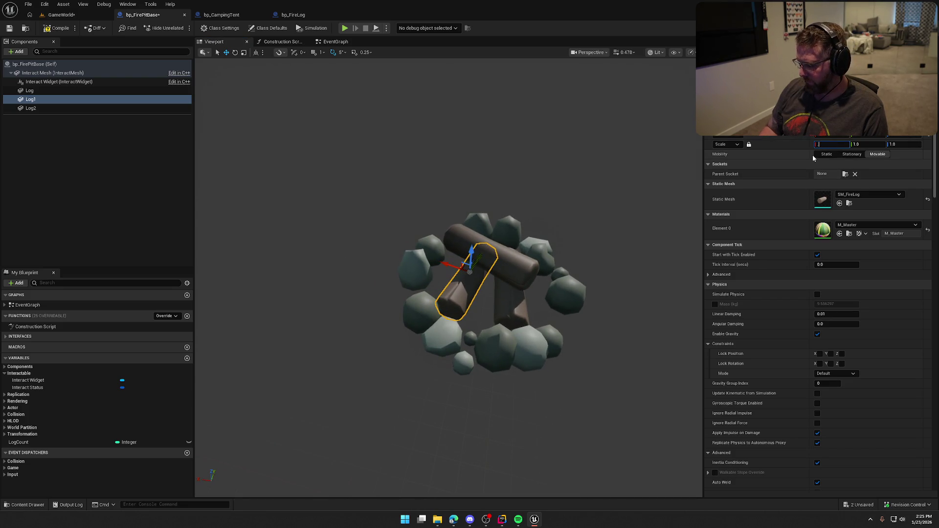
{"action": "type", "text": "9"}
{"action": "key", "text": "Return"}
{"action": "type", "text": ".8"}
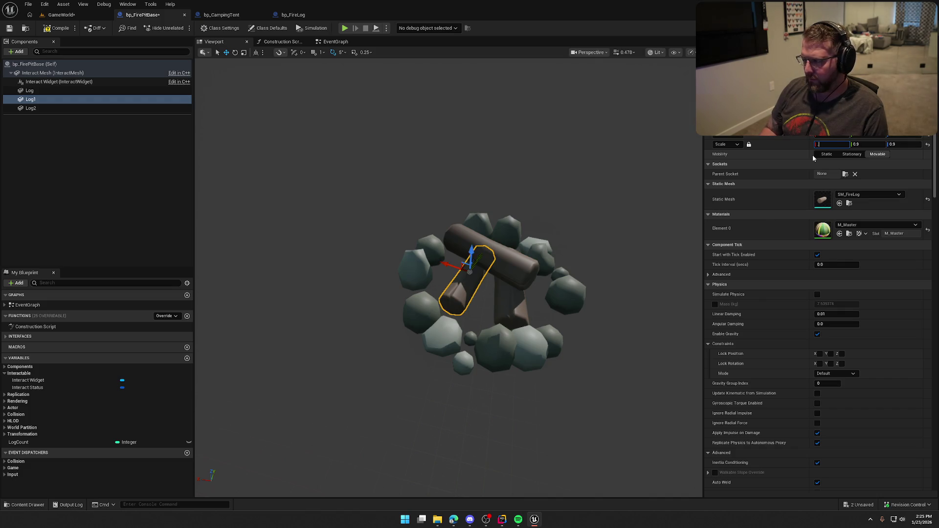
{"action": "key", "text": "Return"}
{"action": "key", "text": "f"}
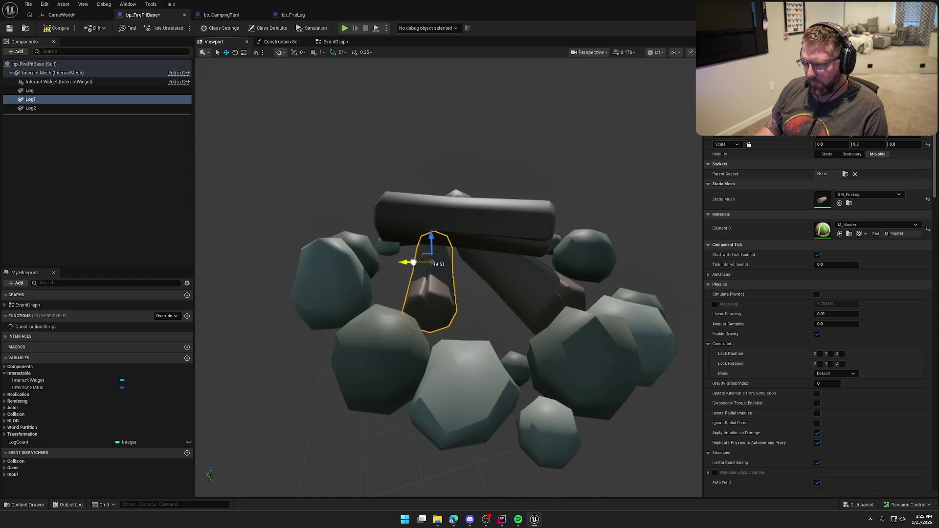
Scale the upright Log down to 0.75 on all axes
{"action": "left_click", "coordinate": [530, 331]}
{"action": "mouse_move", "coordinate": [531, 331]}
{"action": "left_mouse_down"}
{"action": "mouse_move", "coordinate": [419, 264]}
{"action": "mouse_move", "coordinate": [416, 333]}
{"action": "mouse_move", "coordinate": [549, 211]}
{"action": "left_mouse_up"}
{"action": "left_click", "coordinate": [434, 238]}
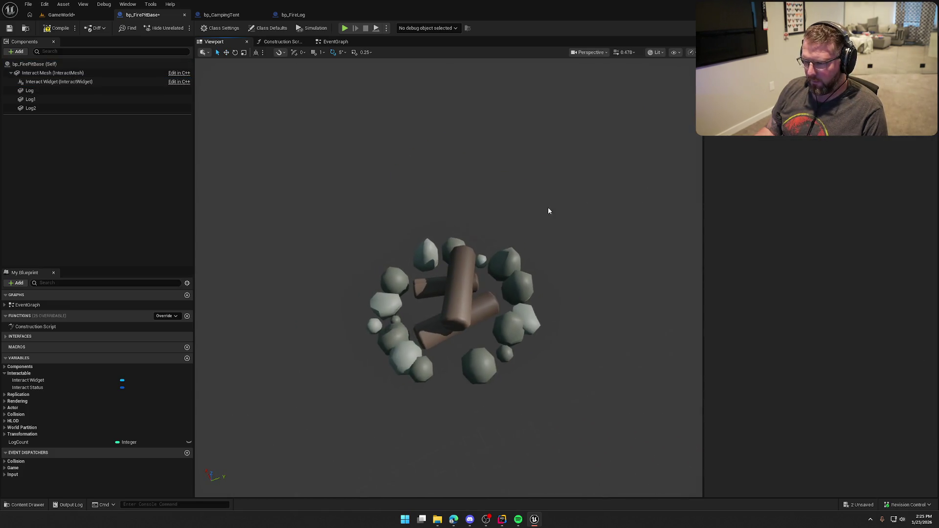
{"action": "left_click", "coordinate": [463, 299]}
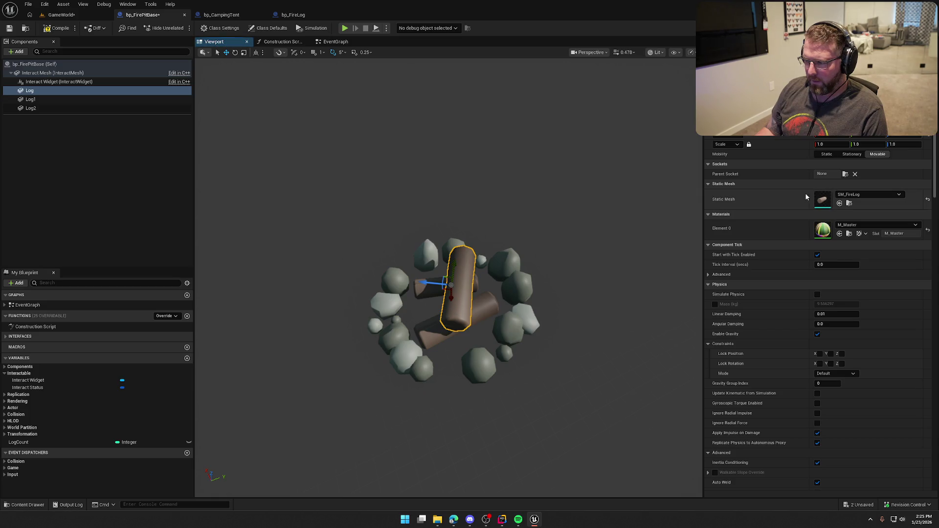
{"action": "type", "text": "0.5"}
{"action": "key", "text": "Return"}
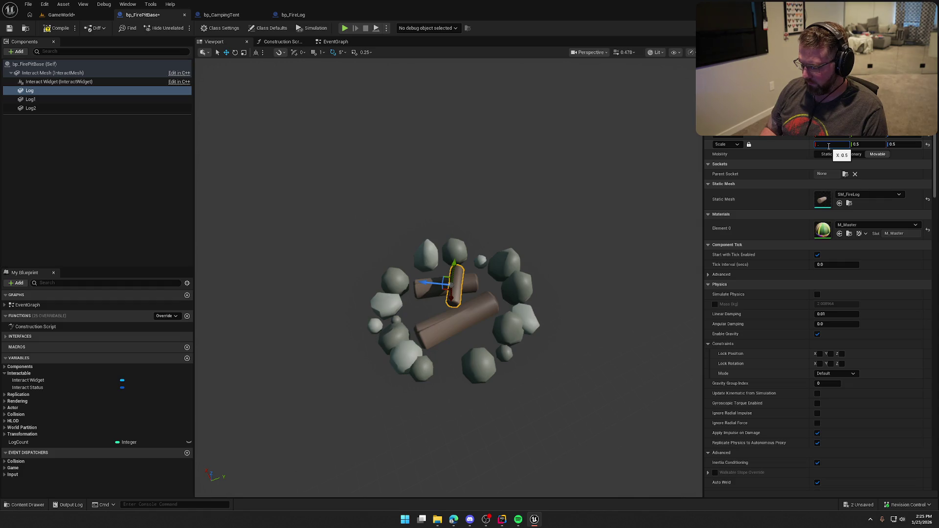
{"action": "type", "text": "75"}
{"action": "key", "text": "Return"}
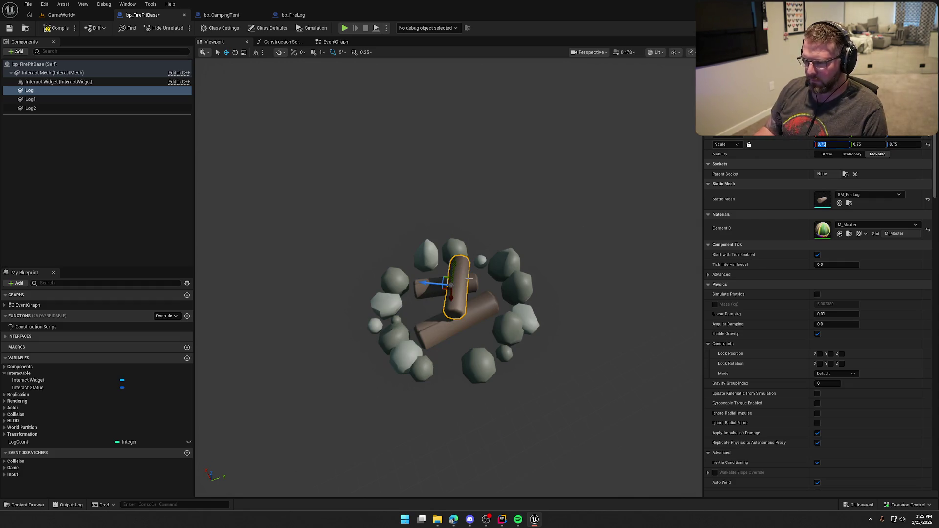
{"action": "mouse_move", "coordinate": [470, 278]}
{"action": "left_mouse_down"}
{"action": "mouse_move", "coordinate": [446, 290]}
{"action": "mouse_move", "coordinate": [457, 274]}
{"action": "left_mouse_up"}
Save the bp_FirePitBase blueprint
{"action": "left_click", "coordinate": [605, 208]}
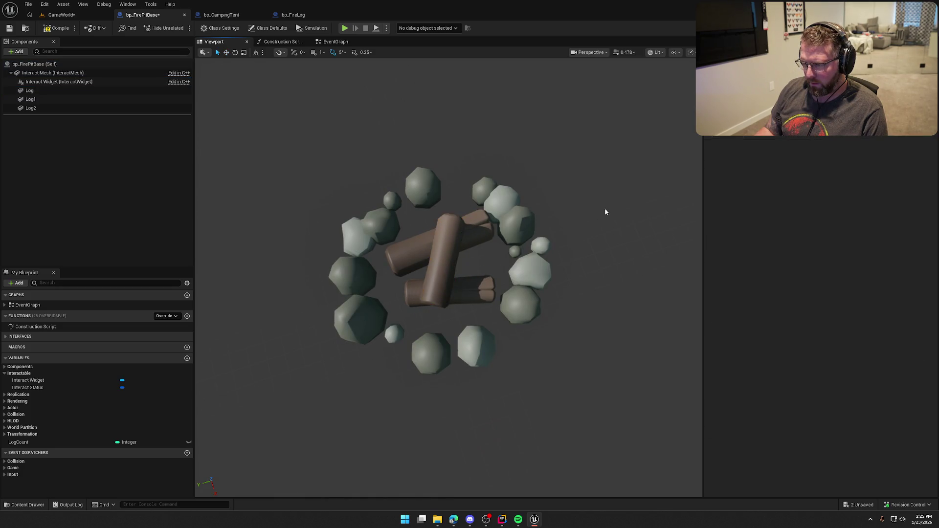
{"action": "mouse_move", "coordinate": [605, 207]}
{"action": "left_mouse_down"}
{"action": "mouse_move", "coordinate": [605, 245]}
{"action": "mouse_move", "coordinate": [608, 215]}
{"action": "left_mouse_up"}
{"action": "left_click_drag", "start_coordinate": [480, 195], "coordinate": [481, 195]}
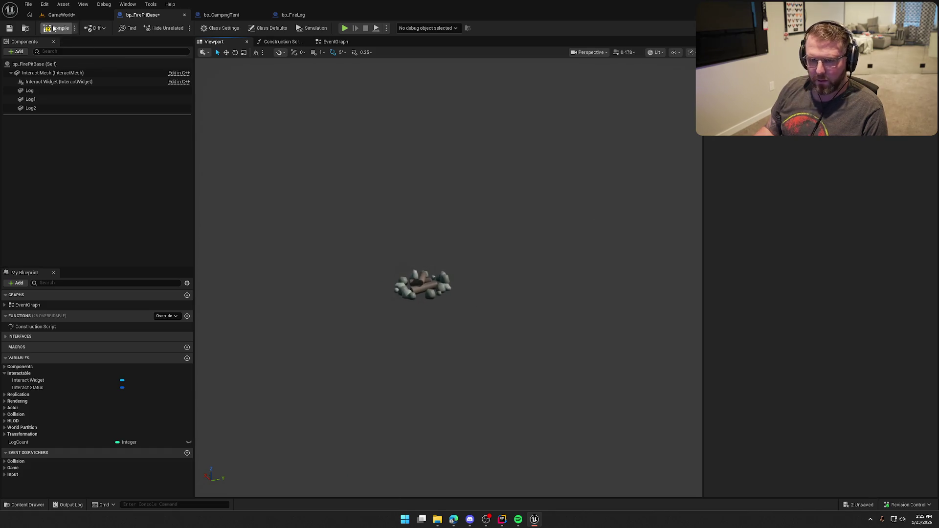
{"action": "key", "text": "ctrl+s"}
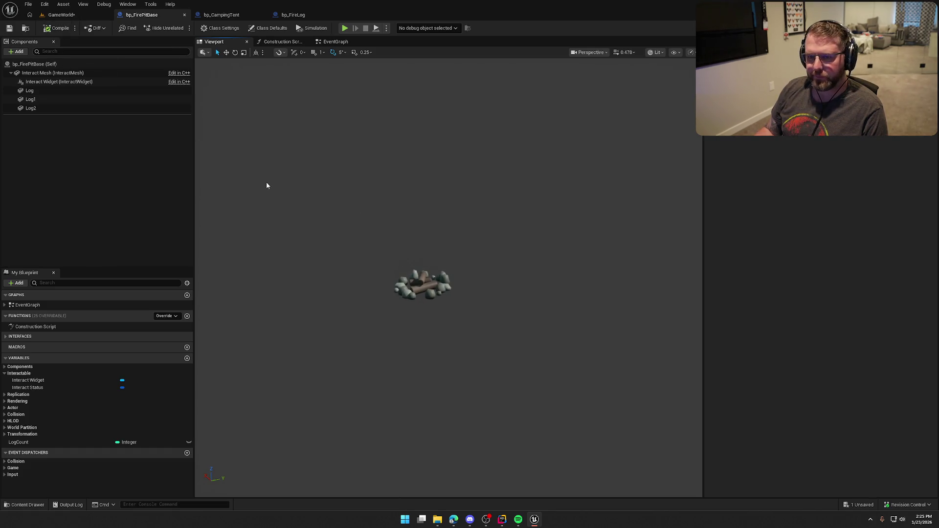
Untick Visible for Log, Log1 and Log2, then go to the EventGraph
{"action": "left_click", "coordinate": [30, 90]}
{"action": "left_click", "coordinate": [31, 108], "text": "shift"}
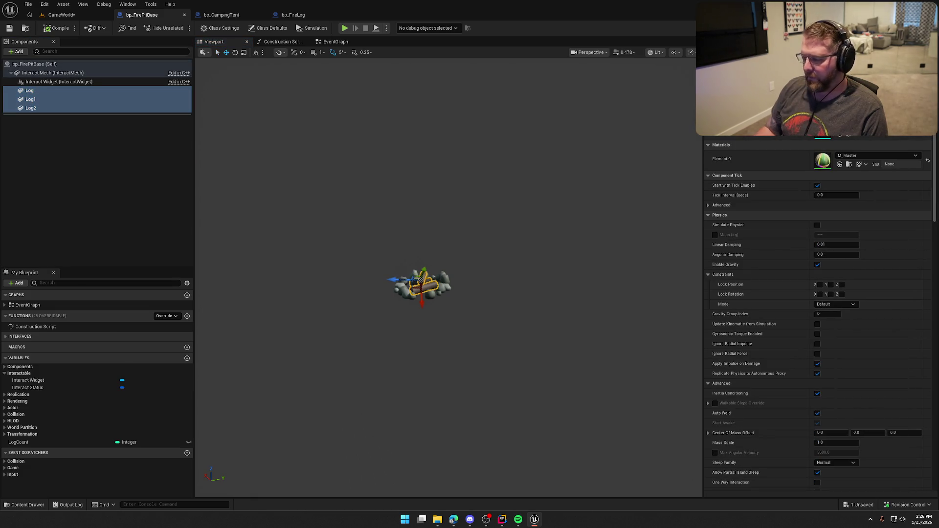
{"action": "scroll", "coordinate": [821, 314], "scroll_direction": "down", "scroll_amount": 15}
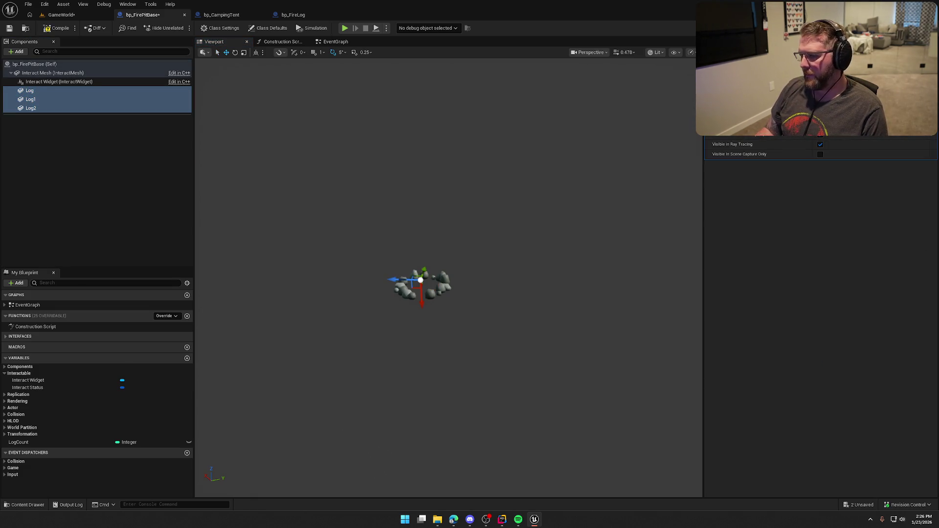
{"action": "scroll", "coordinate": [821, 313], "scroll_direction": "up", "scroll_amount": 15}
{"action": "left_click", "coordinate": [77, 174]}
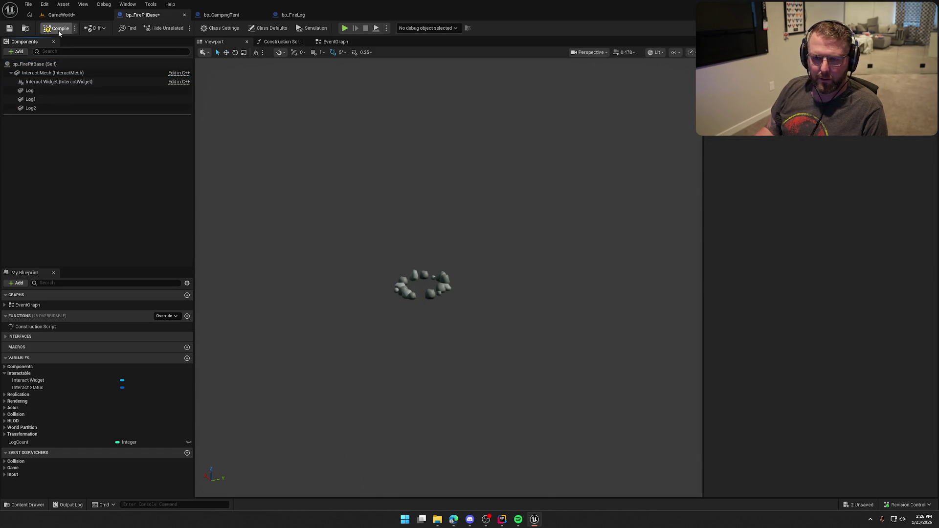
{"action": "left_click", "coordinate": [336, 42]}
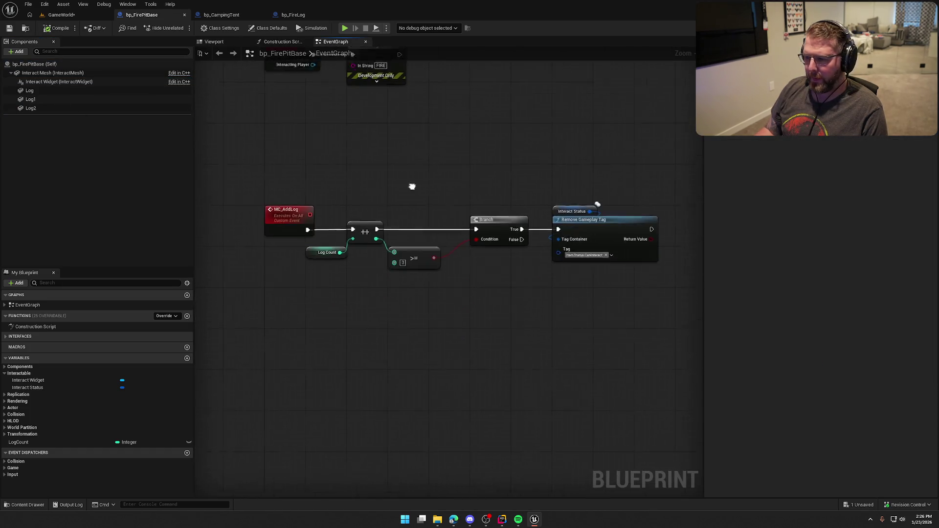
Shift the >=, Branch and tag nodes right to make room after the increment
{"action": "scroll", "coordinate": [350, 298], "scroll_direction": "up", "scroll_amount": 2}
{"action": "left_click_drag", "start_coordinate": [400, 314], "coordinate": [457, 305]}
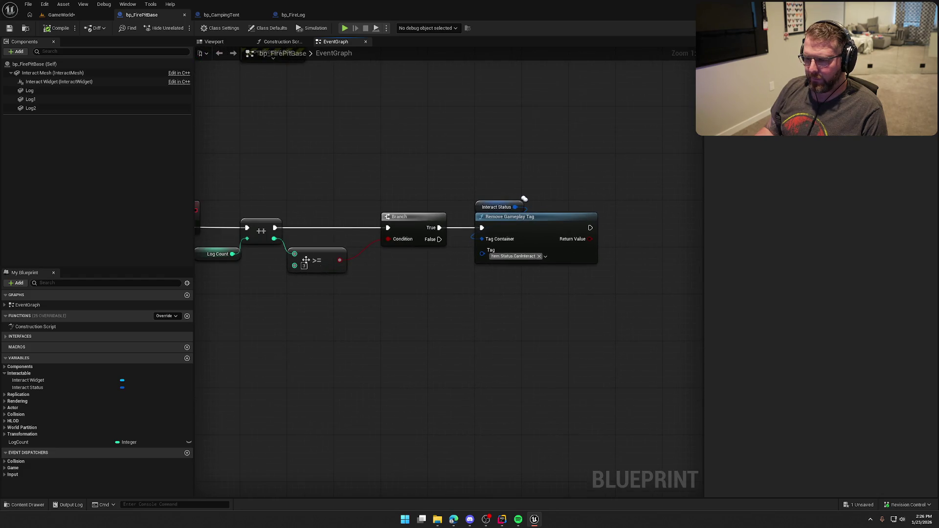
{"action": "left_click", "coordinate": [330, 240]}
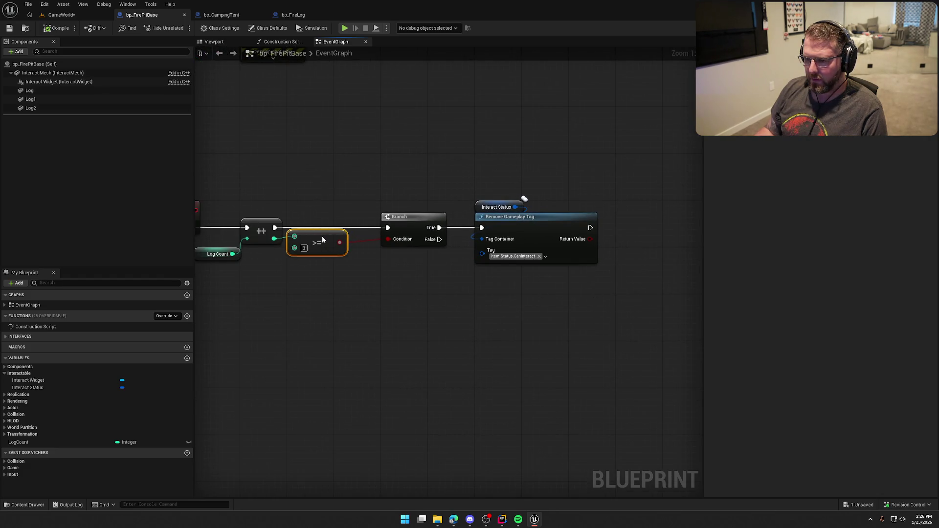
{"action": "left_click_drag", "start_coordinate": [284, 178], "coordinate": [636, 325]}
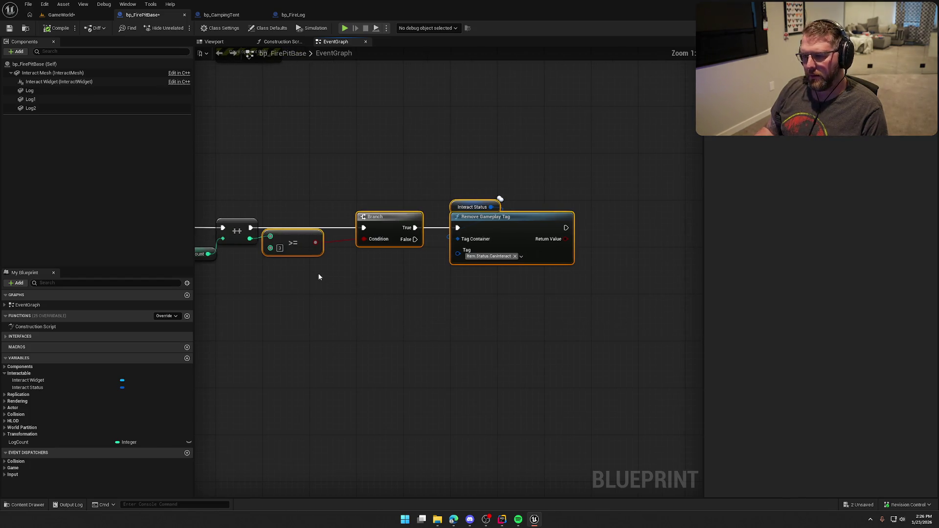
{"action": "mouse_move", "coordinate": [319, 275]}
{"action": "left_mouse_down"}
{"action": "mouse_move", "coordinate": [465, 282]}
{"action": "mouse_move", "coordinate": [450, 262]}
{"action": "left_mouse_up"}
{"action": "mouse_move", "coordinate": [503, 214]}
{"action": "left_mouse_down"}
{"action": "mouse_move", "coordinate": [644, 214]}
{"action": "mouse_move", "coordinate": [500, 213]}
{"action": "left_mouse_up"}
{"action": "left_click", "coordinate": [454, 318]}
Insert a Sequence after the ++ increment with Then 0 wired into the Branch
{"action": "left_click", "coordinate": [426, 290]}
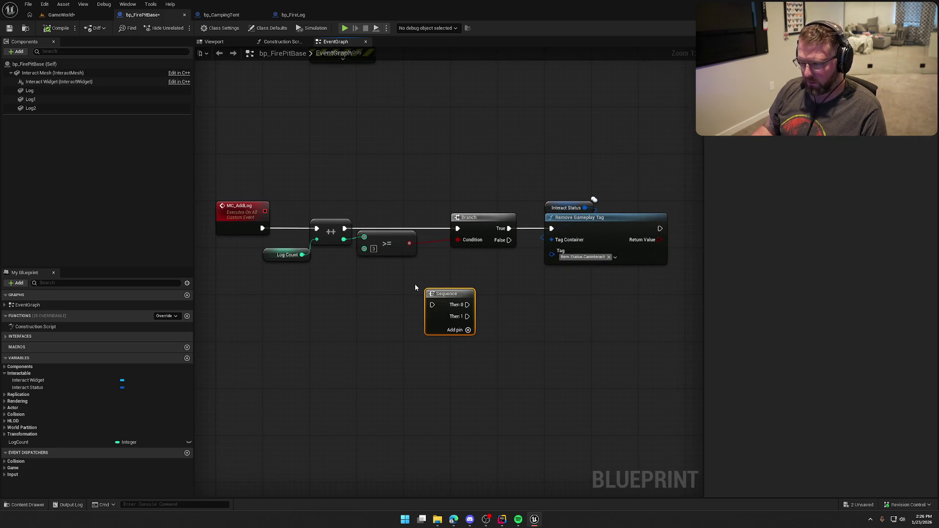
{"action": "left_click_drag", "start_coordinate": [449, 296], "coordinate": [375, 280]}
{"action": "left_click_drag", "start_coordinate": [392, 239], "coordinate": [486, 258]}
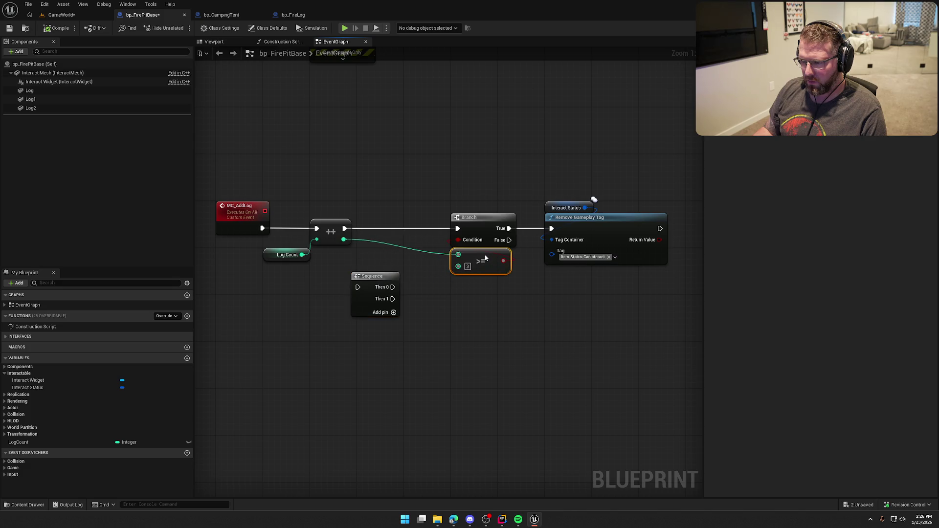
{"action": "left_click_drag", "start_coordinate": [357, 287], "coordinate": [345, 228]}
{"action": "left_click_drag", "start_coordinate": [393, 287], "coordinate": [457, 228]}
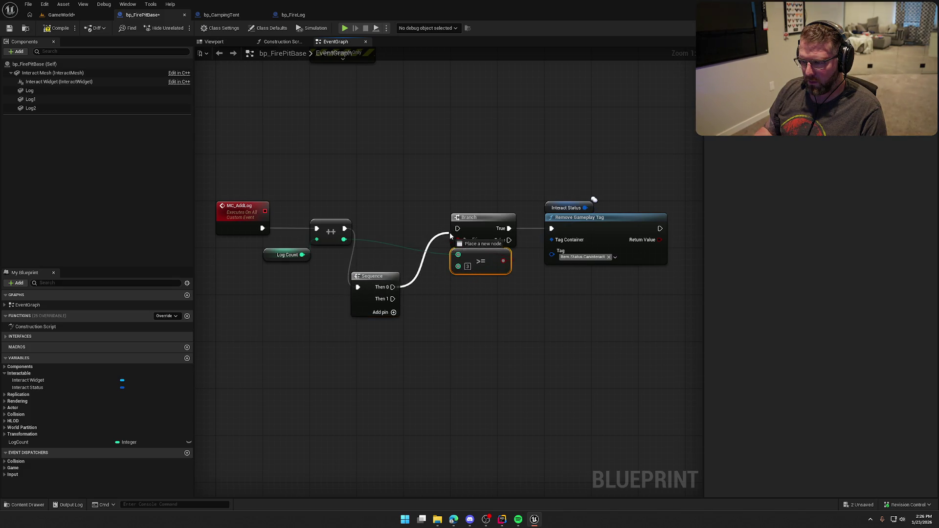
{"action": "left_click_drag", "start_coordinate": [369, 287], "coordinate": [374, 222]}
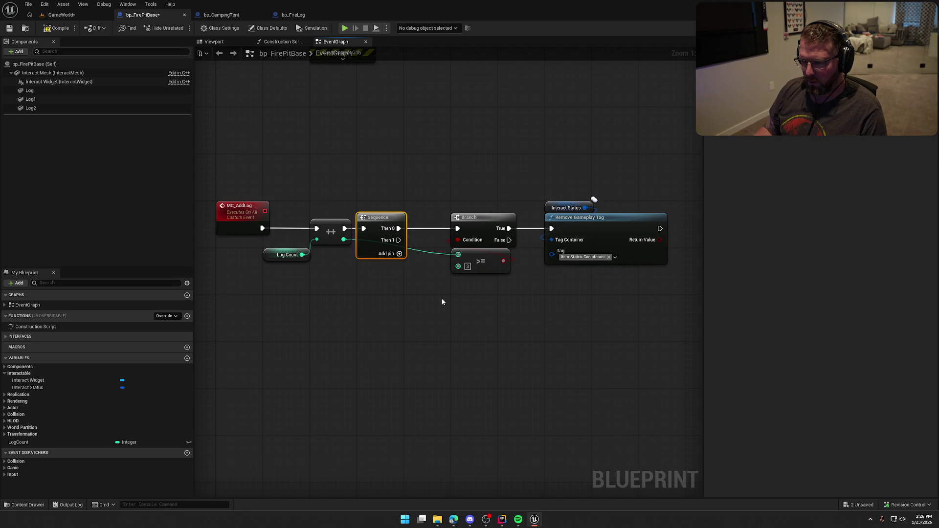
{"action": "left_click", "coordinate": [424, 305]}
Raise the Branch group and wire a pasted Log Count getter into the >= check
{"action": "left_click_drag", "start_coordinate": [438, 171], "coordinate": [538, 266]}
{"action": "left_click_drag", "start_coordinate": [460, 214], "coordinate": [460, 156]}
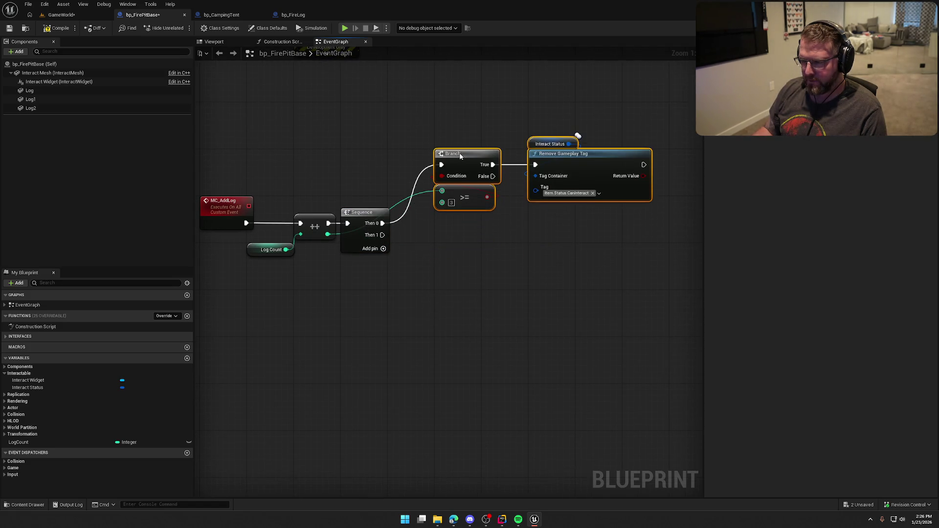
{"action": "left_click", "coordinate": [432, 262]}
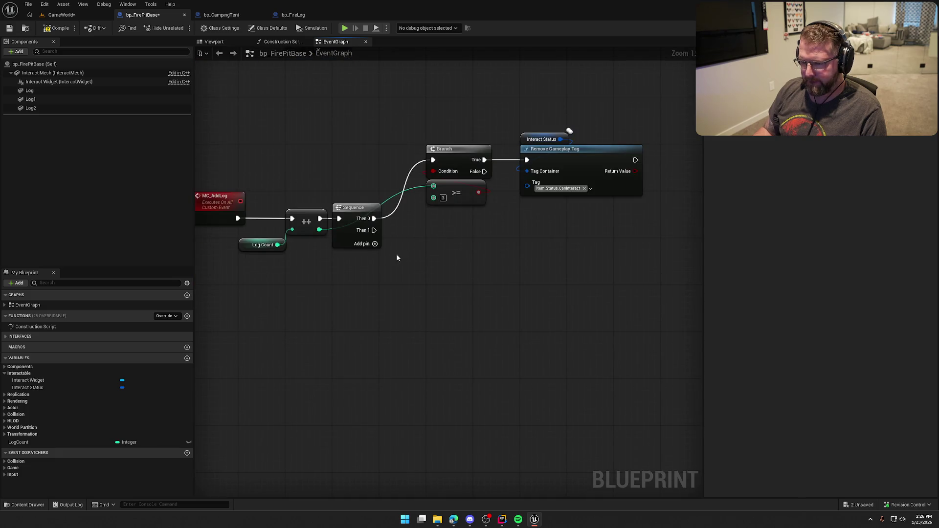
{"action": "key", "text": "ctrl+c"}
{"action": "key", "text": "ctrl+v"}
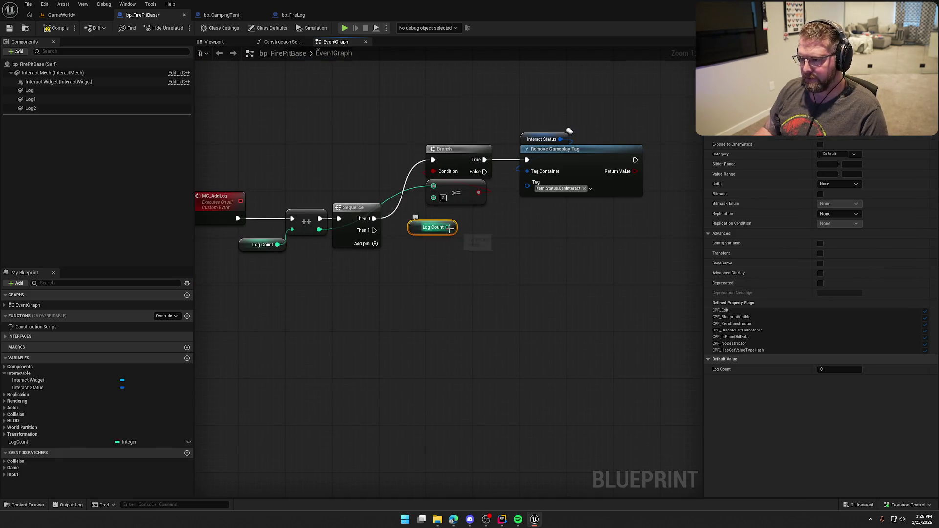
{"action": "mouse_move", "coordinate": [449, 228]}
{"action": "left_mouse_down"}
{"action": "mouse_move", "coordinate": [433, 186]}
{"action": "mouse_move", "coordinate": [380, 186]}
{"action": "mouse_move", "coordinate": [433, 137]}
{"action": "left_mouse_up"}
{"action": "left_click", "coordinate": [433, 259]}
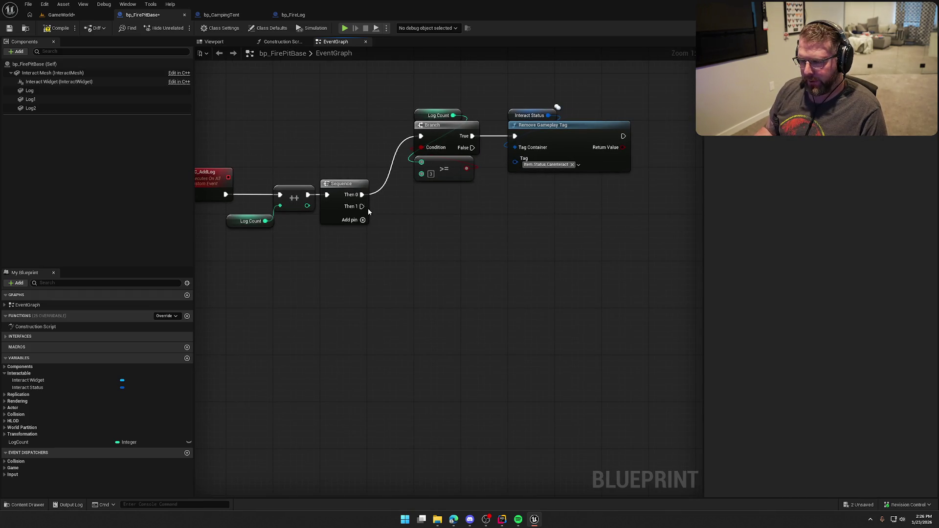
{"action": "left_click_drag", "start_coordinate": [330, 184], "coordinate": [370, 225]}
{"action": "key", "text": "ctrl+z"}
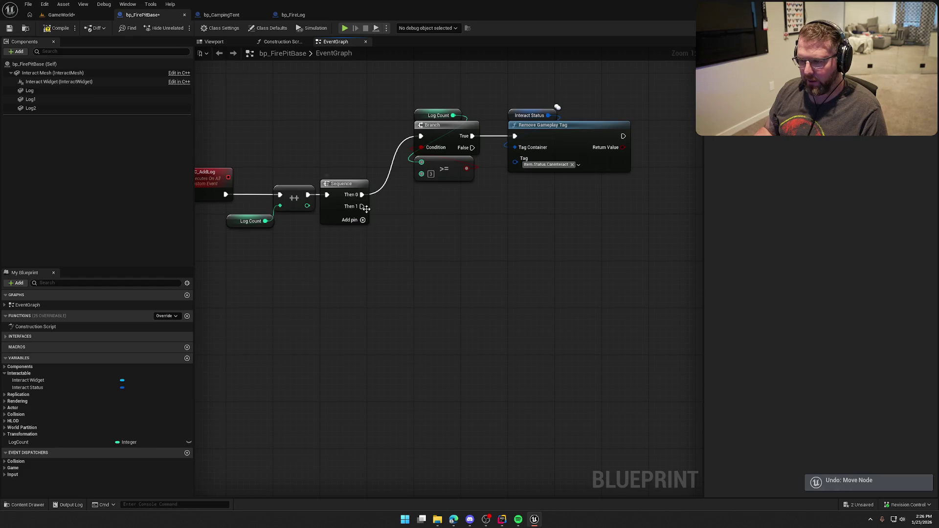
{"action": "left_click_drag", "start_coordinate": [414, 255], "coordinate": [413, 253]}
{"action": "left_click", "coordinate": [454, 237]}
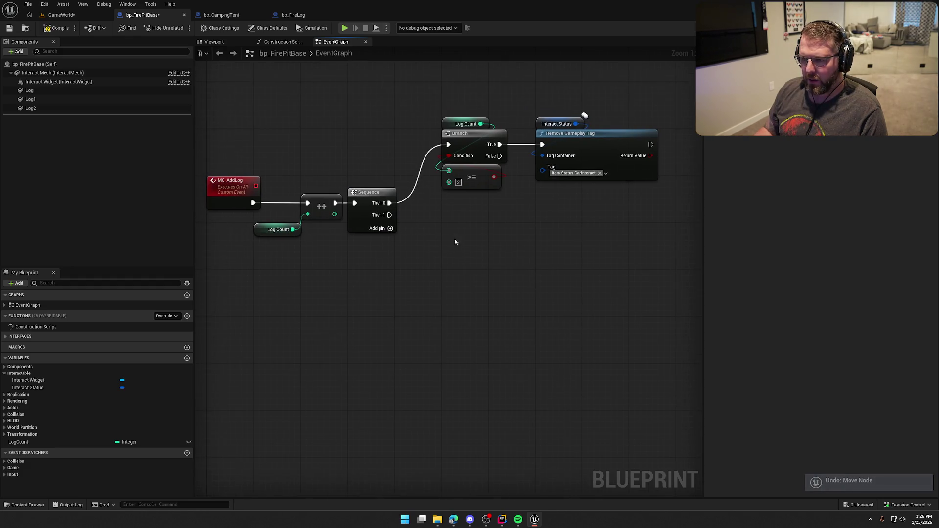
Drag the Log, Log1 and Log2 component references into the graph
{"action": "left_click", "coordinate": [29, 90]}
{"action": "left_click", "coordinate": [38, 108], "text": "shift"}
{"action": "mouse_move", "coordinate": [37, 109]}
{"action": "left_mouse_down"}
{"action": "mouse_move", "coordinate": [255, 189]}
{"action": "mouse_move", "coordinate": [390, 282]}
{"action": "left_mouse_up"}
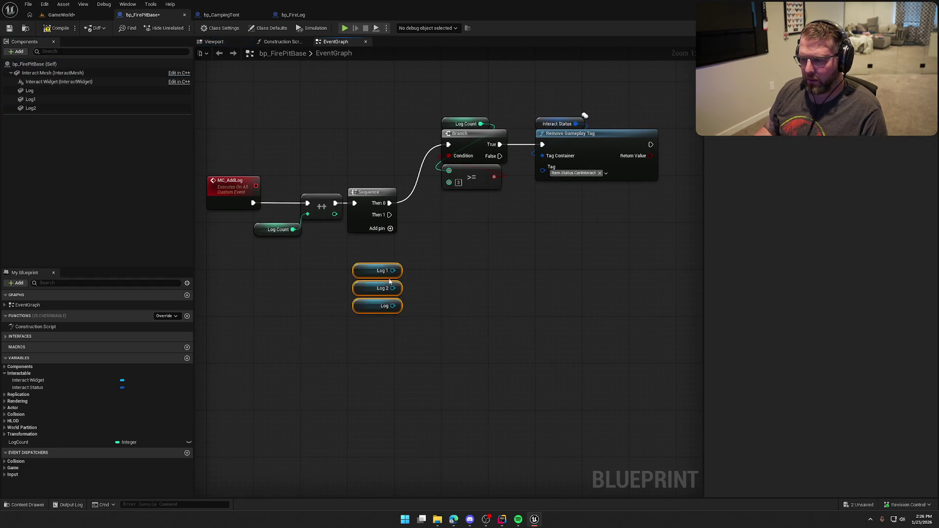
{"action": "mouse_move", "coordinate": [427, 252]}
{"action": "left_mouse_down"}
{"action": "mouse_move", "coordinate": [392, 241]}
{"action": "mouse_move", "coordinate": [324, 309]}
{"action": "left_mouse_up"}
{"action": "left_click", "coordinate": [393, 241]}
{"action": "mouse_move", "coordinate": [353, 280]}
{"action": "left_mouse_down"}
{"action": "mouse_move", "coordinate": [348, 286]}
{"action": "mouse_move", "coordinate": [424, 266]}
{"action": "left_mouse_up"}
{"action": "left_click", "coordinate": [377, 226]}
Add a Set Visibility node driven by Sequence Then 1
{"action": "type", "text": "set visi"}
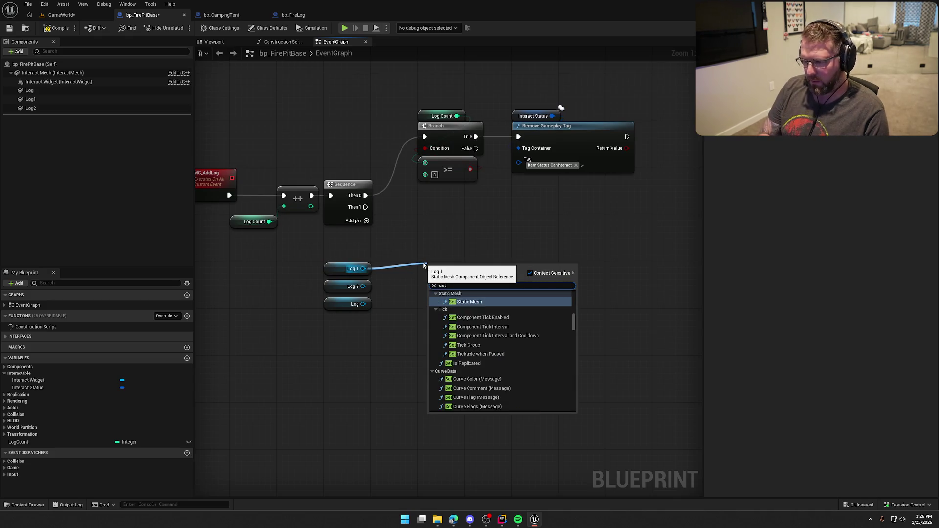
{"action": "key", "text": "Return"}
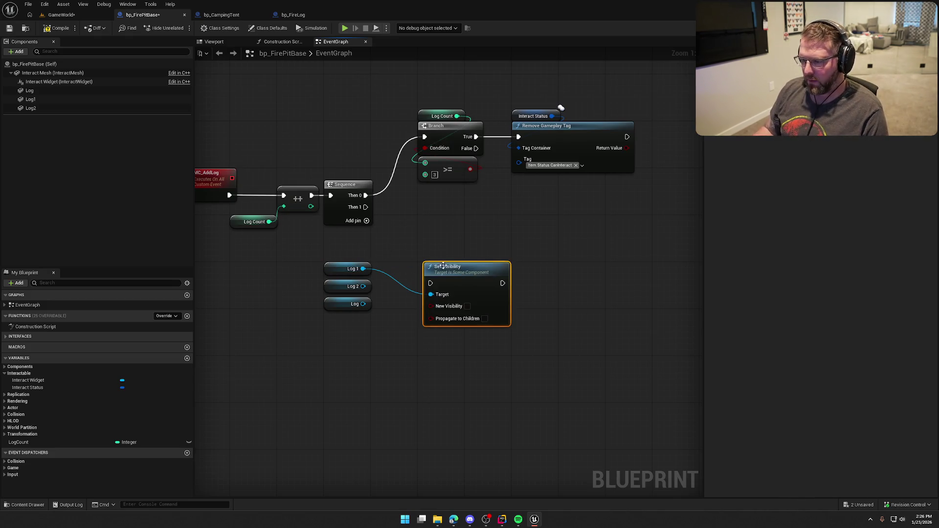
{"action": "left_click", "coordinate": [430, 294], "text": "alt"}
{"action": "mouse_move", "coordinate": [430, 283]}
{"action": "left_mouse_down"}
{"action": "mouse_move", "coordinate": [377, 245]}
{"action": "mouse_move", "coordinate": [366, 207]}
{"action": "left_mouse_up"}
{"action": "mouse_move", "coordinate": [474, 300]}
{"action": "left_mouse_down"}
{"action": "mouse_move", "coordinate": [485, 272]}
{"action": "mouse_move", "coordinate": [520, 247]}
{"action": "mouse_move", "coordinate": [444, 274]}
{"action": "left_mouse_up"}
Feed the Target from a Select node indexed by Log Count, with four options
{"action": "type", "text": "selec"}
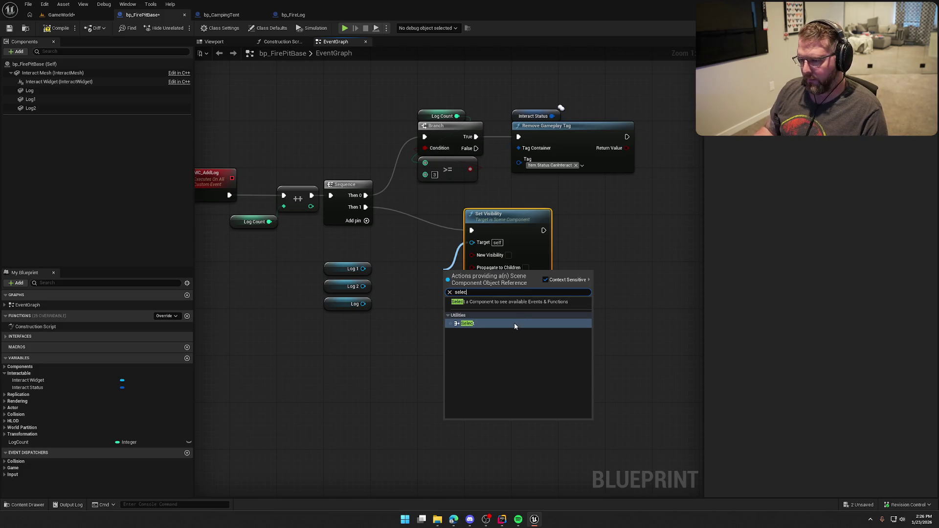
{"action": "left_click", "coordinate": [515, 323]}
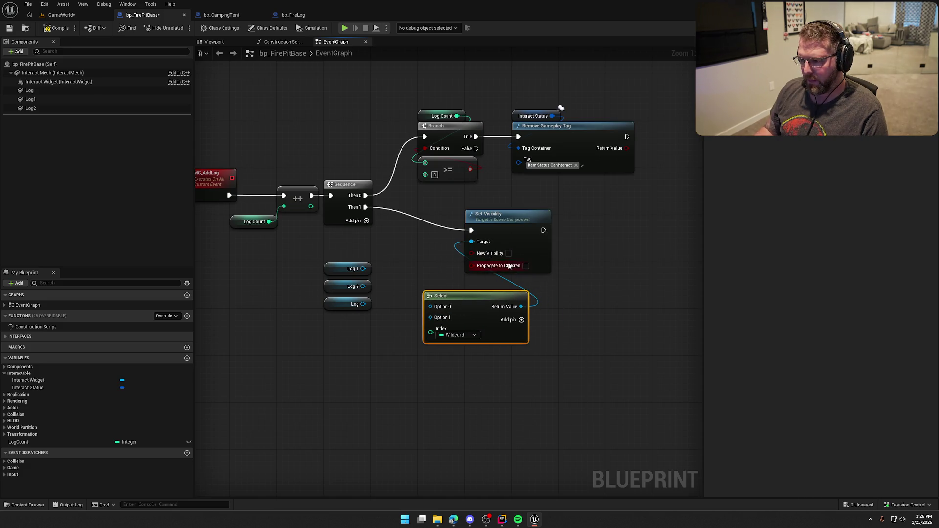
{"action": "mouse_move", "coordinate": [20, 442]}
{"action": "left_mouse_down"}
{"action": "mouse_move", "coordinate": [369, 341]}
{"action": "mouse_move", "coordinate": [373, 326]}
{"action": "mouse_move", "coordinate": [432, 337]}
{"action": "left_mouse_up"}
{"action": "left_click_drag", "start_coordinate": [358, 331], "coordinate": [328, 331]}
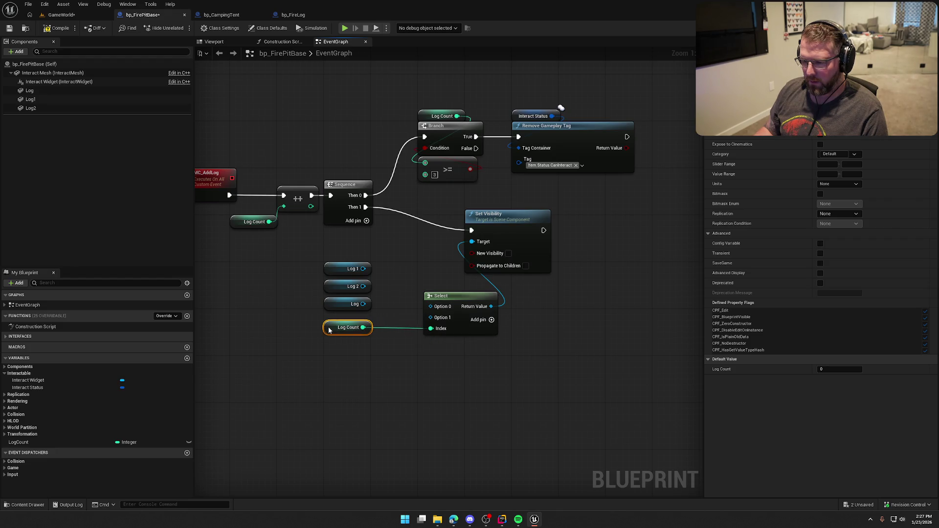
{"action": "left_click", "coordinate": [455, 304]}
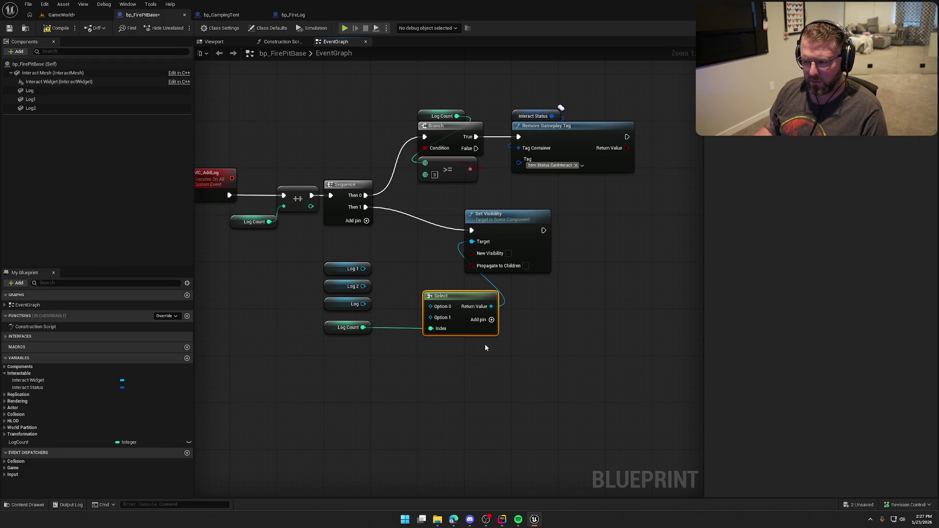
{"action": "left_click", "coordinate": [491, 319]}
{"action": "left_click", "coordinate": [491, 320]}
{"action": "mouse_move", "coordinate": [334, 333]}
{"action": "left_mouse_down"}
{"action": "mouse_move", "coordinate": [336, 357]}
{"action": "mouse_move", "coordinate": [434, 368]}
{"action": "left_mouse_up"}
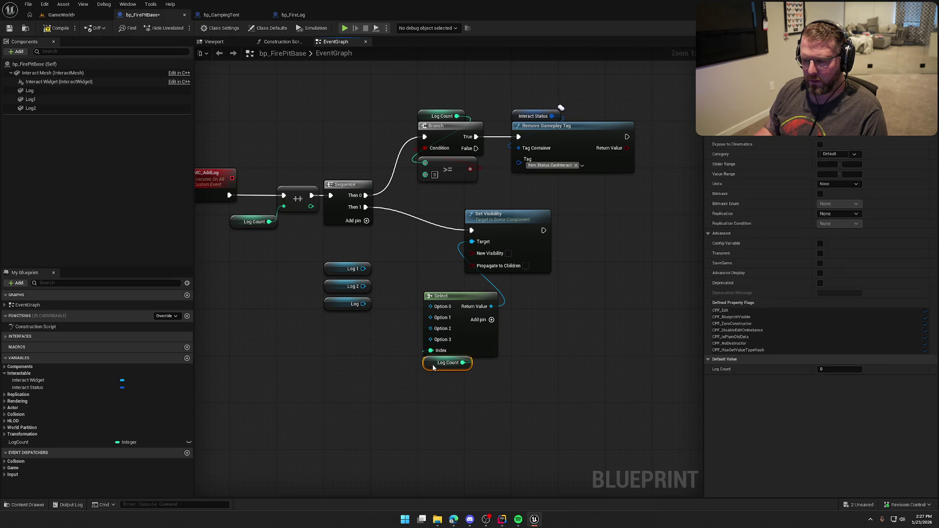
Wire Log 1, Log 2 and Log into Options 1-3, tick New Visibility, and compile
{"action": "left_click_drag", "start_coordinate": [362, 270], "coordinate": [431, 318]}
{"action": "left_click_drag", "start_coordinate": [363, 287], "coordinate": [430, 329]}
{"action": "left_click_drag", "start_coordinate": [362, 304], "coordinate": [430, 339]}
{"action": "mouse_move", "coordinate": [336, 269]}
{"action": "left_mouse_down"}
{"action": "mouse_move", "coordinate": [378, 309]}
{"action": "mouse_move", "coordinate": [500, 373]}
{"action": "left_mouse_up"}
{"action": "left_click_drag", "start_coordinate": [454, 296], "coordinate": [354, 237]}
{"action": "left_click_drag", "start_coordinate": [513, 219], "coordinate": [466, 225]}
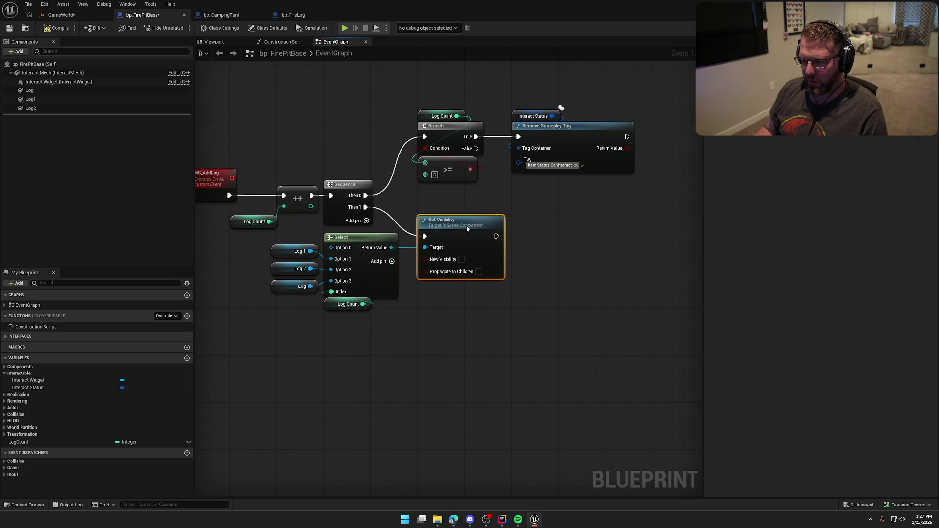
{"action": "left_click", "coordinate": [550, 254]}
{"action": "left_click", "coordinate": [461, 259]}
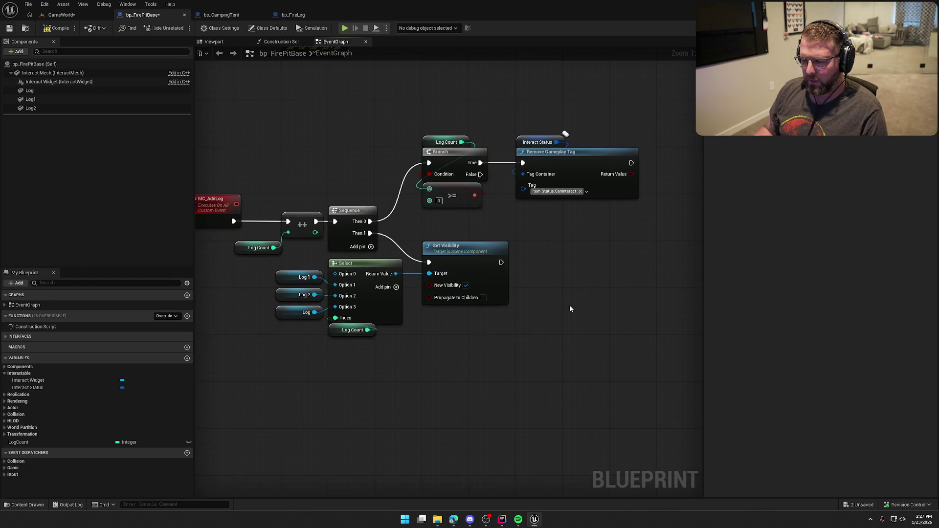
{"action": "left_click", "coordinate": [66, 32]}
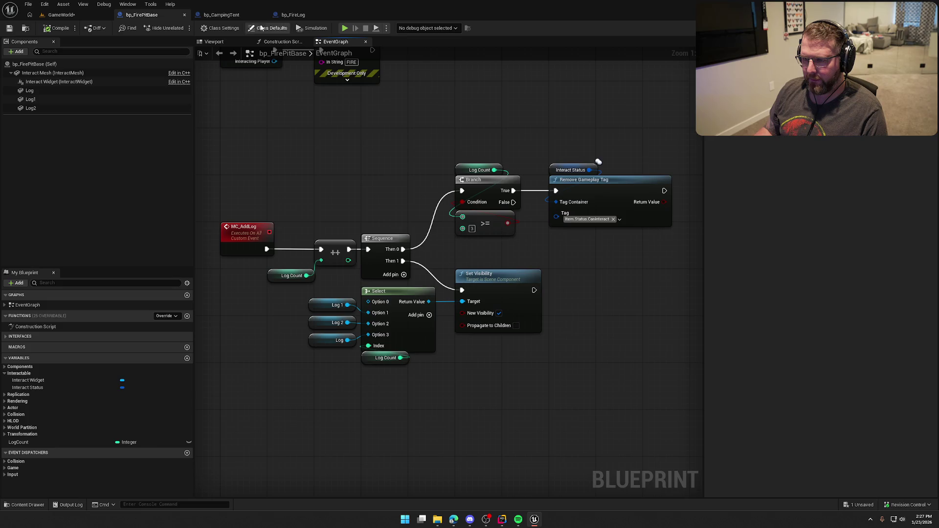
Playtest the GameWorld level, walking the character over to the fire pit
{"action": "left_click", "coordinate": [312, 15]}
{"action": "left_click", "coordinate": [62, 15]}
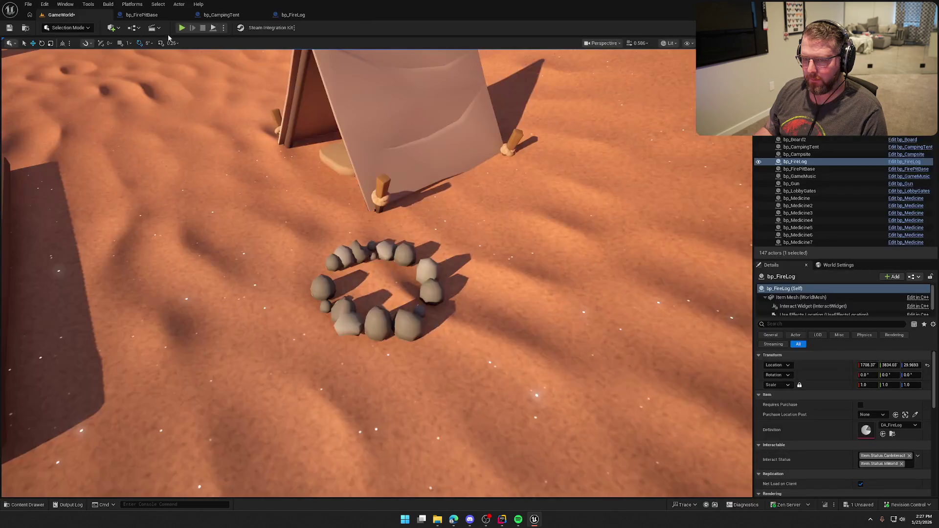
{"action": "left_click", "coordinate": [181, 28]}
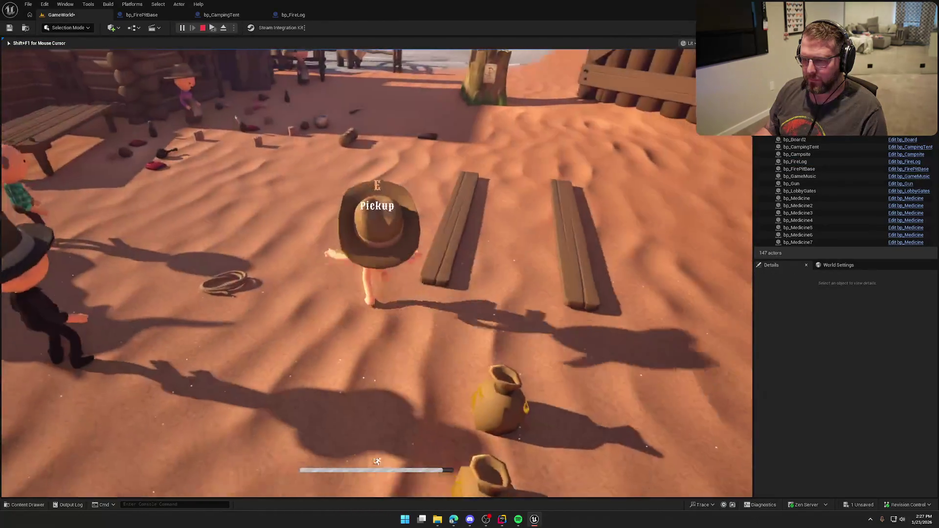
{"action": "key", "text": "w"}
{"action": "key", "text": "e"}
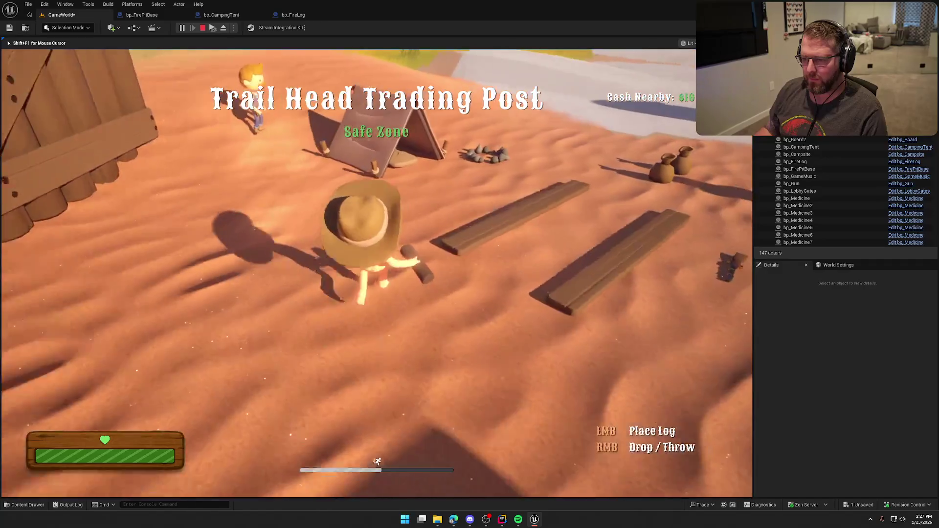
{"action": "key", "text": "w"}
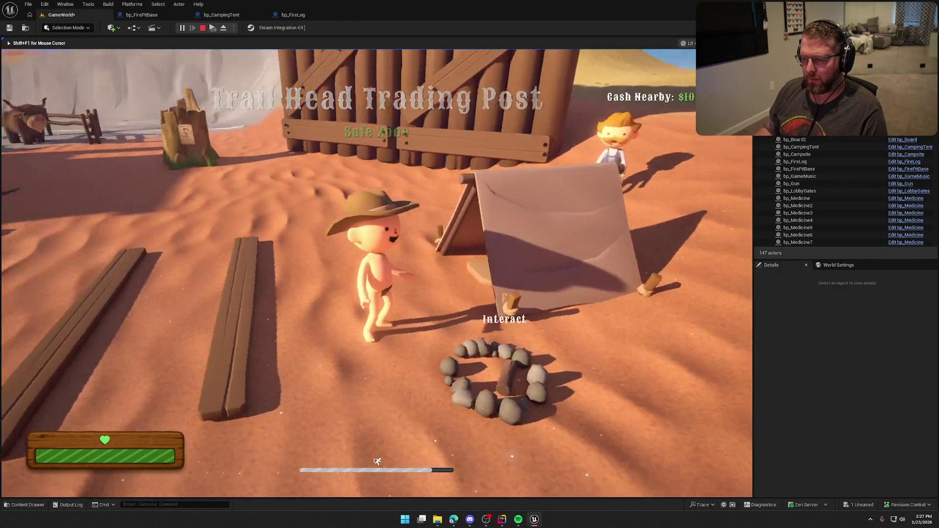
{"action": "key", "text": "Escape"}
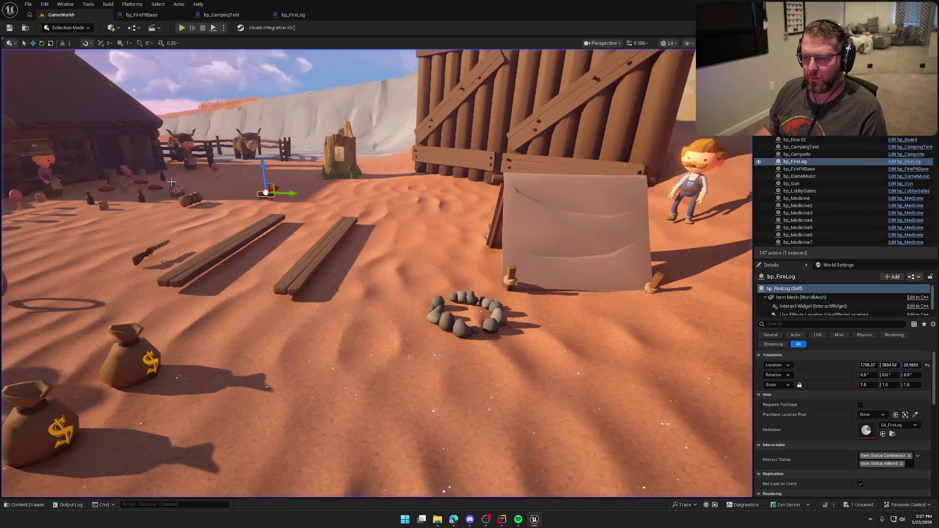
Move a bp_FireLog actor beside the fire pit
{"action": "key", "text": "f"}
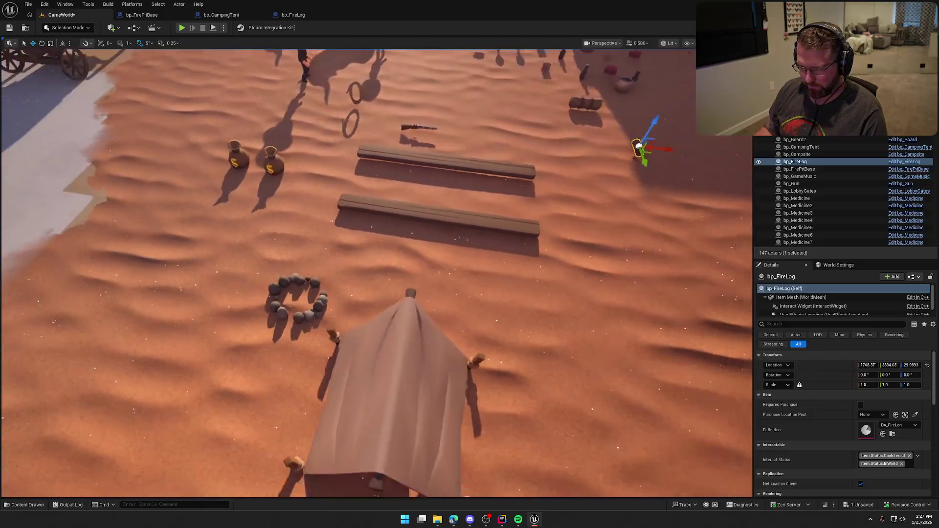
{"action": "left_click_drag", "start_coordinate": [446, 145], "coordinate": [446, 145]}
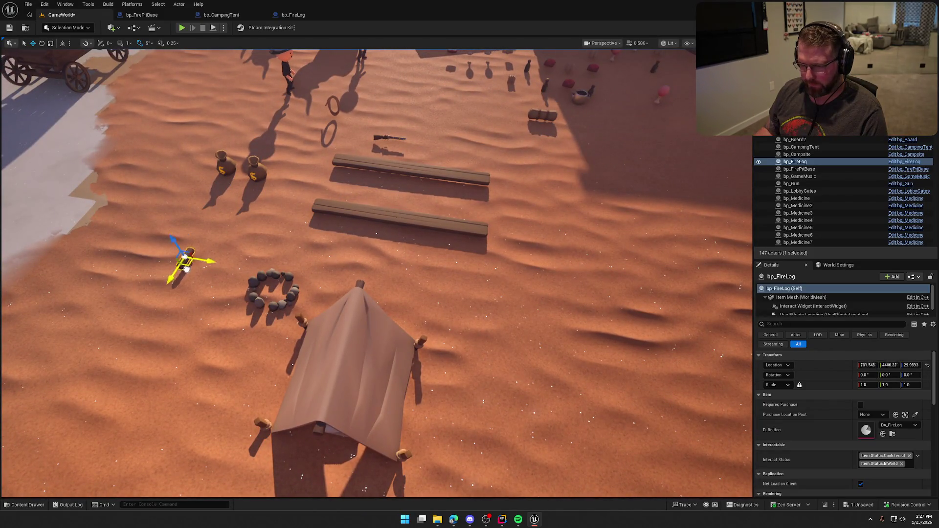
{"action": "mouse_move", "coordinate": [186, 268]}
{"action": "left_mouse_down"}
{"action": "mouse_move", "coordinate": [200, 241]}
{"action": "mouse_move", "coordinate": [262, 245]}
{"action": "left_mouse_up"}
{"action": "key", "text": "Escape"}
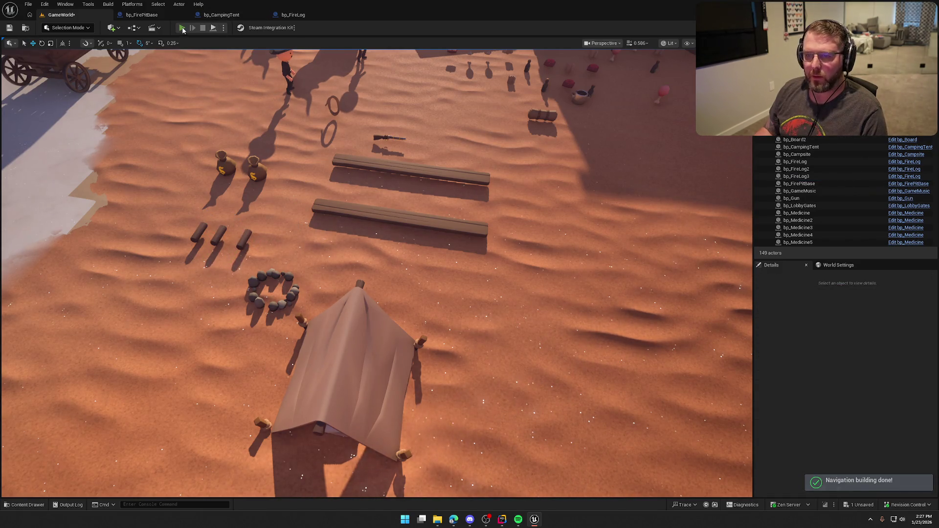
Playtest picking up a log near the fire pit, then return to bp_FireLog
{"action": "key", "text": "alt+p"}
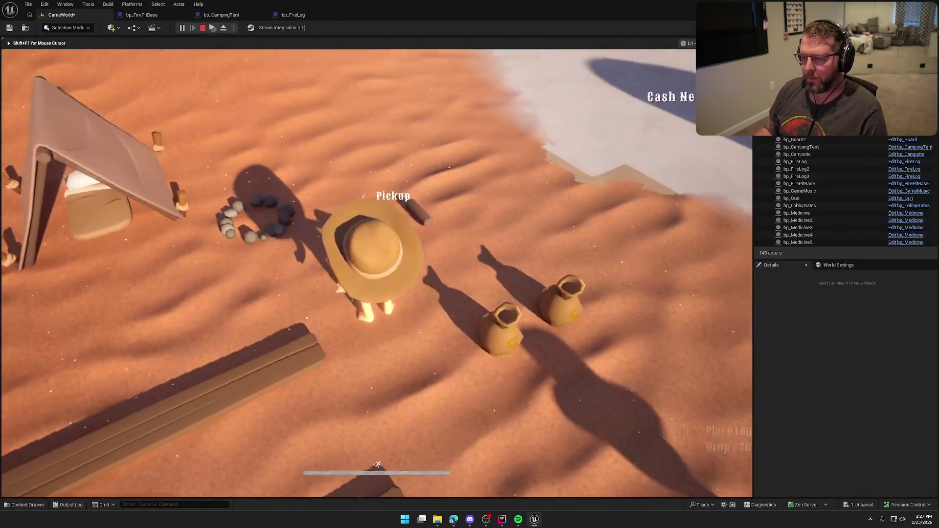
{"action": "key", "text": "e"}
{"action": "key", "text": "w"}
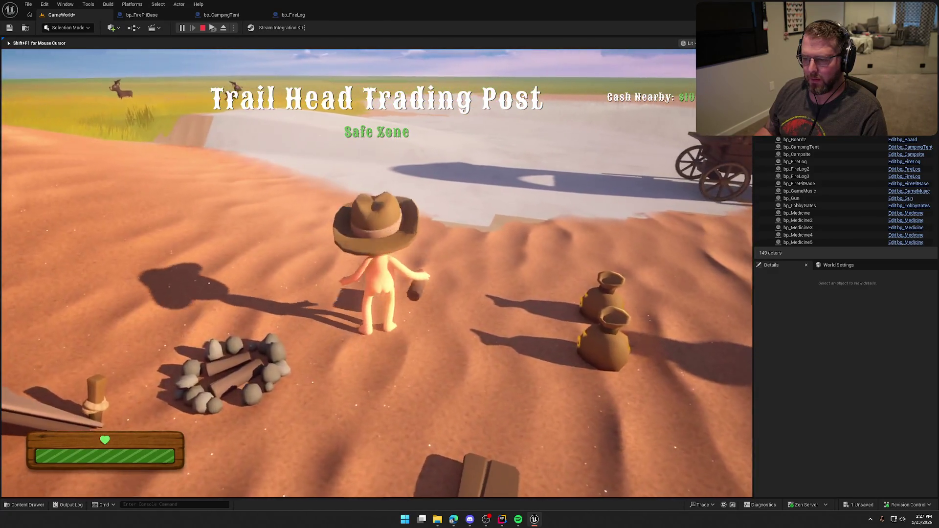
{"action": "key", "text": "w"}
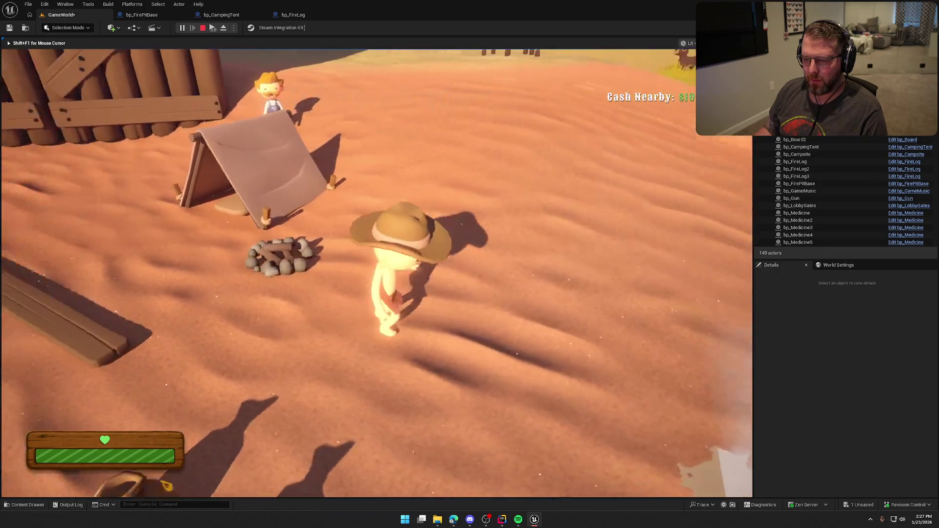
{"action": "key", "text": "s"}
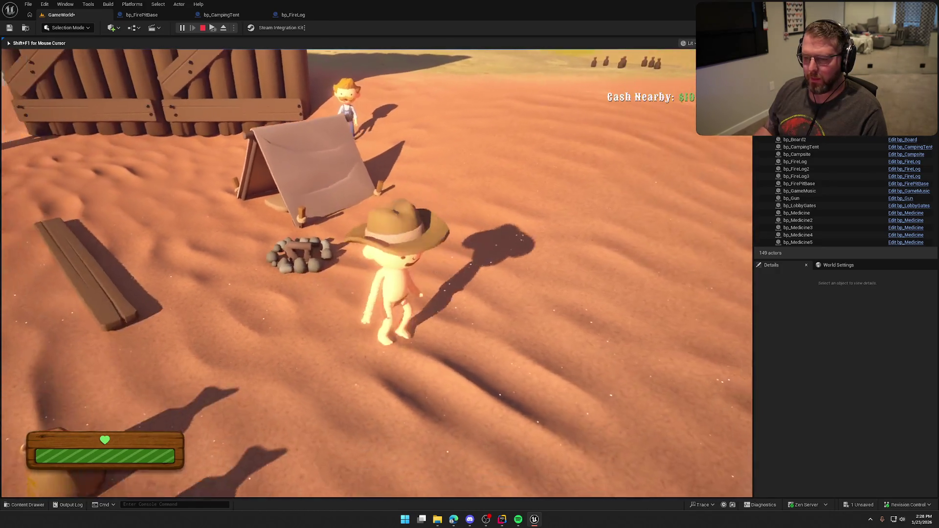
{"action": "key", "text": "Escape"}
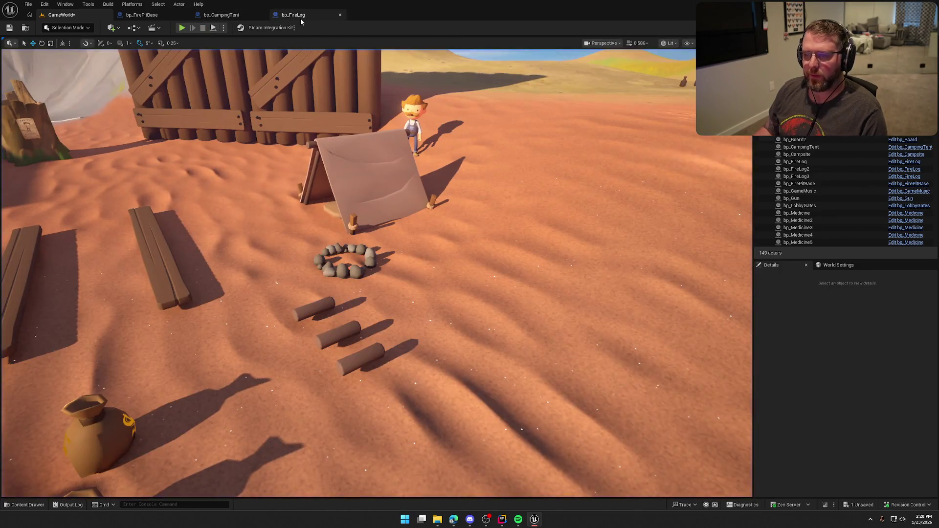
{"action": "left_click", "coordinate": [294, 15]}
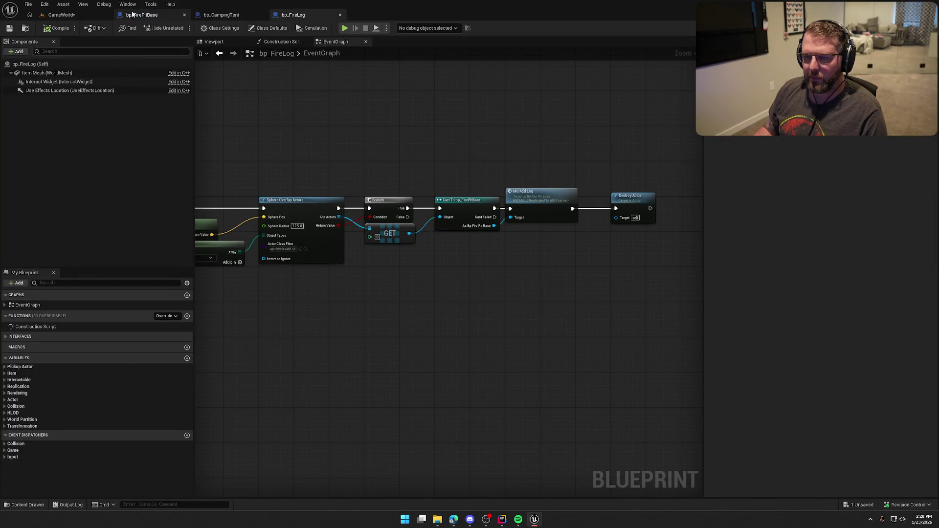
In bp_FirePitBase, delete the Sequence and tag-removal nodes and wire the increment straight to Set Visibility
{"action": "left_click", "coordinate": [142, 15]}
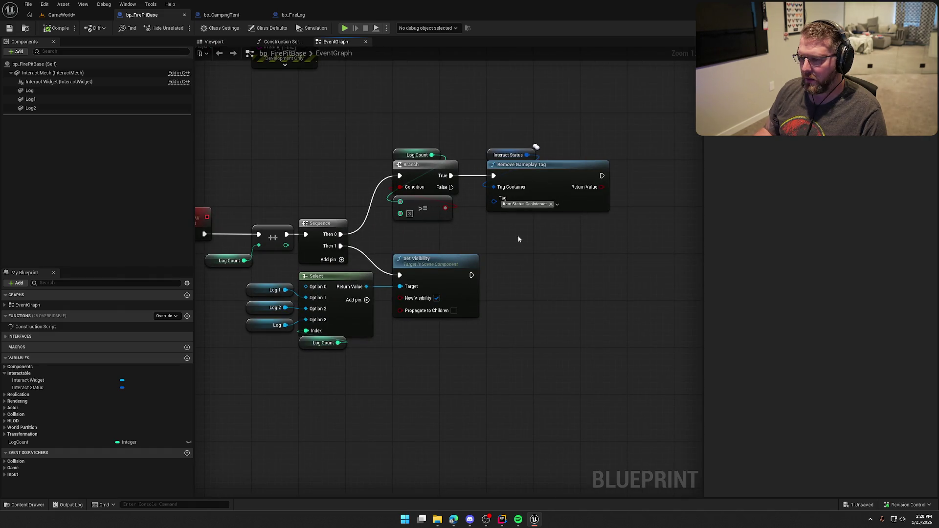
{"action": "left_click_drag", "start_coordinate": [518, 239], "coordinate": [562, 232]}
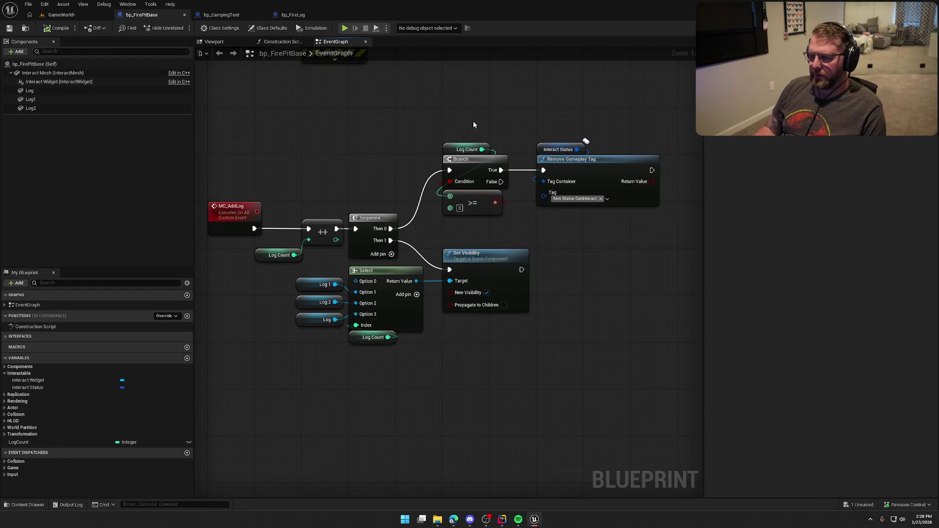
{"action": "key", "text": "ctrl+z"}
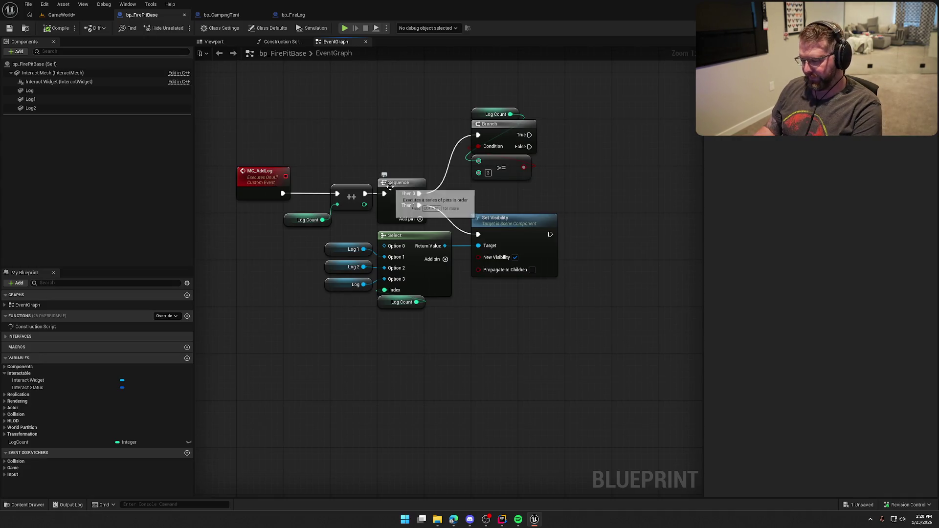
{"action": "key", "text": "Delete"}
{"action": "left_click_drag", "start_coordinate": [365, 194], "coordinate": [478, 234]}
{"action": "left_click_drag", "start_coordinate": [462, 94], "coordinate": [538, 182]}
{"action": "left_click_drag", "start_coordinate": [494, 124], "coordinate": [294, 329]}
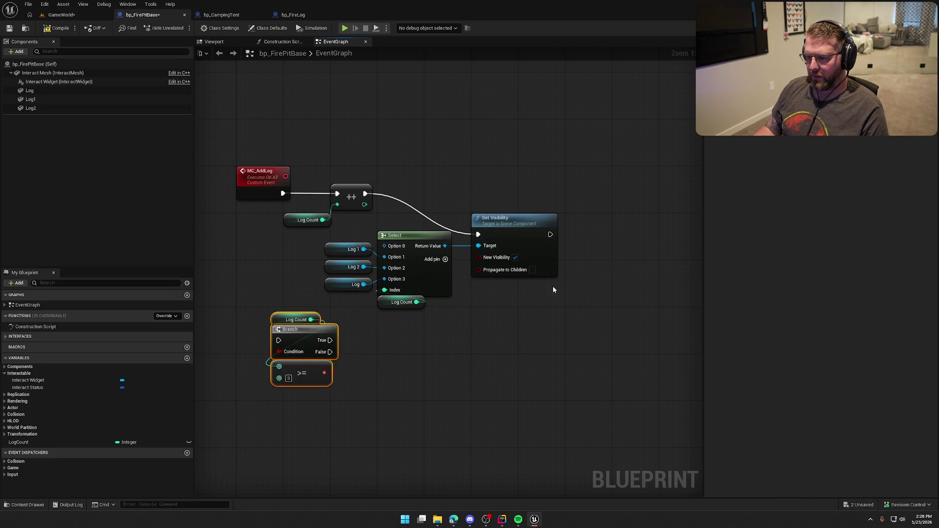
{"action": "left_click_drag", "start_coordinate": [501, 222], "coordinate": [511, 181]}
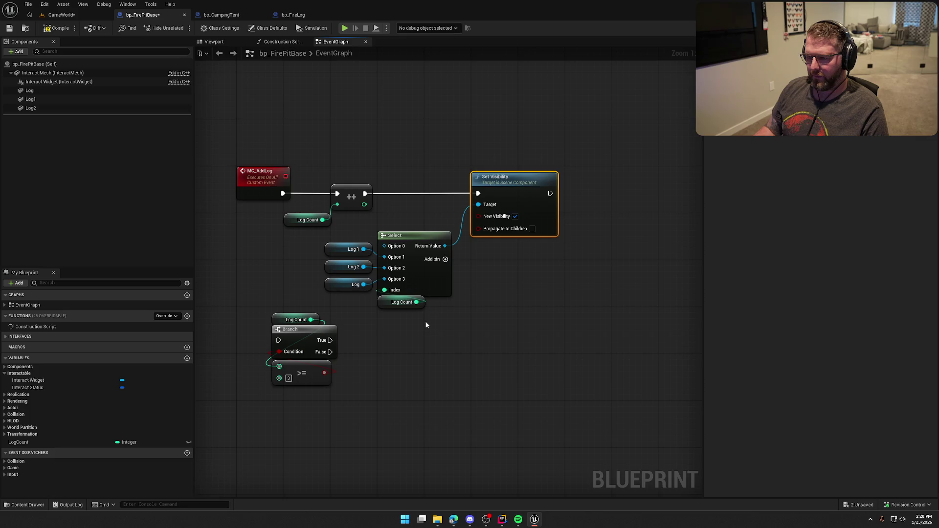
{"action": "mouse_move", "coordinate": [425, 321]}
{"action": "left_mouse_down"}
{"action": "mouse_move", "coordinate": [378, 240]}
{"action": "mouse_move", "coordinate": [416, 220]}
{"action": "left_mouse_up"}
{"action": "left_click", "coordinate": [415, 340]}
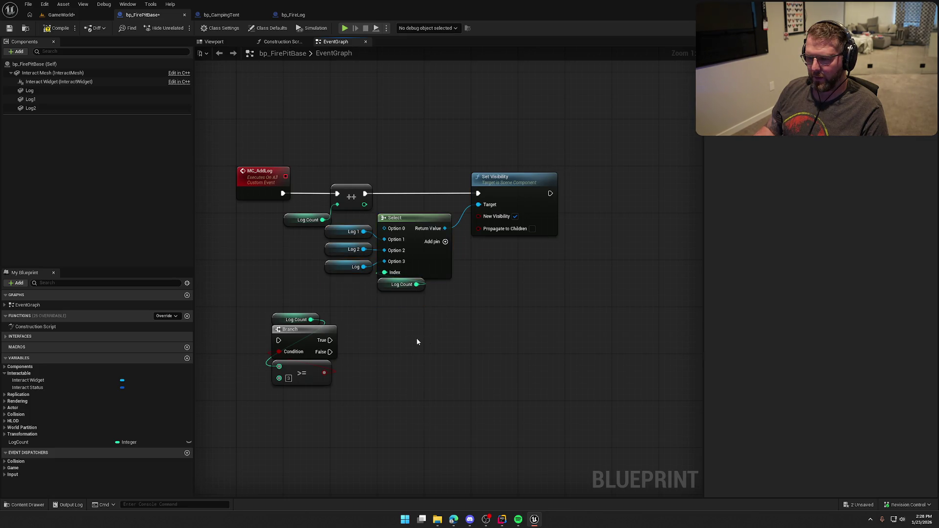
Route MC_AddLog through the Log Count >= 3 Branch, False driving the increment, then compile
{"action": "mouse_move", "coordinate": [331, 337]}
{"action": "left_mouse_down"}
{"action": "mouse_move", "coordinate": [335, 190]}
{"action": "mouse_move", "coordinate": [615, 307]}
{"action": "left_mouse_up"}
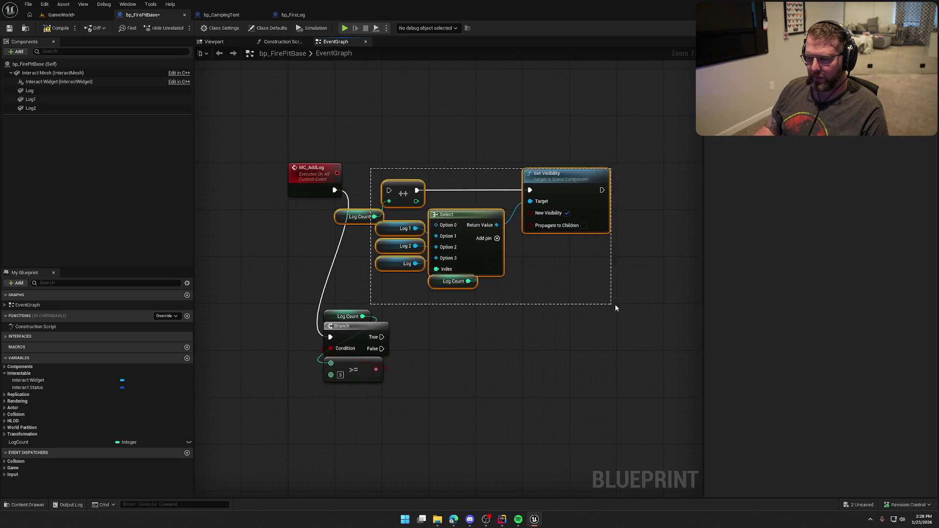
{"action": "left_click_drag", "start_coordinate": [407, 186], "coordinate": [526, 198]}
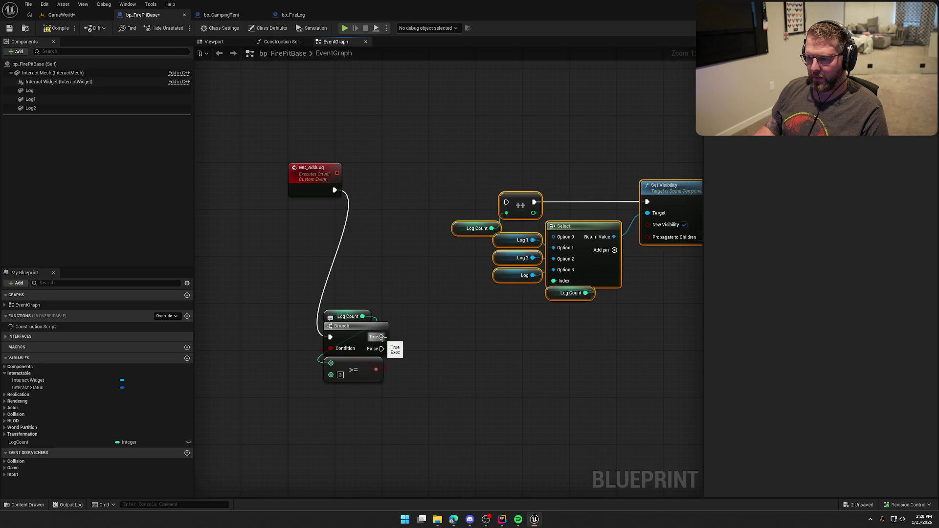
{"action": "left_click_drag", "start_coordinate": [382, 337], "coordinate": [506, 202]}
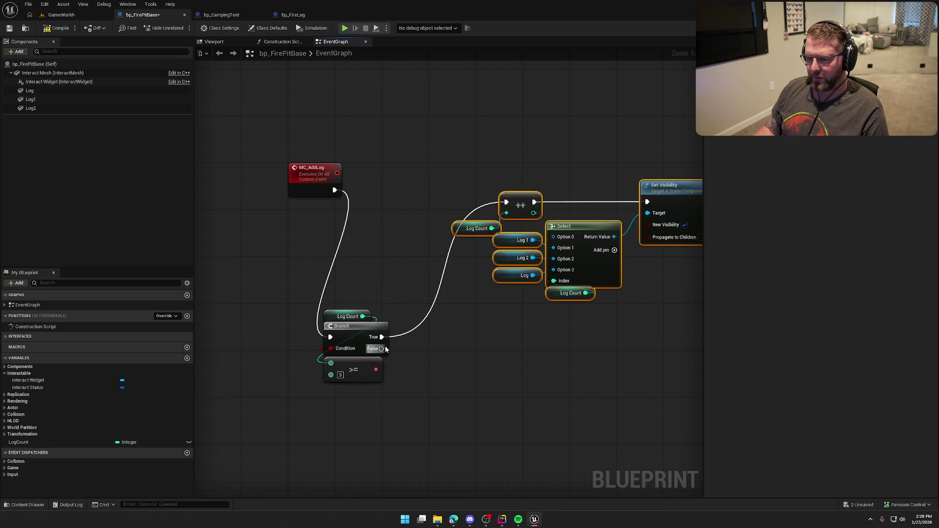
{"action": "left_click_drag", "start_coordinate": [382, 348], "coordinate": [507, 202]}
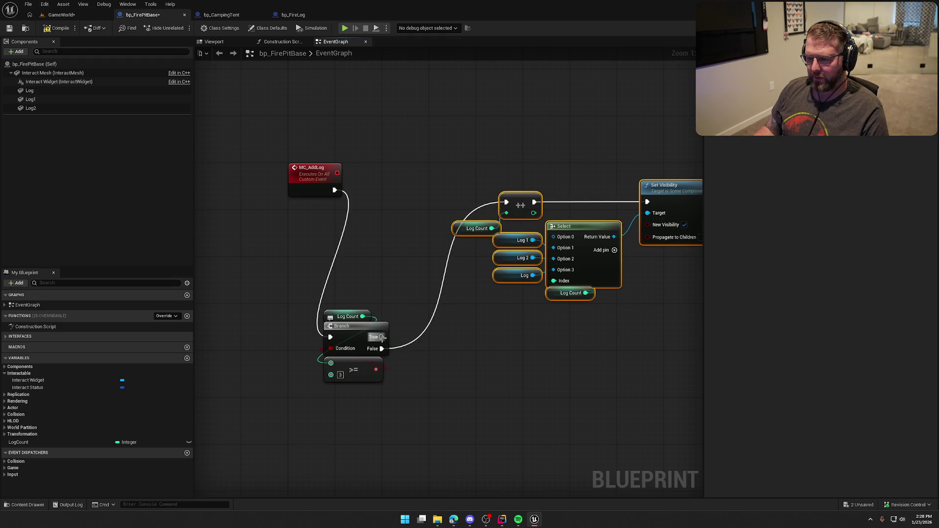
{"action": "left_click_drag", "start_coordinate": [313, 305], "coordinate": [391, 386]}
{"action": "left_click_drag", "start_coordinate": [346, 342], "coordinate": [381, 200]}
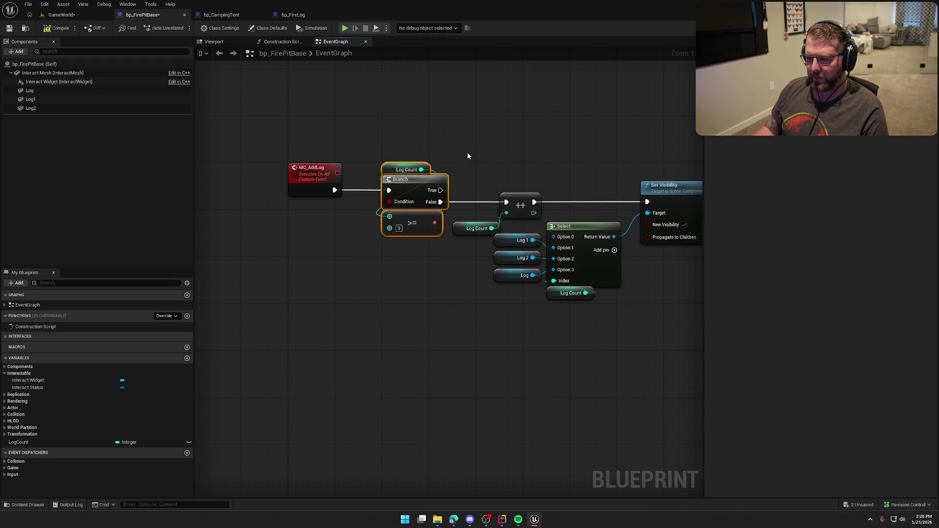
{"action": "mouse_move", "coordinate": [374, 236]}
{"action": "left_mouse_down"}
{"action": "mouse_move", "coordinate": [385, 177]}
{"action": "mouse_move", "coordinate": [420, 195]}
{"action": "left_mouse_up"}
{"action": "left_click_drag", "start_coordinate": [381, 167], "coordinate": [661, 345]}
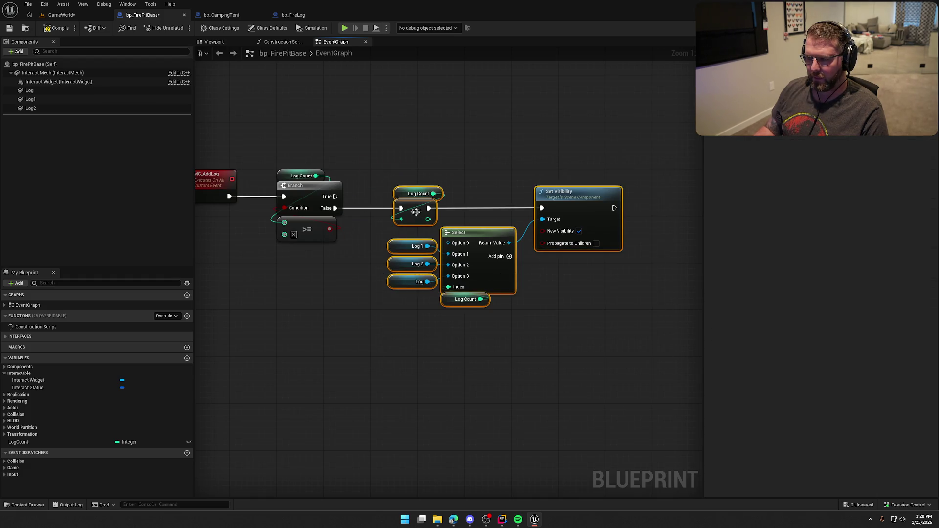
{"action": "left_click_drag", "start_coordinate": [415, 212], "coordinate": [391, 213]}
{"action": "left_click", "coordinate": [394, 142]}
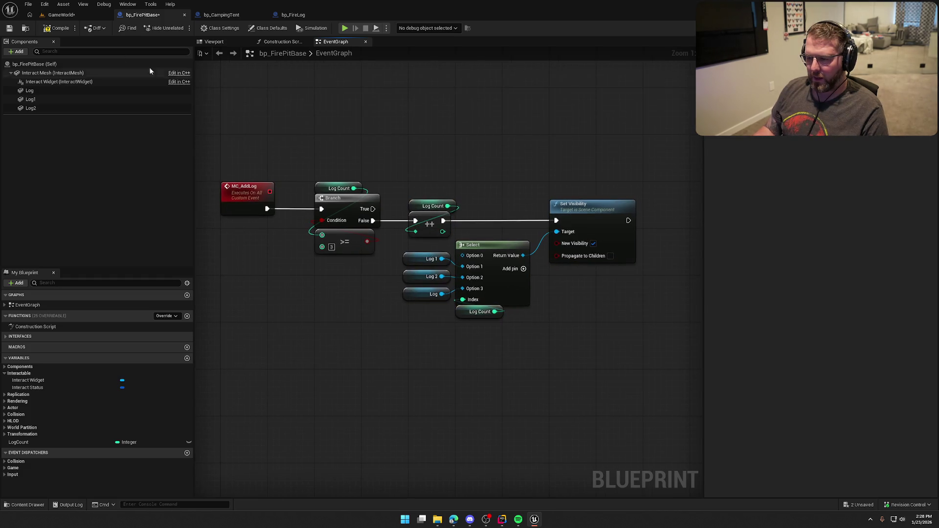
{"action": "left_click", "coordinate": [52, 28]}
{"action": "left_click", "coordinate": [294, 15]}
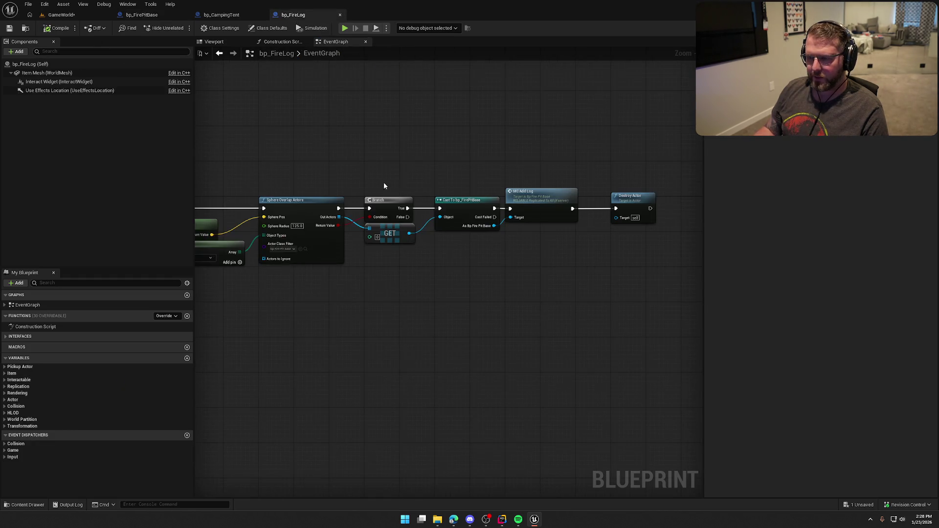
In bp_FireLog, get the fire pit's Log Count and compare it with a less-than (<) node
{"action": "scroll", "coordinate": [384, 186], "scroll_direction": "up", "scroll_amount": 2}
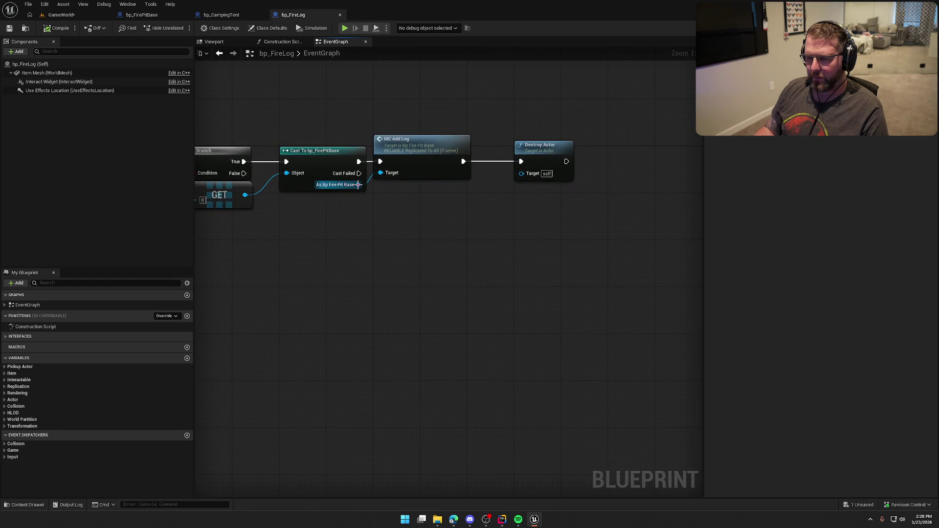
{"action": "left_click_drag", "start_coordinate": [359, 184], "coordinate": [387, 220]}
{"action": "type", "text": "get log coun"}
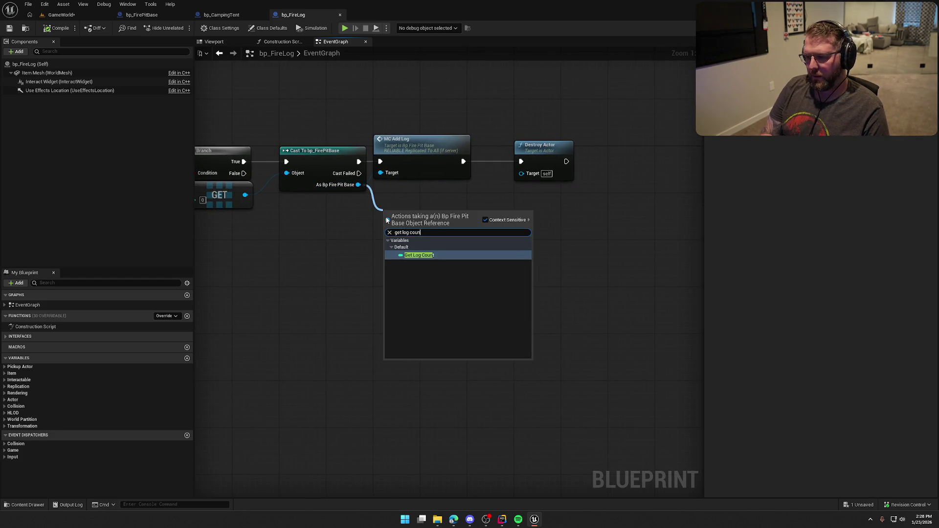
{"action": "key", "text": "Return"}
{"action": "mouse_move", "coordinate": [414, 215]}
{"action": "left_mouse_down"}
{"action": "mouse_move", "coordinate": [321, 203]}
{"action": "mouse_move", "coordinate": [404, 222]}
{"action": "left_mouse_up"}
{"action": "type", "text": ">="}
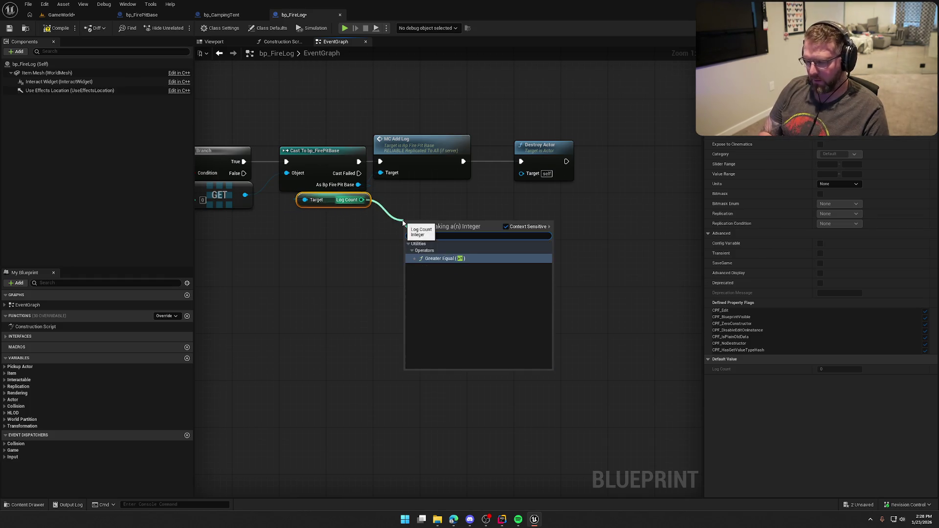
{"action": "key", "text": "Return"}
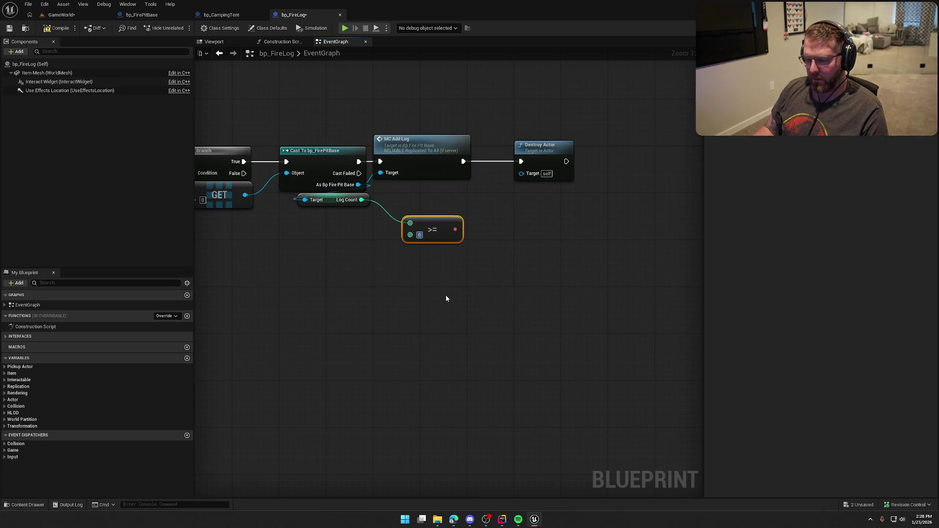
{"action": "type", "text": "3"}
{"action": "left_click_drag", "start_coordinate": [441, 228], "coordinate": [412, 210]}
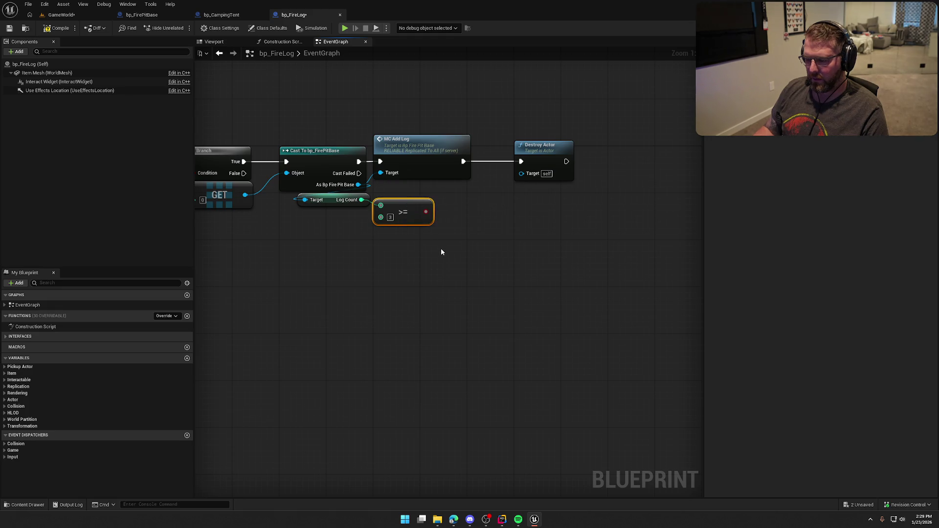
{"action": "key", "text": "Delete"}
{"action": "mouse_move", "coordinate": [362, 200]}
{"action": "left_mouse_down"}
{"action": "mouse_move", "coordinate": [411, 224]}
{"action": "mouse_move", "coordinate": [403, 214]}
{"action": "mouse_move", "coordinate": [427, 211]}
{"action": "mouse_move", "coordinate": [407, 209]}
{"action": "left_mouse_up"}
{"action": "type", "text": "<"}
{"action": "key", "text": "Return"}
{"action": "key", "text": "Escape"}
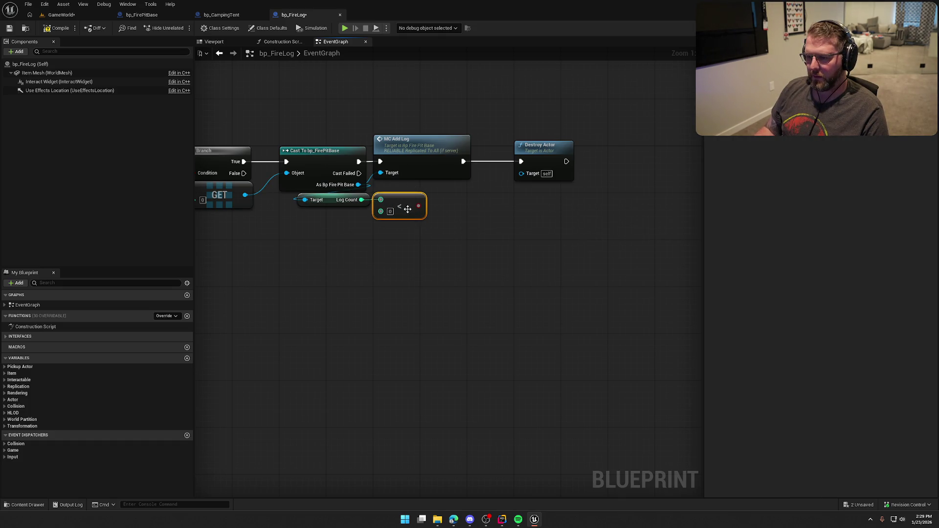
{"action": "left_click", "coordinate": [431, 278]}
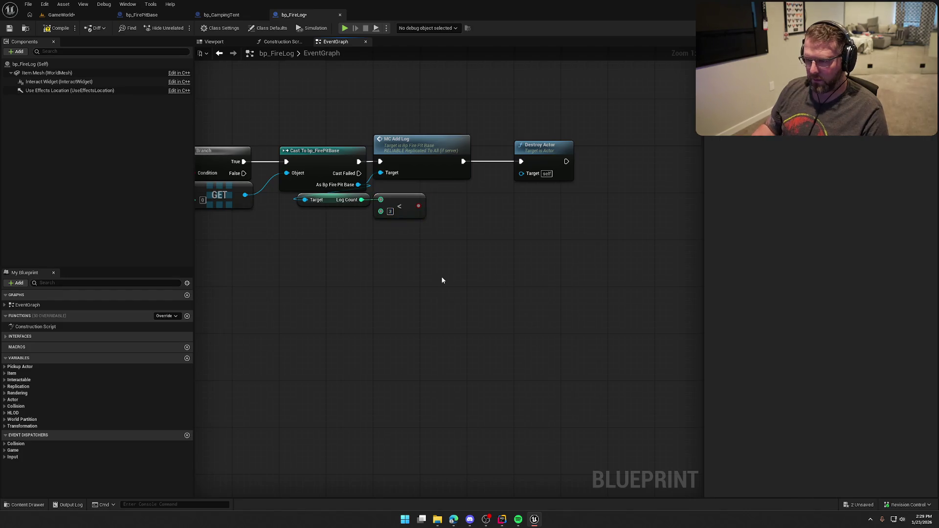
Insert a Branch after the cast, using the < result as its condition, with True leading to MC Add Log
{"action": "left_click_drag", "start_coordinate": [444, 119], "coordinate": [521, 149]}
{"action": "left_click_drag", "start_coordinate": [443, 147], "coordinate": [582, 151]}
{"action": "left_click", "coordinate": [486, 224]}
{"action": "left_click", "coordinate": [460, 190]}
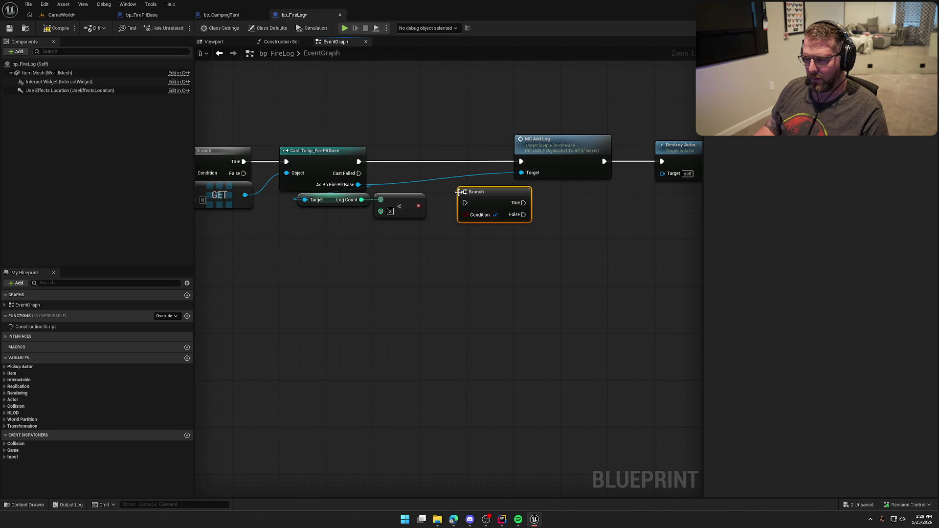
{"action": "mouse_move", "coordinate": [465, 202]}
{"action": "left_mouse_down"}
{"action": "mouse_move", "coordinate": [386, 200]}
{"action": "mouse_move", "coordinate": [359, 161]}
{"action": "left_mouse_up"}
{"action": "mouse_move", "coordinate": [418, 206]}
{"action": "left_mouse_down"}
{"action": "mouse_move", "coordinate": [465, 215]}
{"action": "mouse_move", "coordinate": [446, 157]}
{"action": "mouse_move", "coordinate": [521, 161]}
{"action": "left_mouse_up"}
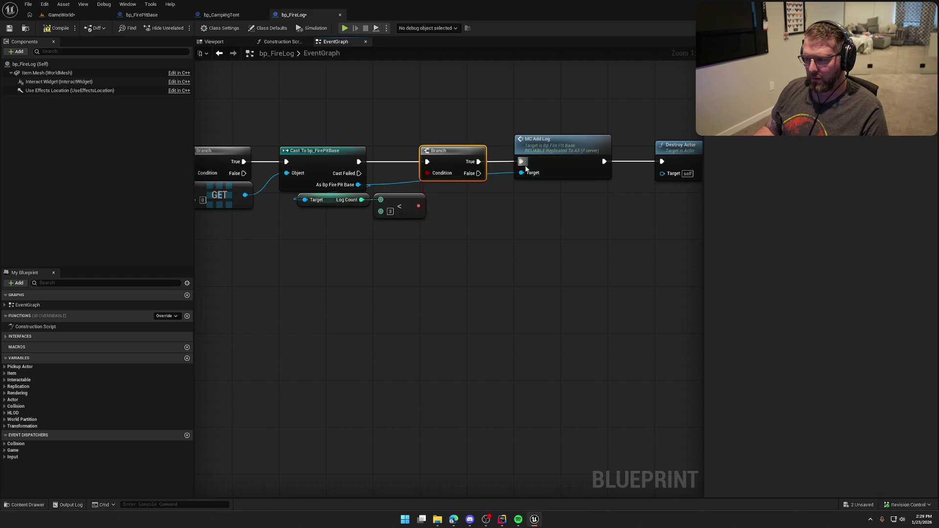
{"action": "scroll", "coordinate": [513, 280], "scroll_direction": "down", "scroll_amount": 3}
{"action": "key", "text": "ctrl+a"}
{"action": "left_click", "coordinate": [578, 287]}
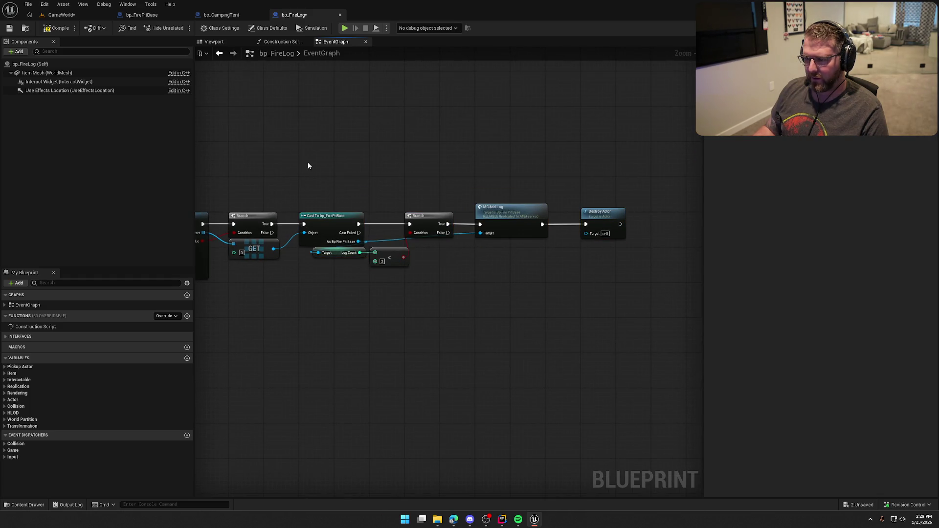
Compile and save bp_FireLog, then save the GameWorld level
{"action": "left_click", "coordinate": [58, 28]}
{"action": "mouse_move", "coordinate": [357, 132]}
{"action": "left_mouse_down"}
{"action": "mouse_move", "coordinate": [539, 113]}
{"action": "mouse_move", "coordinate": [457, 96]}
{"action": "mouse_move", "coordinate": [345, 95]}
{"action": "mouse_move", "coordinate": [561, 110]}
{"action": "left_mouse_up"}
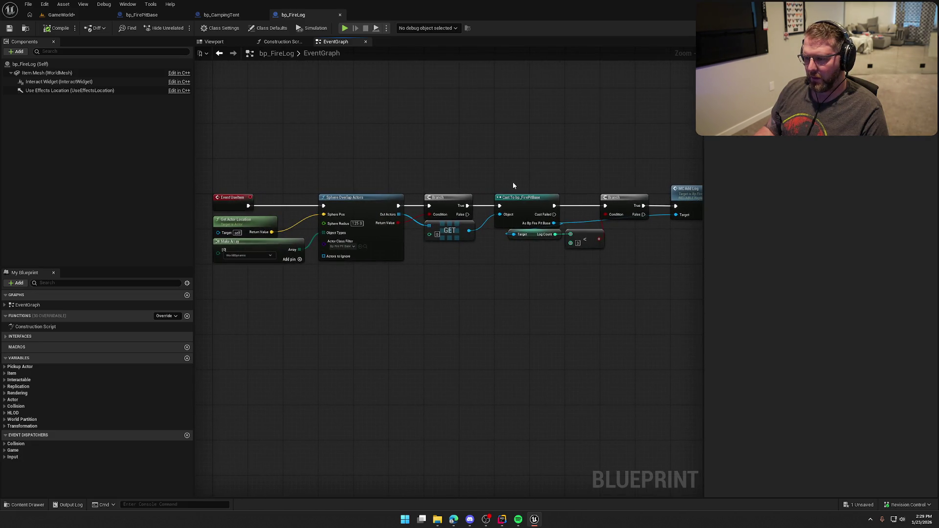
{"action": "left_click", "coordinate": [59, 15]}
{"action": "left_click", "coordinate": [15, 30]}
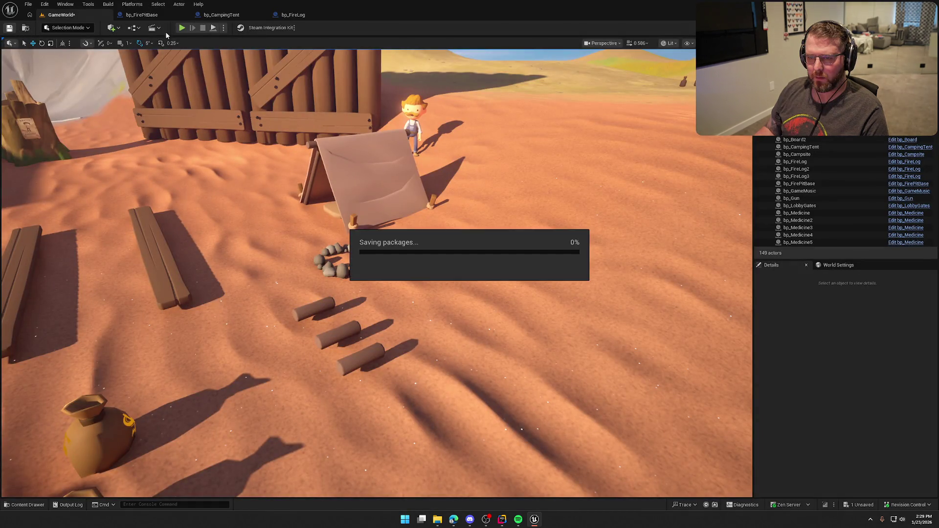
Run a quick test play, then duplicate a fire log to create bp_FireLog4
{"action": "left_click", "coordinate": [181, 27]}
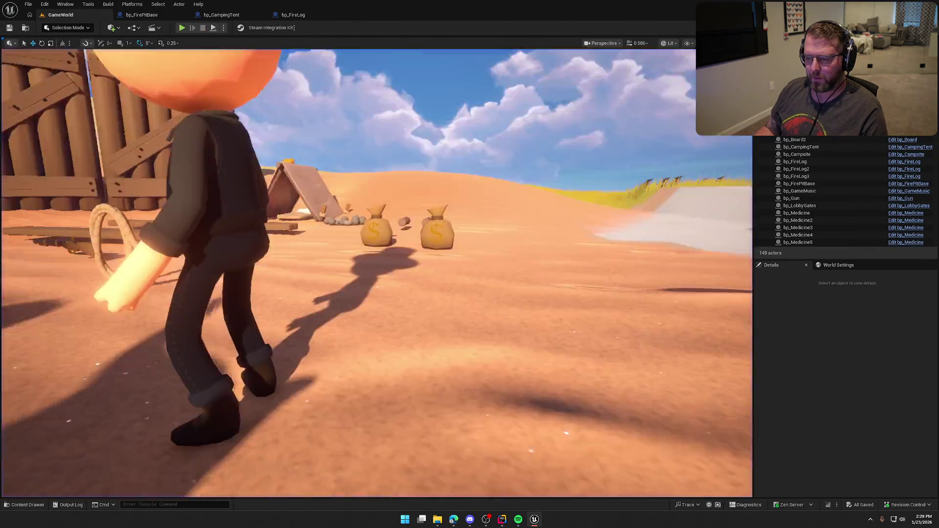
{"action": "key", "text": "Escape"}
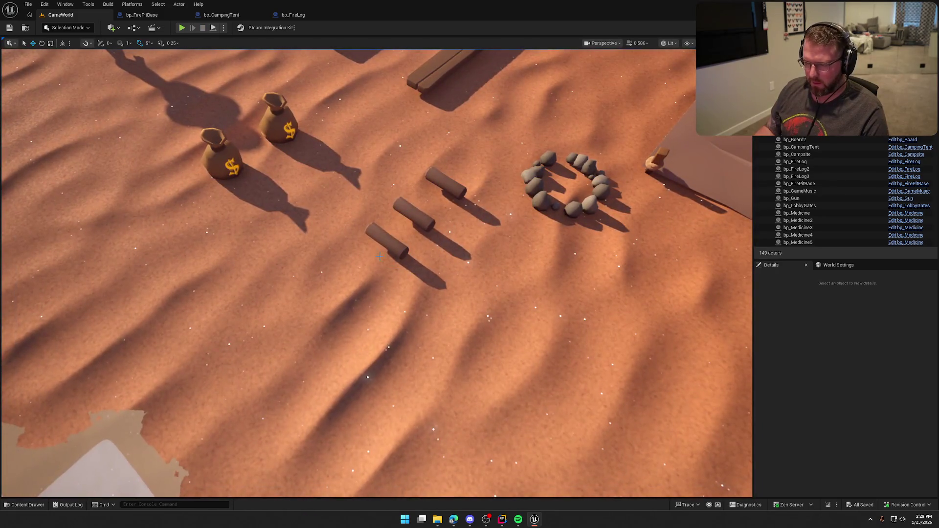
{"action": "key", "text": "ctrl+v"}
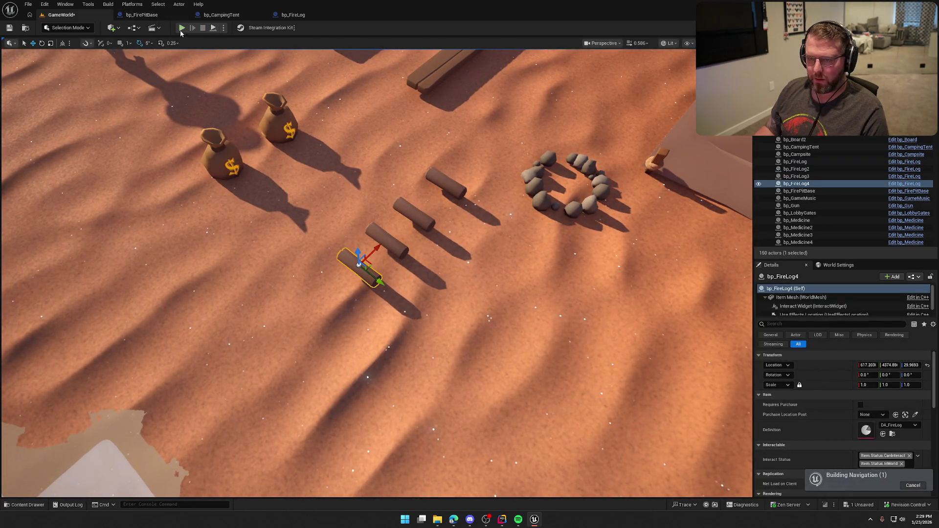
Playtest again, carrying logs into the fire pit, then stop the session
{"action": "key", "text": "alt+p"}
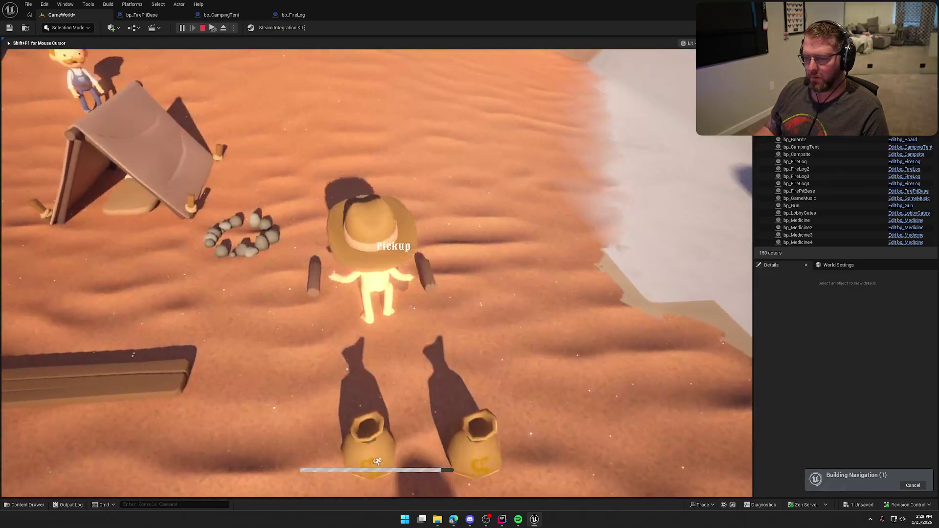
{"action": "key", "text": "w"}
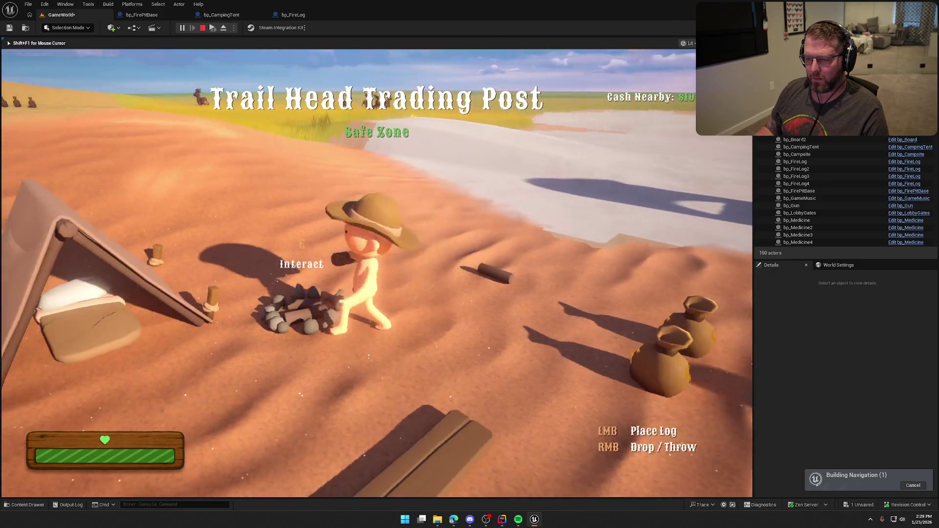
{"action": "left_click", "coordinate": [377, 273]}
{"action": "key", "text": "w"}
{"action": "key", "text": "e"}
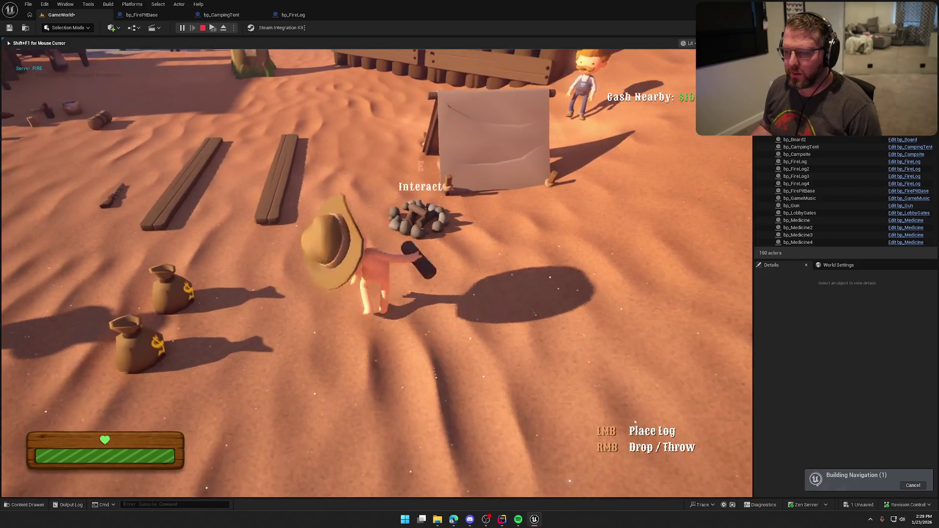
{"action": "key", "text": "Escape"}
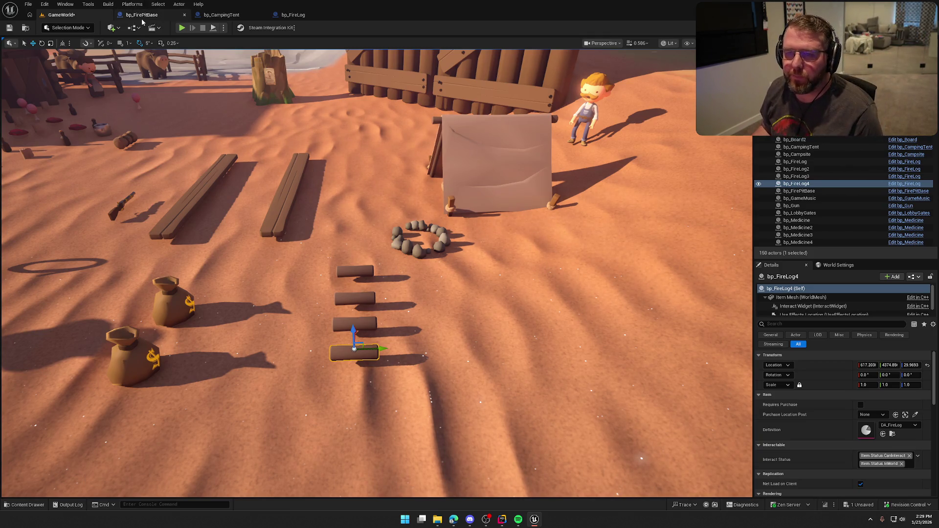
Select Event BP_Interact and its Print String in bp_FirePitBase's graph, then switch to Rider
{"action": "left_click", "coordinate": [142, 15]}
{"action": "mouse_move", "coordinate": [367, 170]}
{"action": "left_mouse_down"}
{"action": "mouse_move", "coordinate": [344, 288]}
{"action": "mouse_move", "coordinate": [390, 247]}
{"action": "left_mouse_up"}
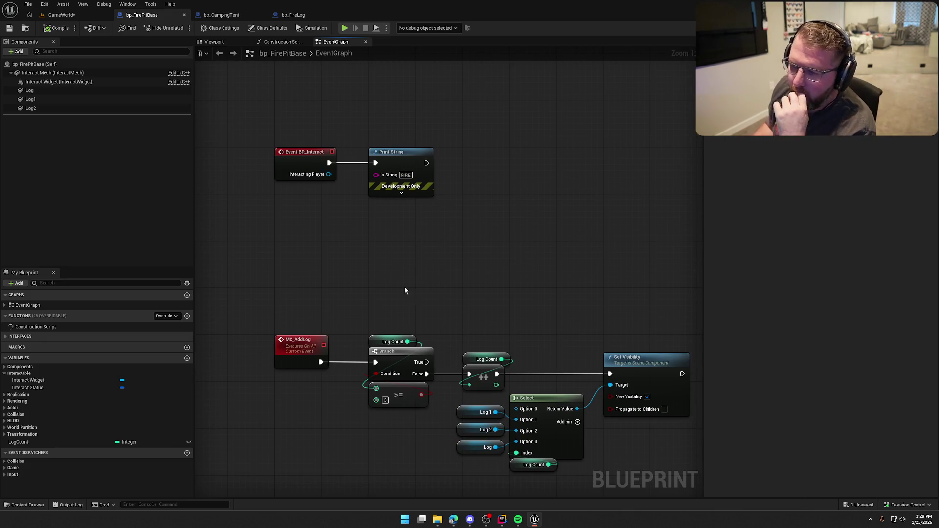
{"action": "mouse_move", "coordinate": [243, 109]}
{"action": "left_mouse_down"}
{"action": "mouse_move", "coordinate": [600, 295]}
{"action": "mouse_move", "coordinate": [281, 150]}
{"action": "mouse_move", "coordinate": [243, 118]}
{"action": "left_mouse_up"}
{"action": "left_click", "coordinate": [301, 159]}
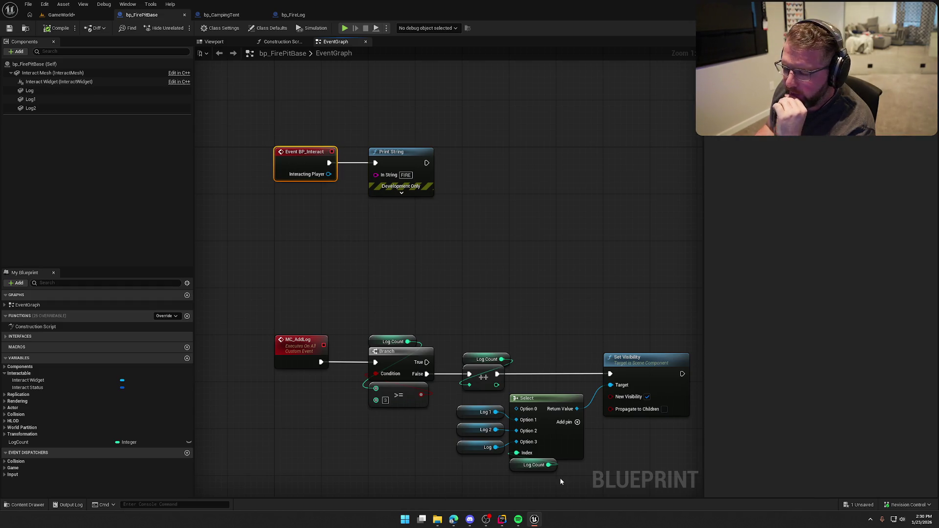
{"action": "left_click", "coordinate": [502, 519]}
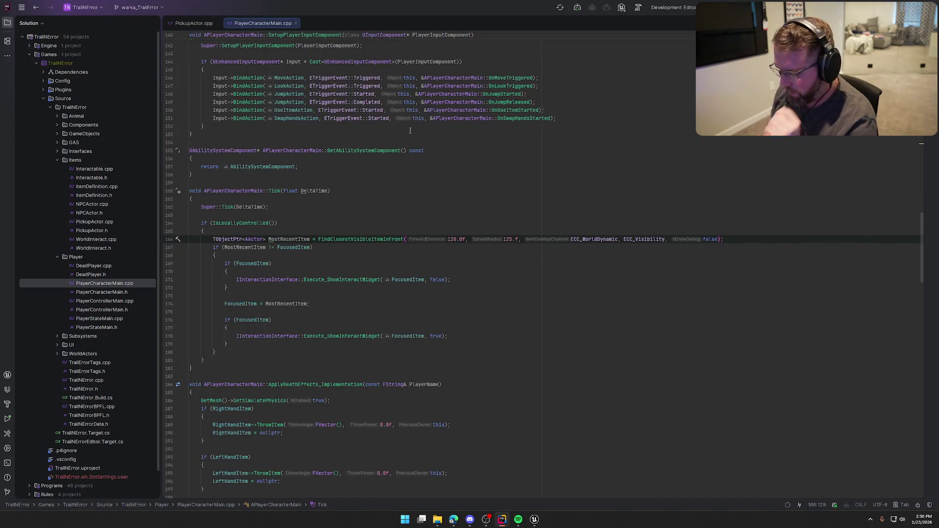
Search the solution for BP_Interact and open its declaration in Interactable.h
{"action": "key", "text": "ctrl+t"}
{"action": "type", "text": "bp inter"}
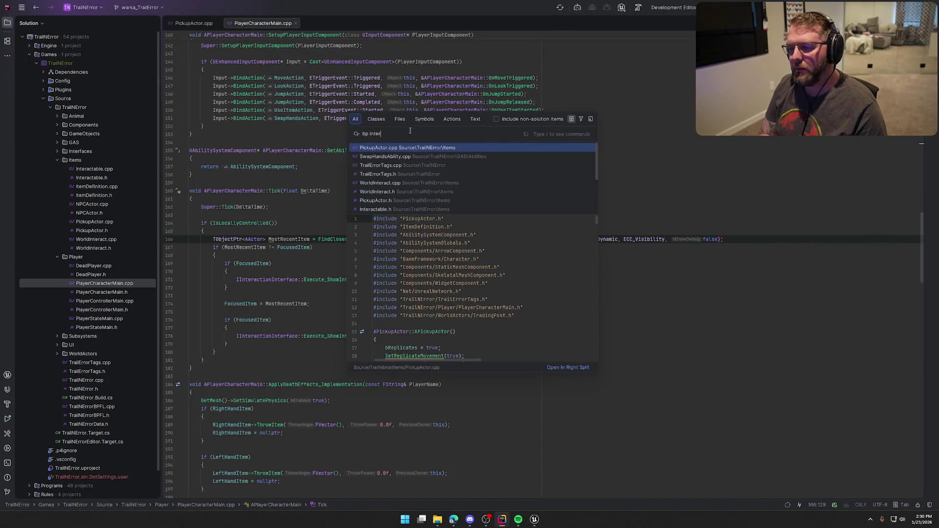
{"action": "type", "text": "act"}
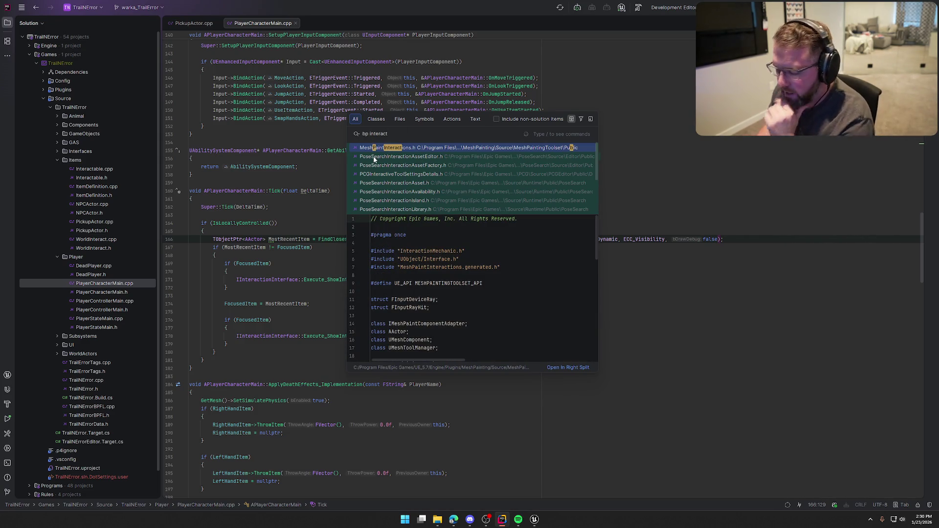
{"action": "key", "text": "BackSpace"}
{"action": "type", "text": "_"}
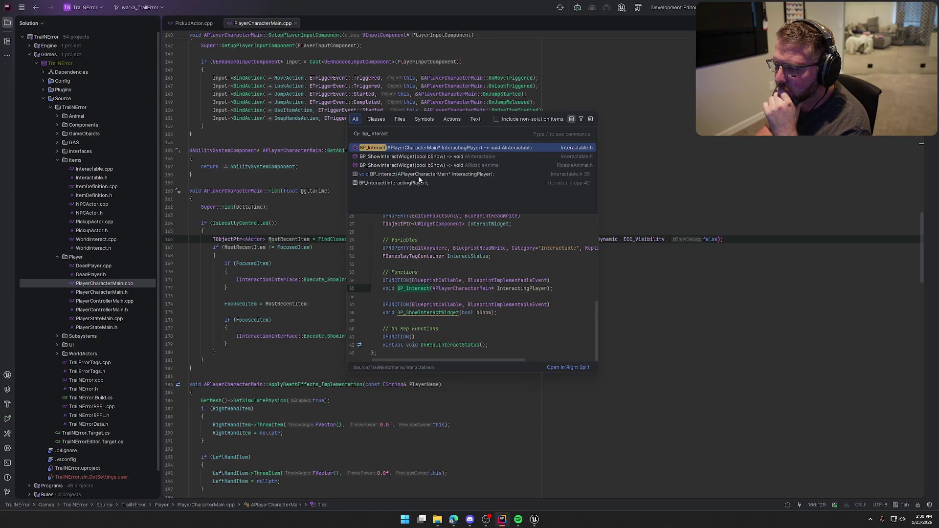
{"action": "left_click", "coordinate": [433, 148]}
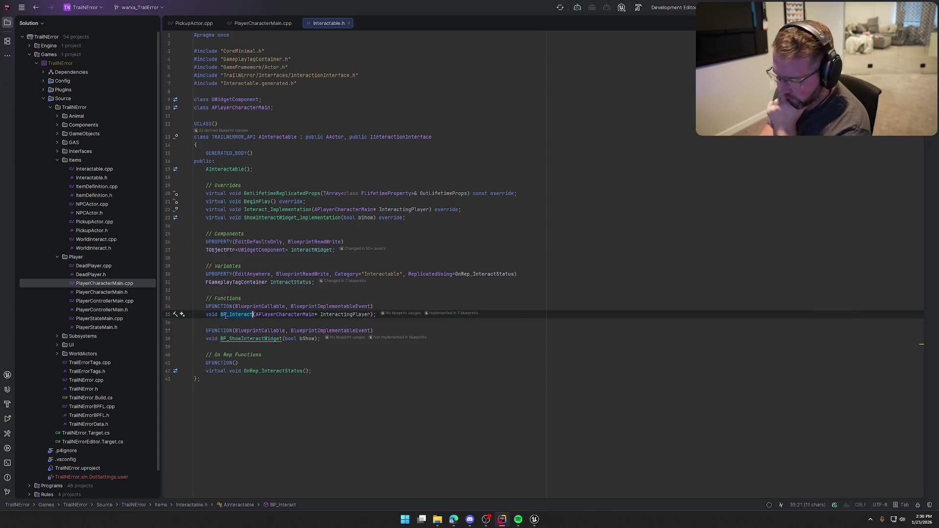
Open the BP_Interact call in Interactable.cpp, then return to the Unreal Editor
{"action": "key", "text": "ctrl+t"}
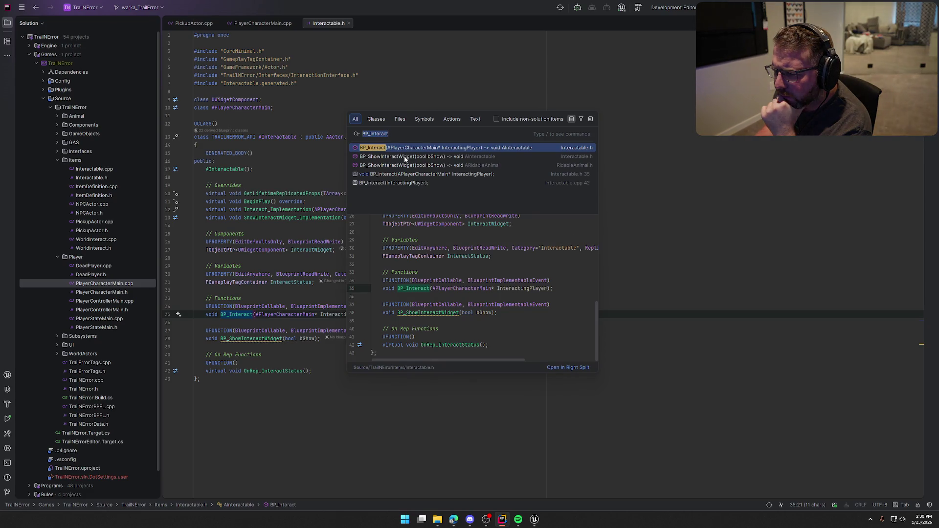
{"action": "left_click", "coordinate": [398, 186]}
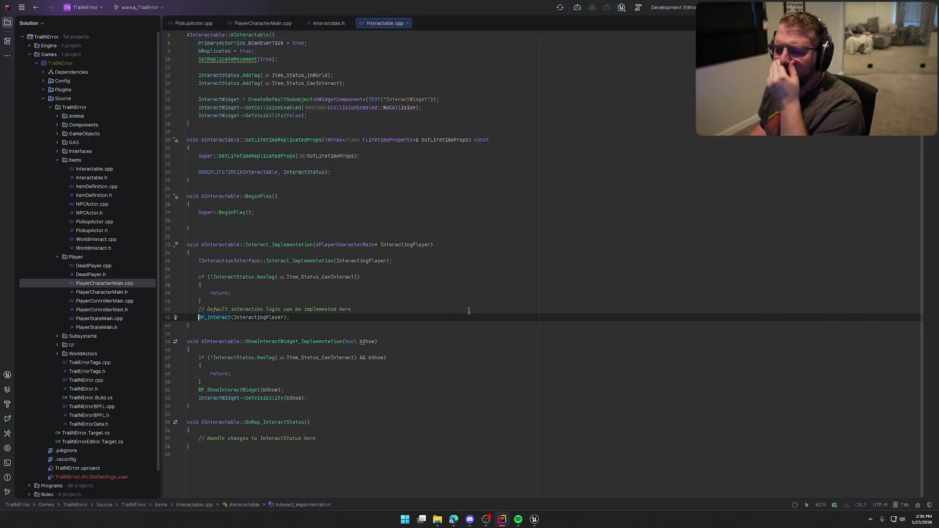
{"action": "mouse_move", "coordinate": [258, 246]}
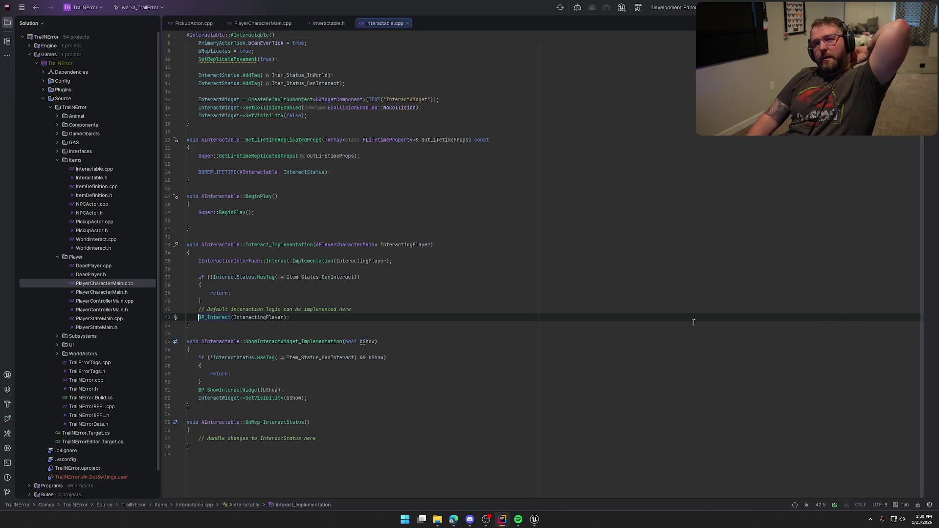
{"action": "key", "text": "alt+Tab"}
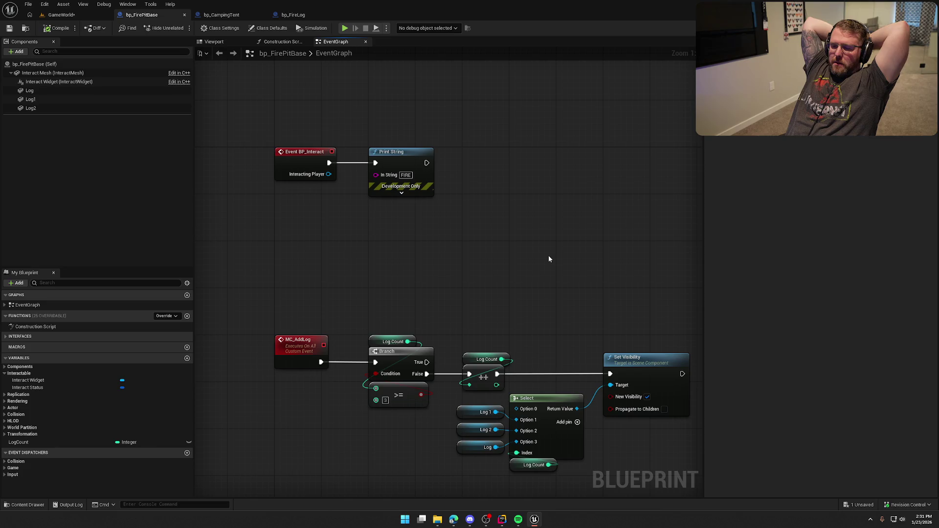
Add a custom event named MC_StartFire to the bp_FirePitBase graph
{"action": "right_click", "coordinate": [291, 254]}
{"action": "type", "text": "mc_"}
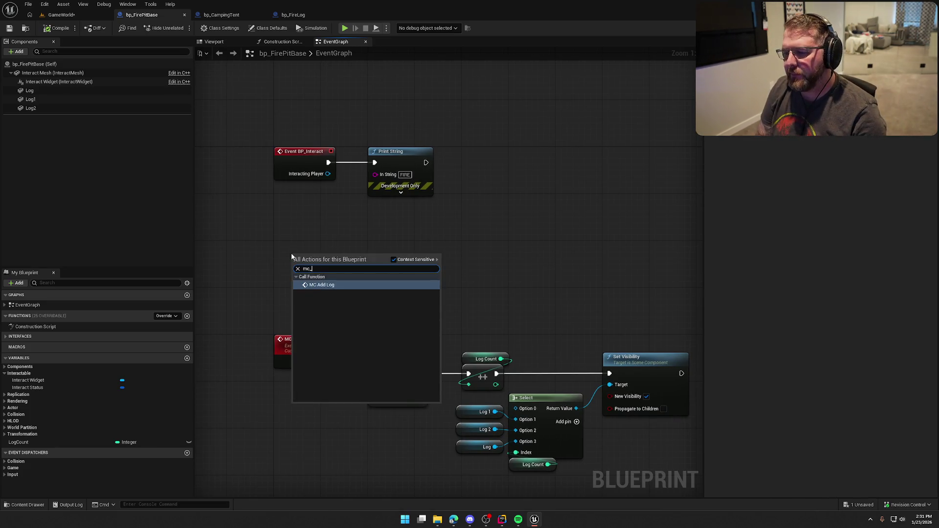
{"action": "key", "text": "BackSpace"}
{"action": "key", "text": "BackSpace"}
{"action": "key", "text": "BackSpace"}
{"action": "type", "text": "custom"}
{"action": "key", "text": "Return"}
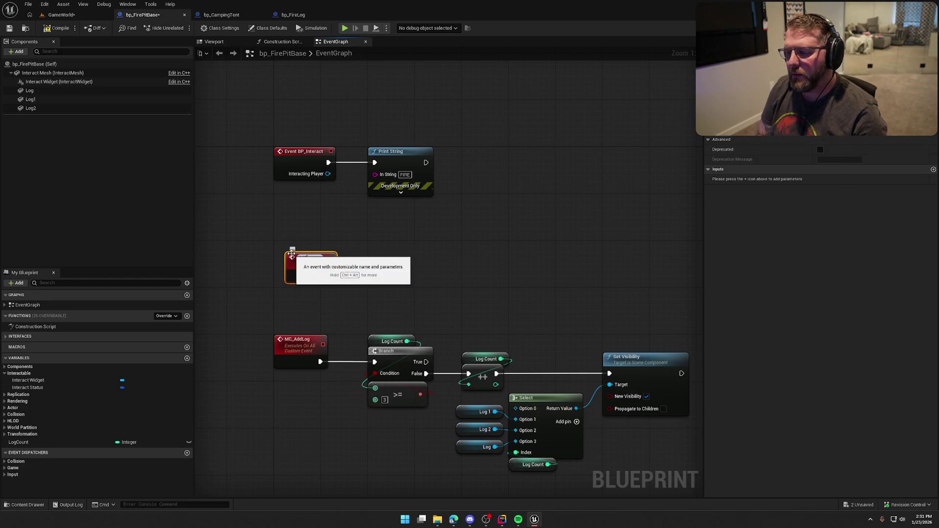
{"action": "type", "text": "MC_Star"}
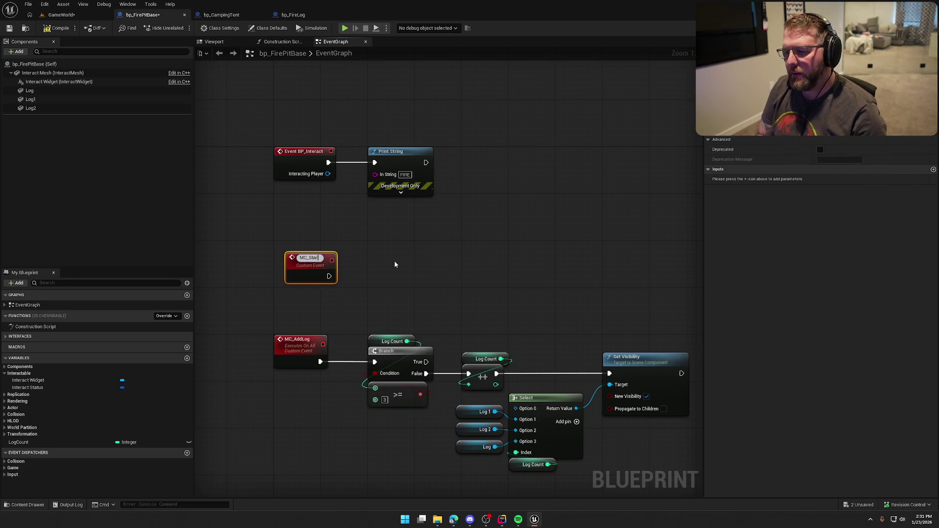
{"action": "type", "text": "tFire"}
{"action": "key", "text": "Return"}
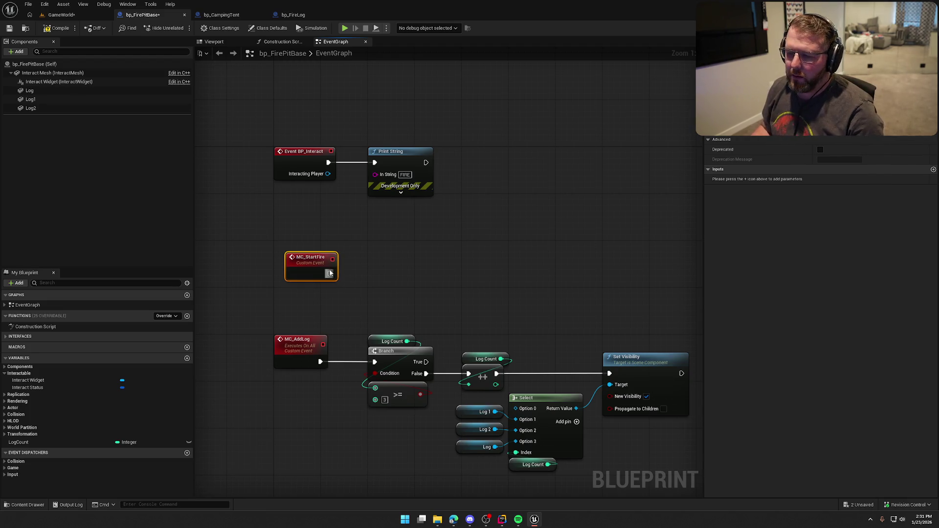
Set MC_StartFire to replicate as Multicast and delete the Print String node
{"action": "mouse_move", "coordinate": [443, 271]}
{"action": "left_mouse_down"}
{"action": "mouse_move", "coordinate": [461, 241]}
{"action": "mouse_move", "coordinate": [449, 221]}
{"action": "left_mouse_up"}
{"action": "left_click_drag", "start_coordinate": [389, 119], "coordinate": [461, 181]}
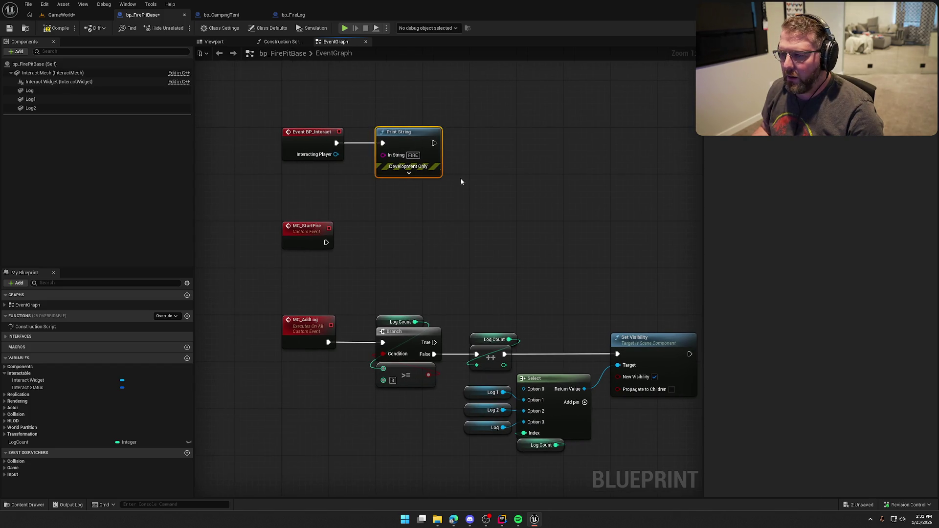
{"action": "left_click", "coordinate": [288, 229]}
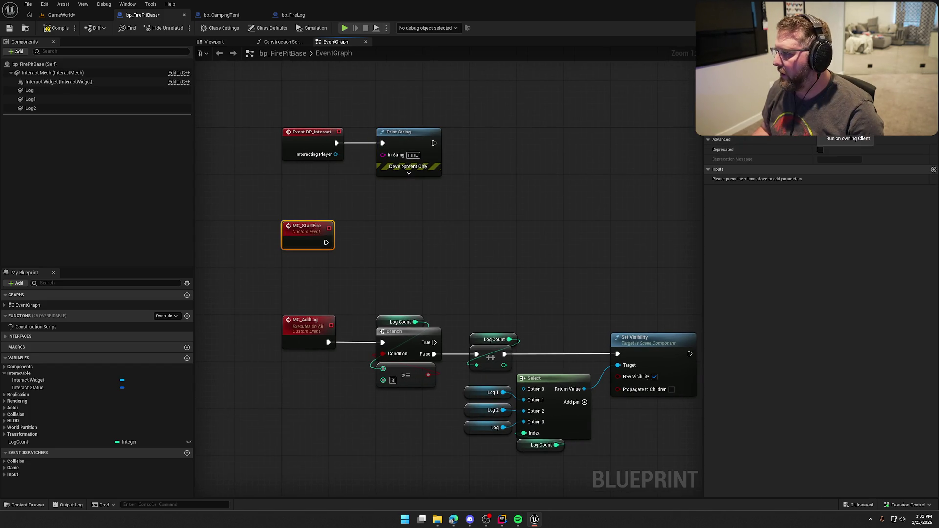
{"action": "left_click", "coordinate": [752, 151]}
{"action": "left_click_drag", "start_coordinate": [489, 219], "coordinate": [368, 83]}
{"action": "key", "text": "Delete"}
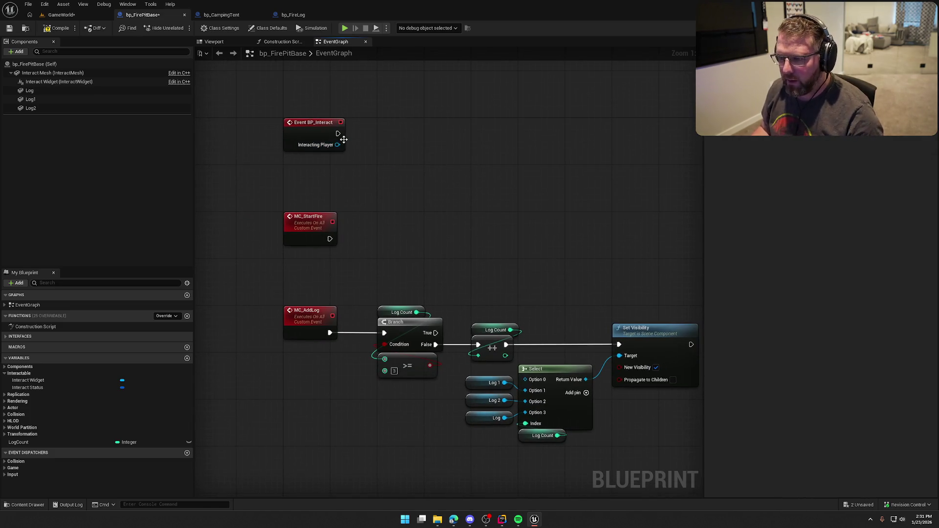
Copy the Log Count >= 3 Branch check and paste it after Event BP_Interact
{"action": "left_click_drag", "start_coordinate": [380, 293], "coordinate": [436, 386]}
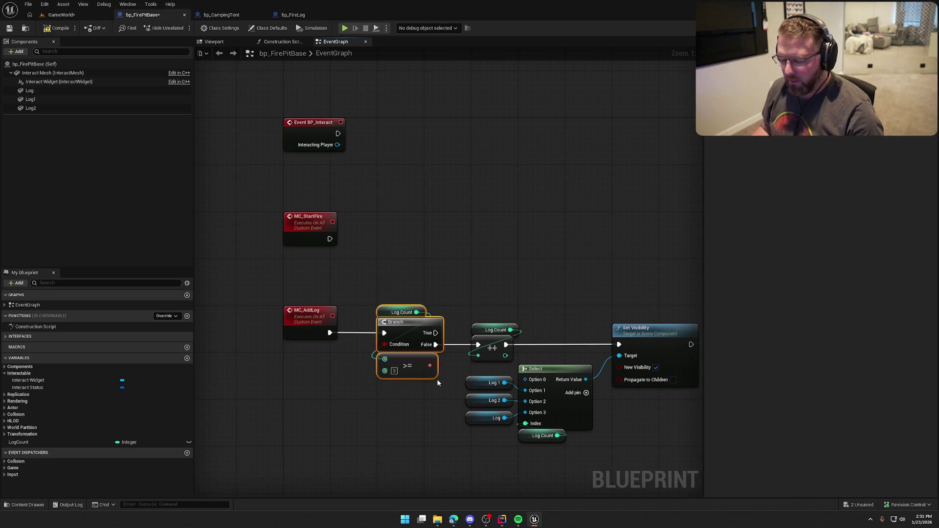
{"action": "key", "text": "ctrl+c"}
{"action": "key", "text": "ctrl+v"}
{"action": "mouse_move", "coordinate": [384, 133]}
{"action": "left_mouse_down"}
{"action": "mouse_move", "coordinate": [362, 145]}
{"action": "mouse_move", "coordinate": [338, 134]}
{"action": "left_mouse_up"}
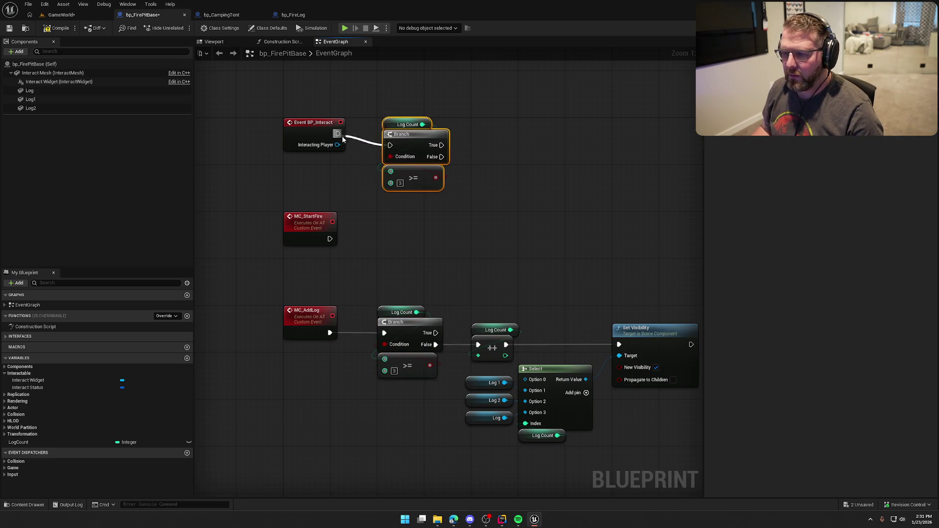
{"action": "left_click", "coordinate": [509, 178]}
{"action": "mouse_move", "coordinate": [509, 178]}
{"action": "left_mouse_down"}
{"action": "mouse_move", "coordinate": [473, 161]}
{"action": "mouse_move", "coordinate": [490, 184]}
{"action": "mouse_move", "coordinate": [482, 198]}
{"action": "left_mouse_up"}
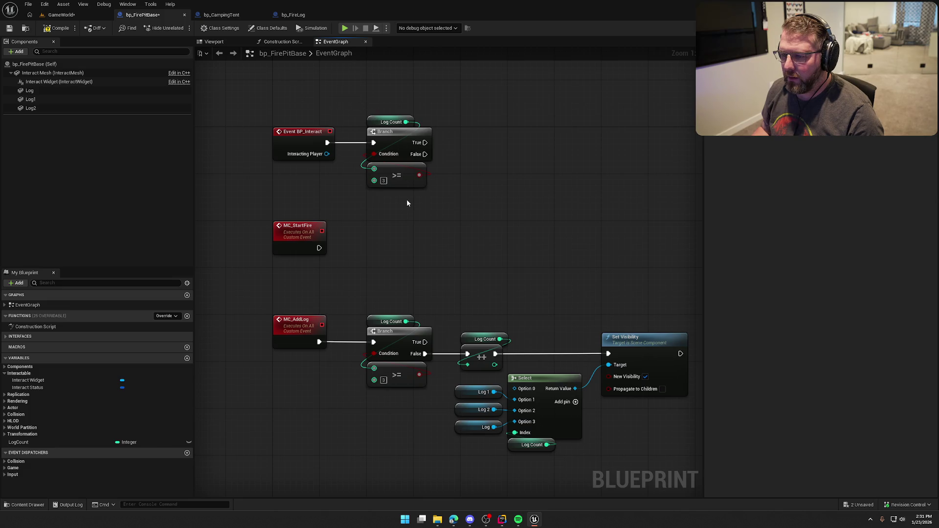
{"action": "mouse_move", "coordinate": [361, 114]}
{"action": "left_mouse_down"}
{"action": "mouse_move", "coordinate": [432, 164]}
{"action": "mouse_move", "coordinate": [432, 193]}
{"action": "left_mouse_up"}
{"action": "left_click_drag", "start_coordinate": [398, 136], "coordinate": [492, 136]}
Insert Switch Has Authority before the Branch, call MC Start Fire on True, and compile
{"action": "left_click_drag", "start_coordinate": [328, 143], "coordinate": [363, 156]}
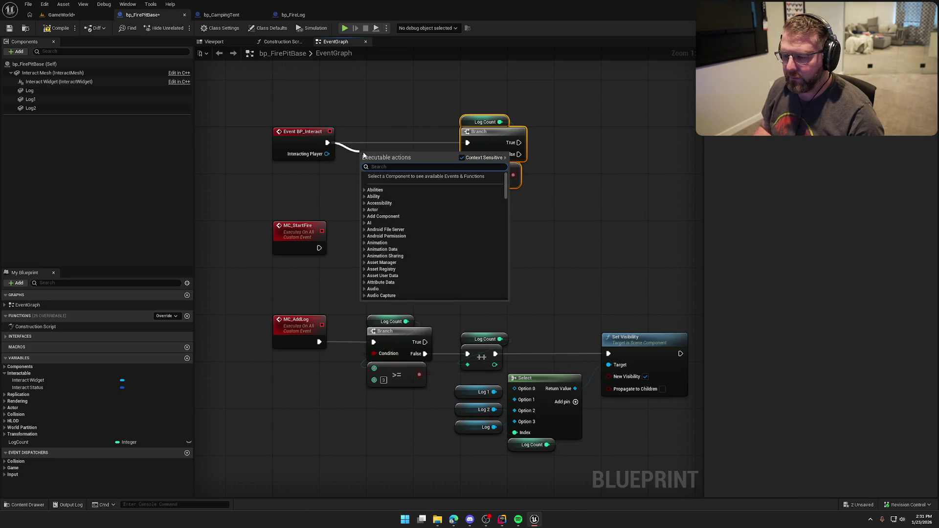
{"action": "type", "text": "switch has"}
{"action": "key", "text": "Return"}
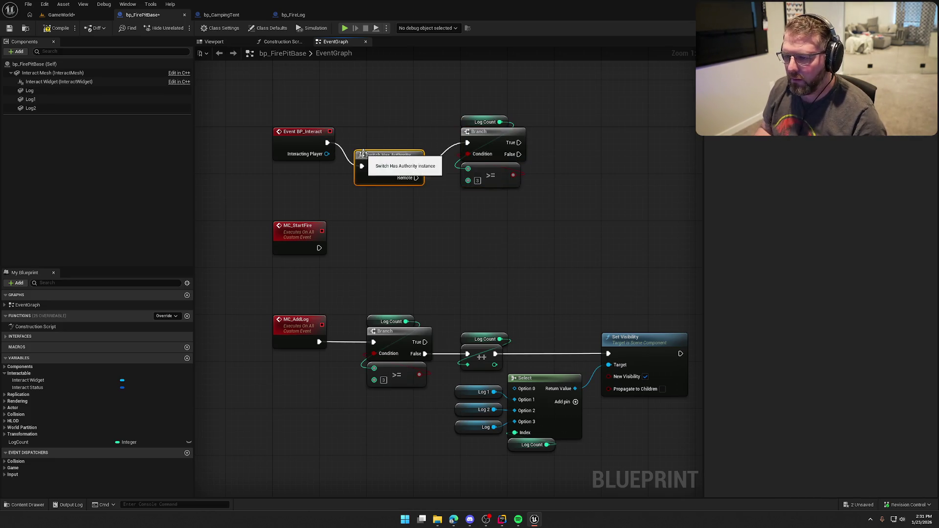
{"action": "left_click_drag", "start_coordinate": [396, 157], "coordinate": [400, 133]}
{"action": "left_click", "coordinate": [406, 98]}
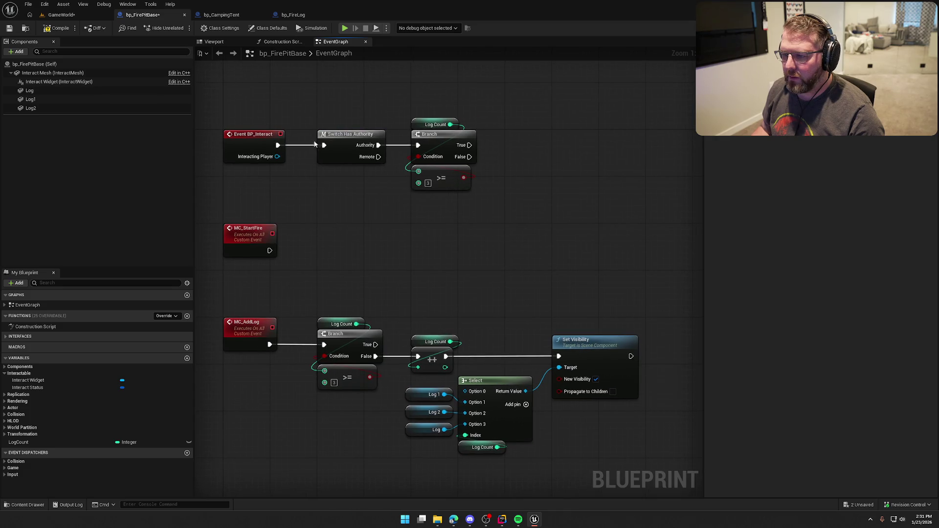
{"action": "left_click_drag", "start_coordinate": [504, 185], "coordinate": [490, 182]}
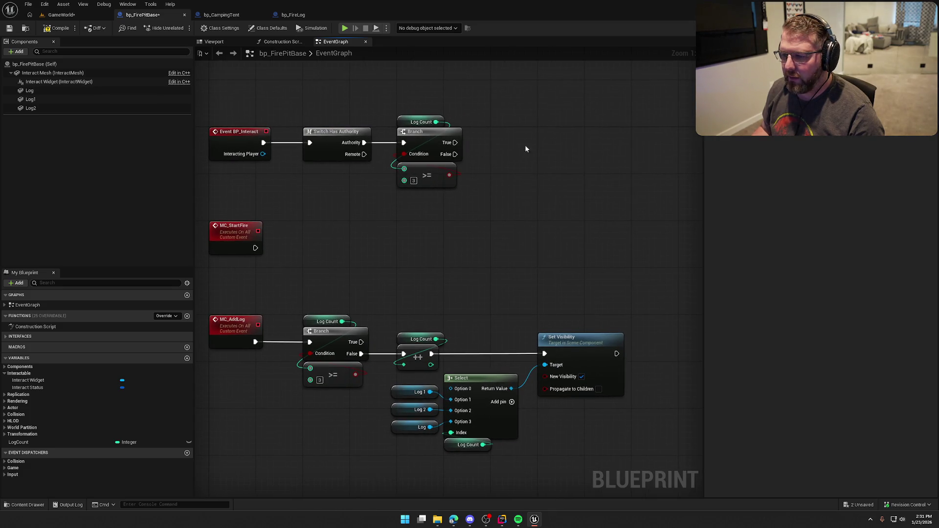
{"action": "left_click_drag", "start_coordinate": [455, 142], "coordinate": [490, 153]}
{"action": "type", "text": "mc sta"}
{"action": "key", "text": "Return"}
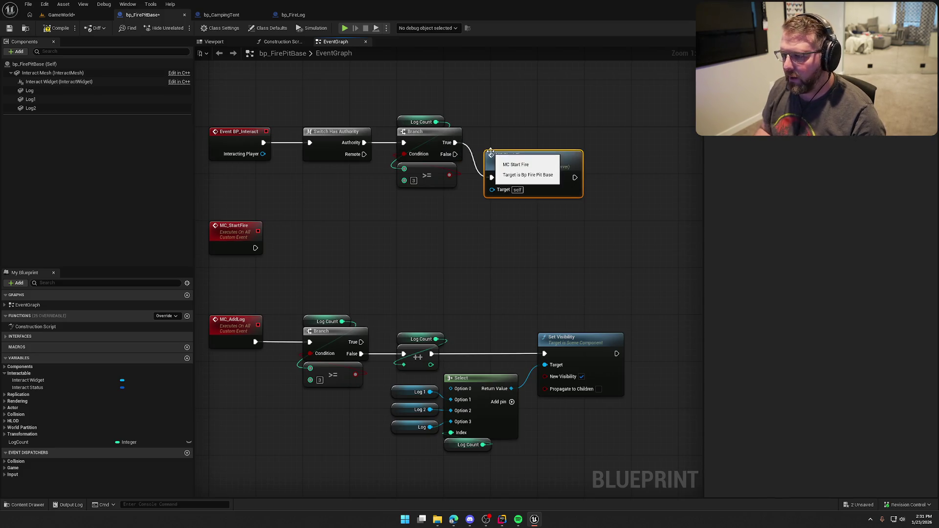
{"action": "left_click_drag", "start_coordinate": [492, 233], "coordinate": [512, 235]}
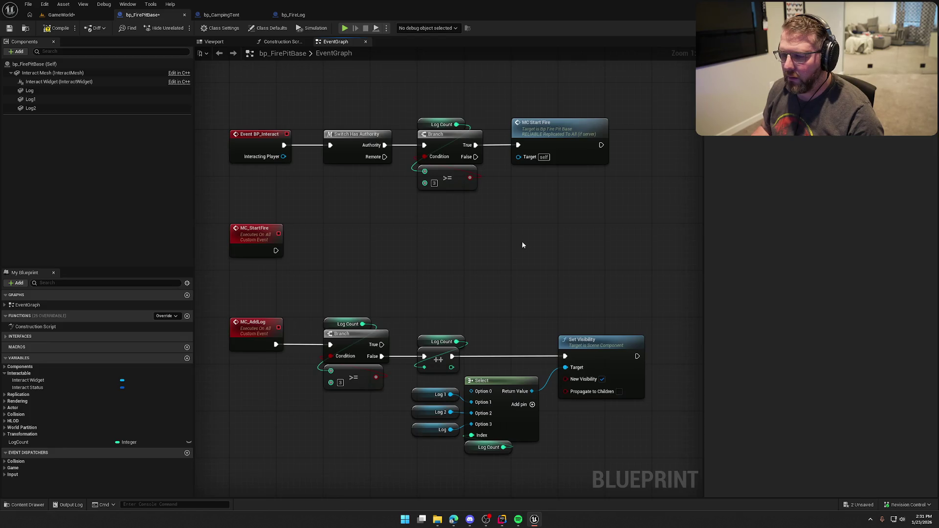
{"action": "left_click", "coordinate": [49, 30]}
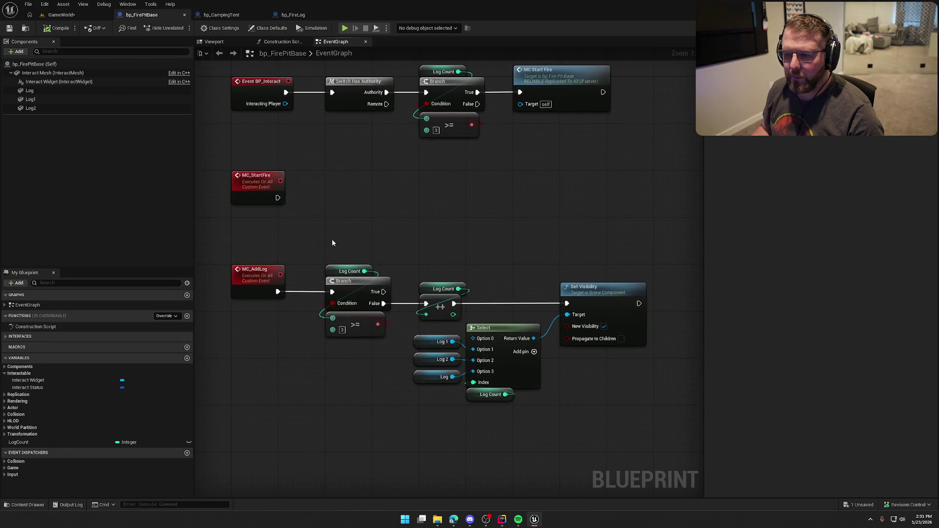
Move the MC_AddLog node group lower and select the Interact Mesh component
{"action": "left_click_drag", "start_coordinate": [332, 239], "coordinate": [316, 304]}
{"action": "left_click_drag", "start_coordinate": [260, 272], "coordinate": [259, 319]}
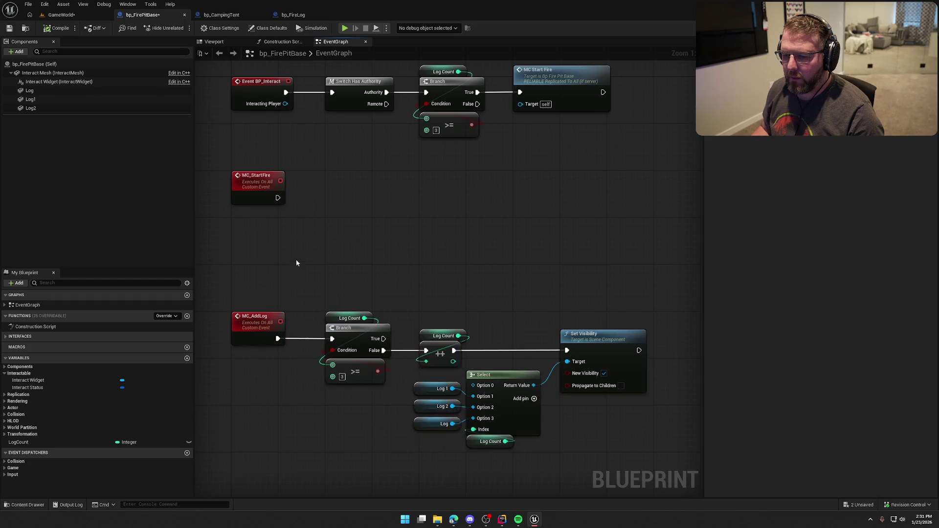
{"action": "key", "text": "Home"}
{"action": "left_click", "coordinate": [44, 73]}
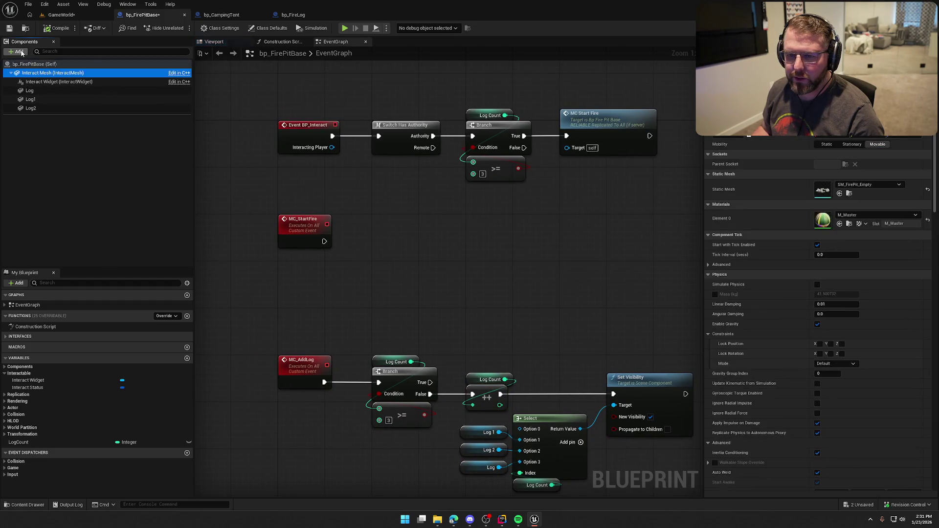
Add a Niagara Particle System component named Fire under Interact Mesh
{"action": "left_click", "coordinate": [19, 51]}
{"action": "type", "text": "ni"}
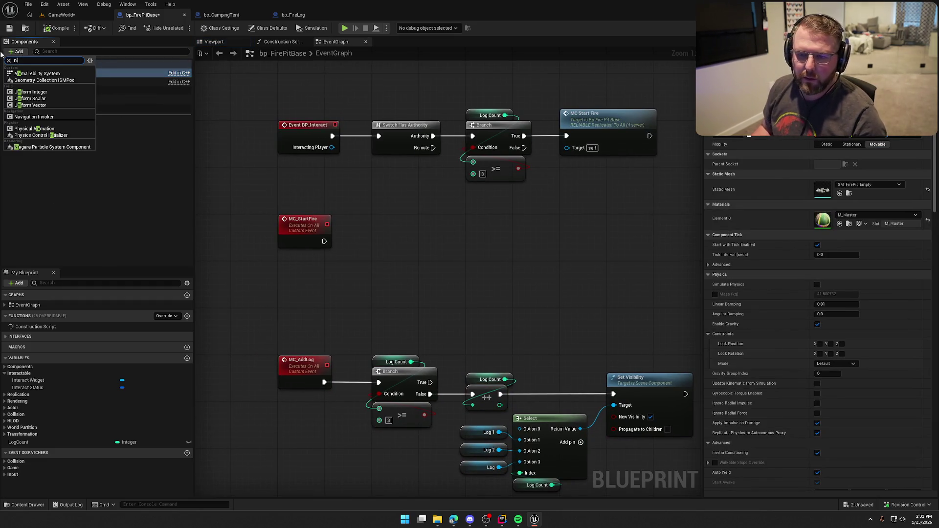
{"action": "left_click", "coordinate": [51, 147]}
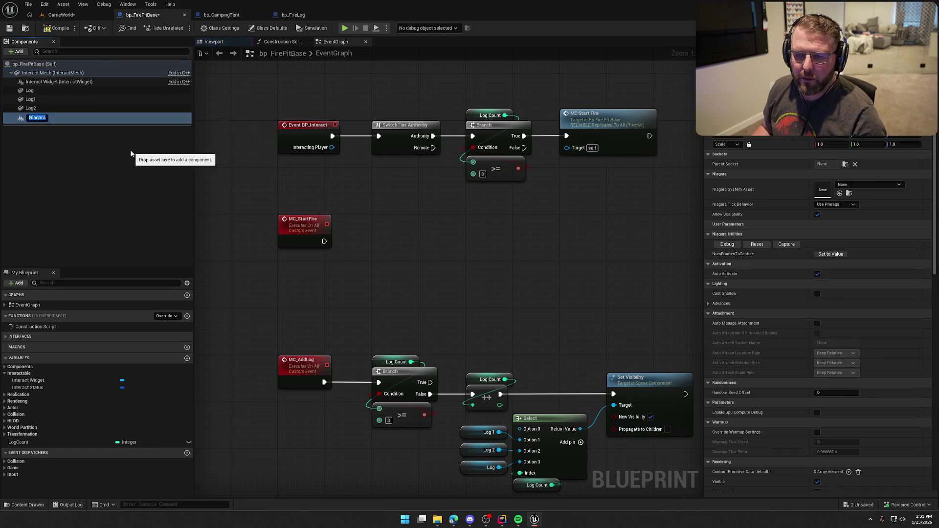
{"action": "type", "text": "Fire"}
{"action": "key", "text": "Return"}
Set Fire's Niagara System Asset to FountainLightweight and turn off Auto Activate
{"action": "left_click", "coordinate": [214, 42]}
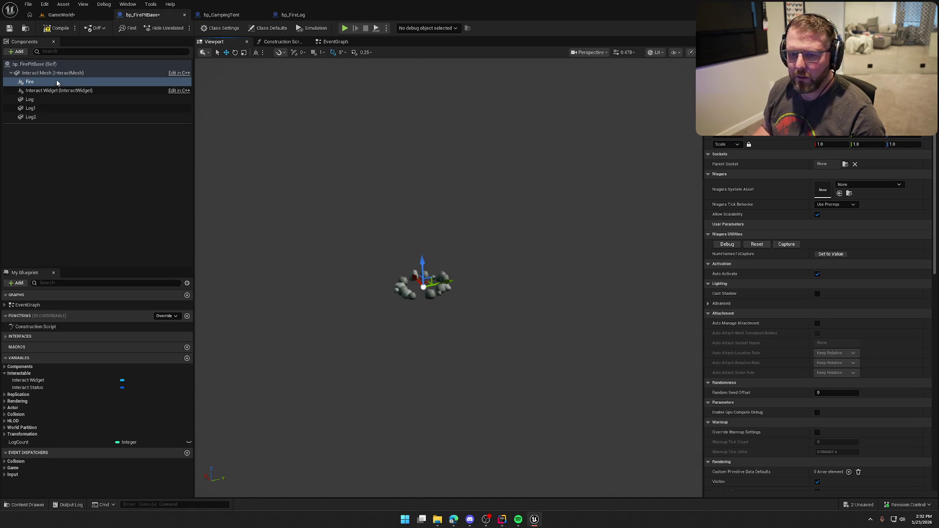
{"action": "left_click", "coordinate": [872, 185]}
{"action": "type", "text": "f"}
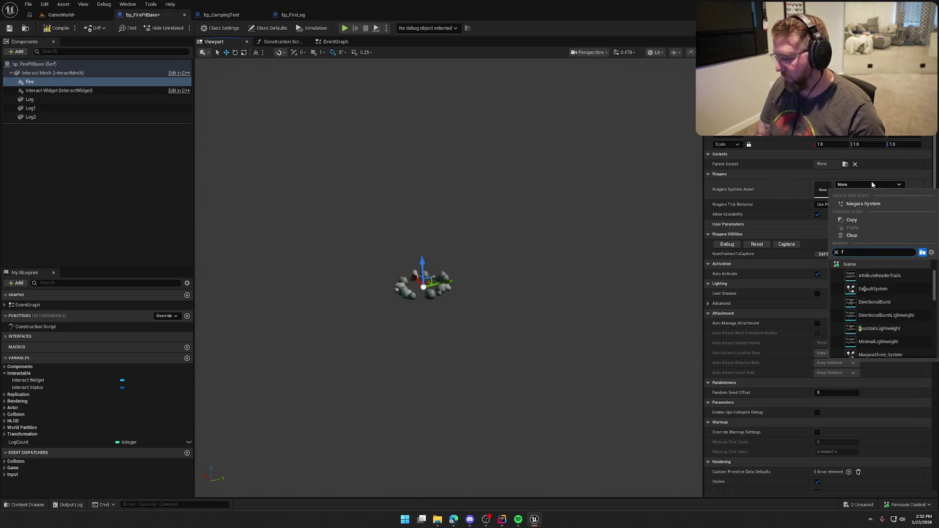
{"action": "type", "text": "ire"}
{"action": "key", "text": "BackSpace"}
{"action": "key", "text": "BackSpace"}
{"action": "key", "text": "BackSpace"}
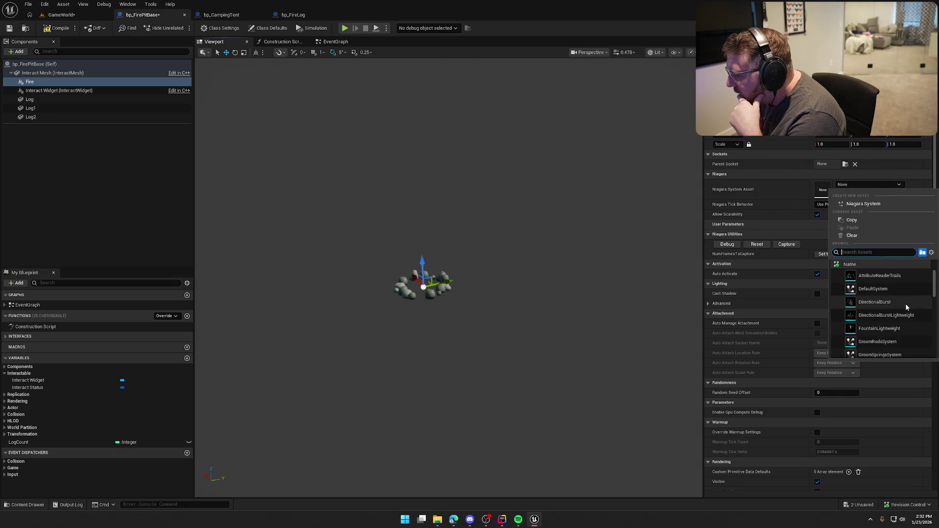
{"action": "left_click", "coordinate": [897, 328]}
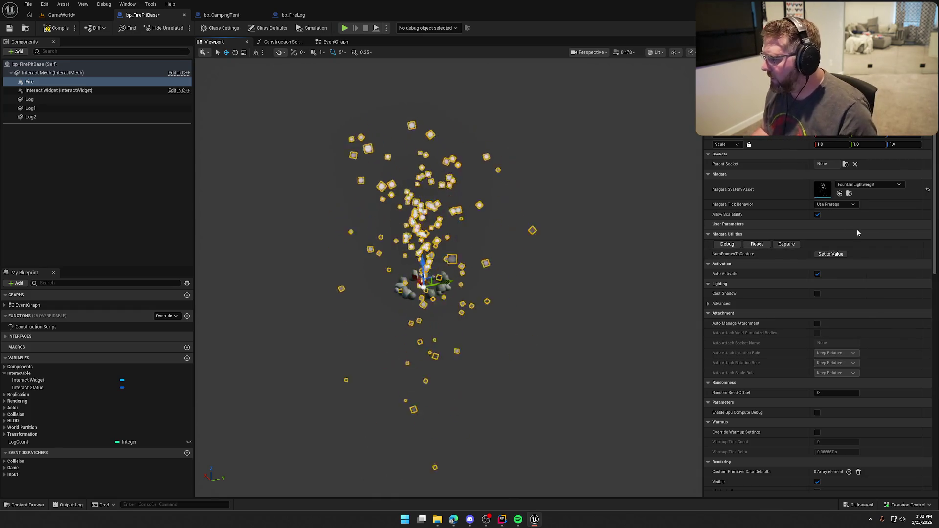
{"action": "left_click", "coordinate": [817, 274]}
{"action": "left_click", "coordinate": [335, 42]}
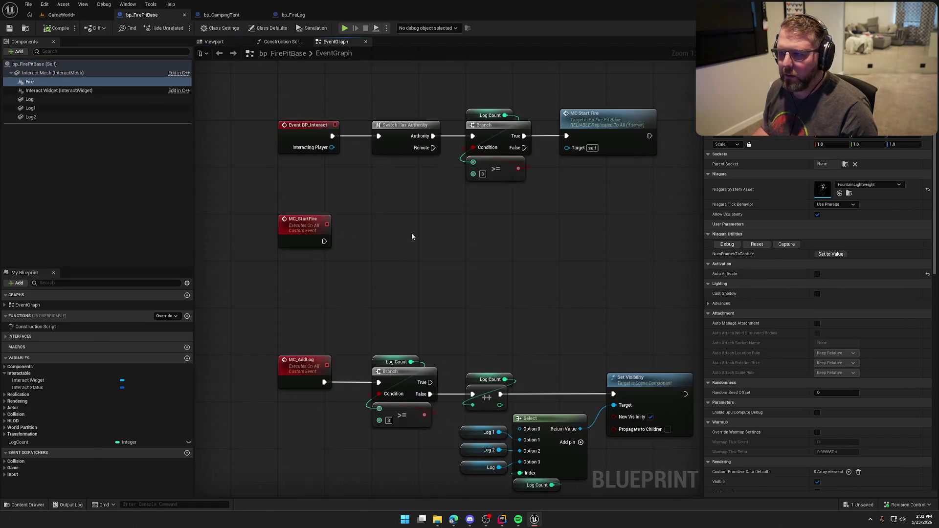
Add an Activate node targeting Fire, run it from MC_StartFire, and save bp_FirePitBase
{"action": "left_click_drag", "start_coordinate": [36, 81], "coordinate": [375, 171]}
{"action": "type", "text": "activ"}
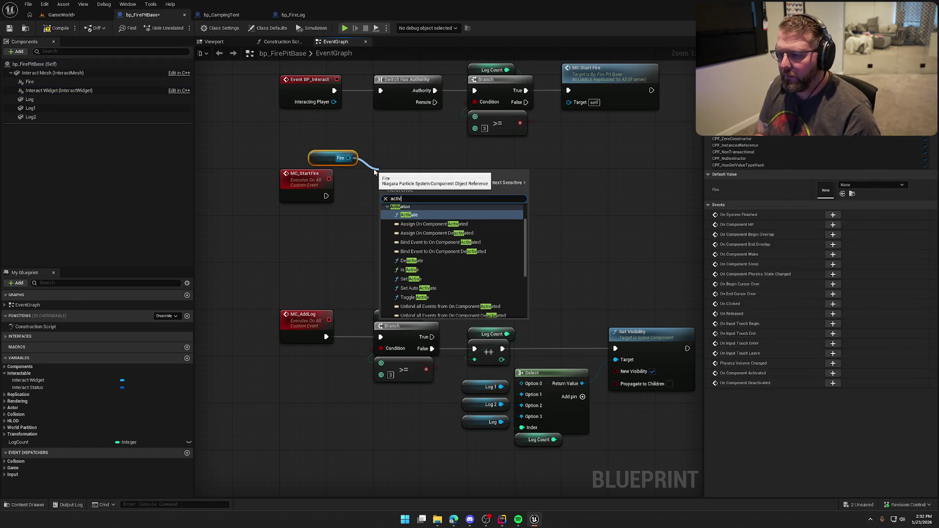
{"action": "key", "text": "Return"}
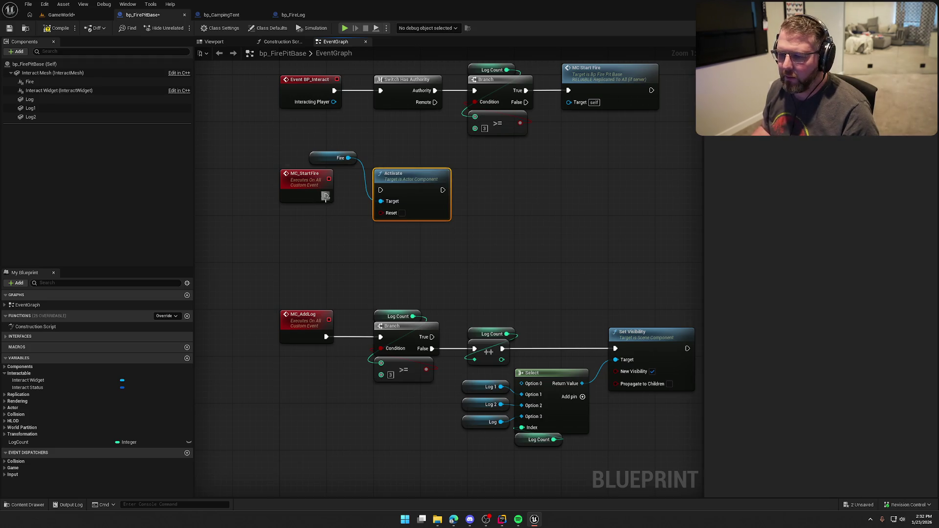
{"action": "left_click_drag", "start_coordinate": [325, 195], "coordinate": [406, 189]}
{"action": "left_click_drag", "start_coordinate": [322, 156], "coordinate": [399, 167]}
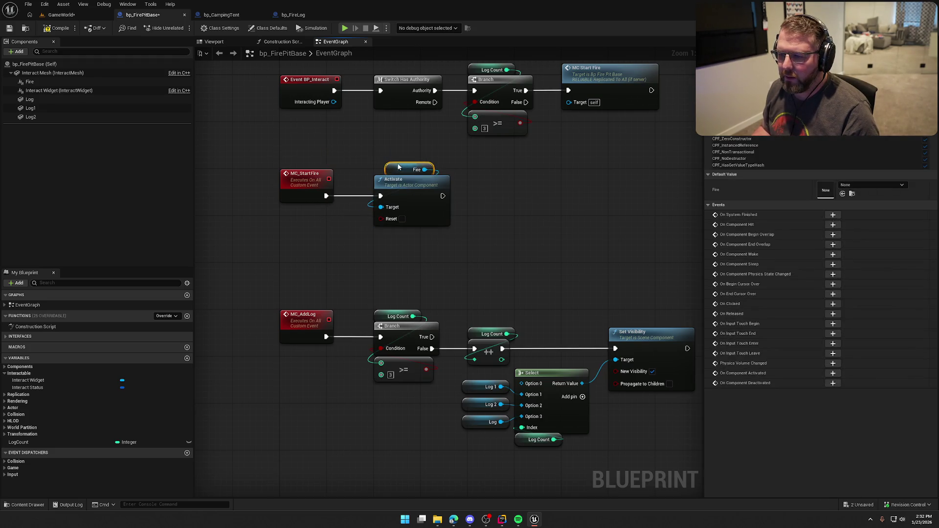
{"action": "left_click", "coordinate": [520, 189]}
{"action": "left_click_drag", "start_coordinate": [520, 189], "coordinate": [474, 246]}
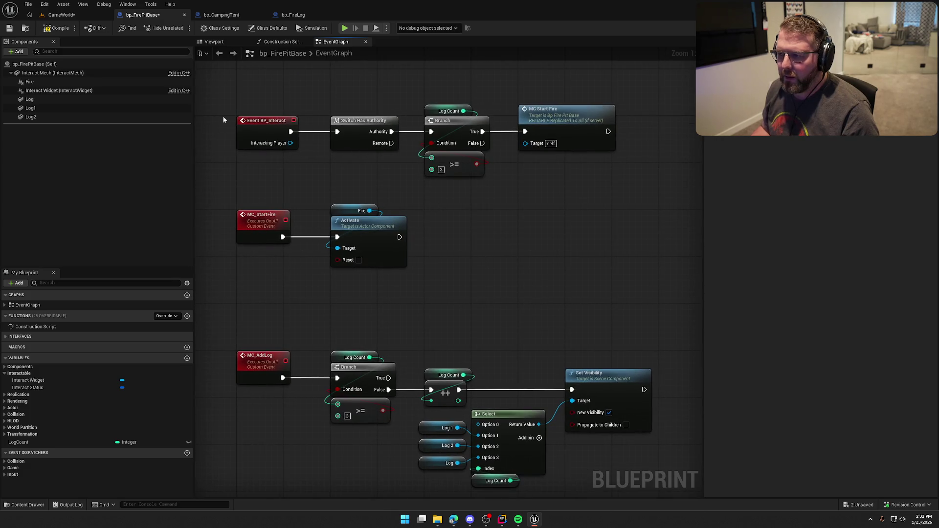
{"action": "left_click", "coordinate": [29, 388]}
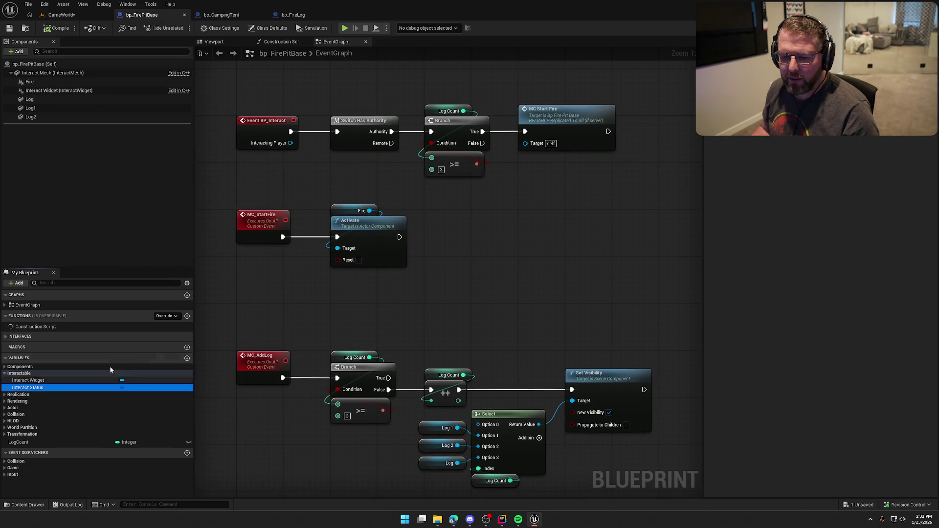
{"action": "key", "text": "ctrl+s"}
{"action": "left_click_drag", "start_coordinate": [619, 270], "coordinate": [662, 223]}
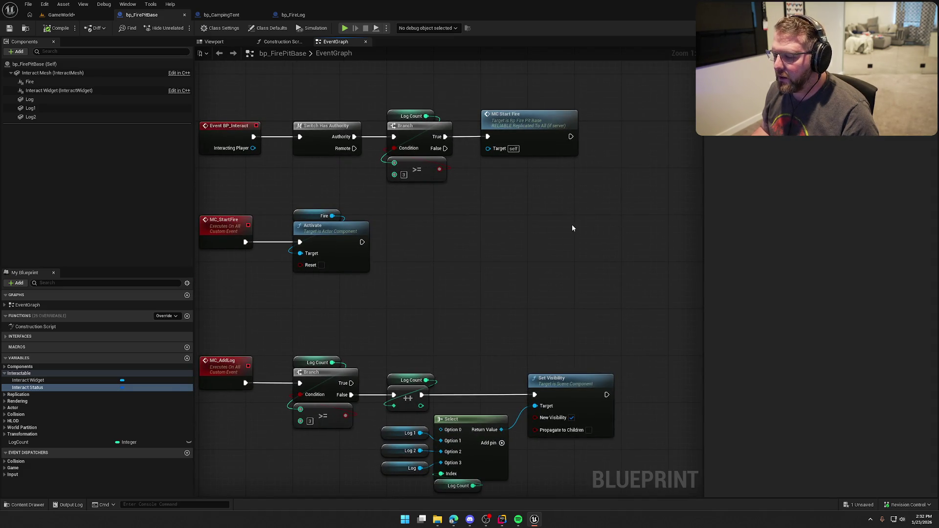
{"action": "left_click", "coordinate": [502, 515]}
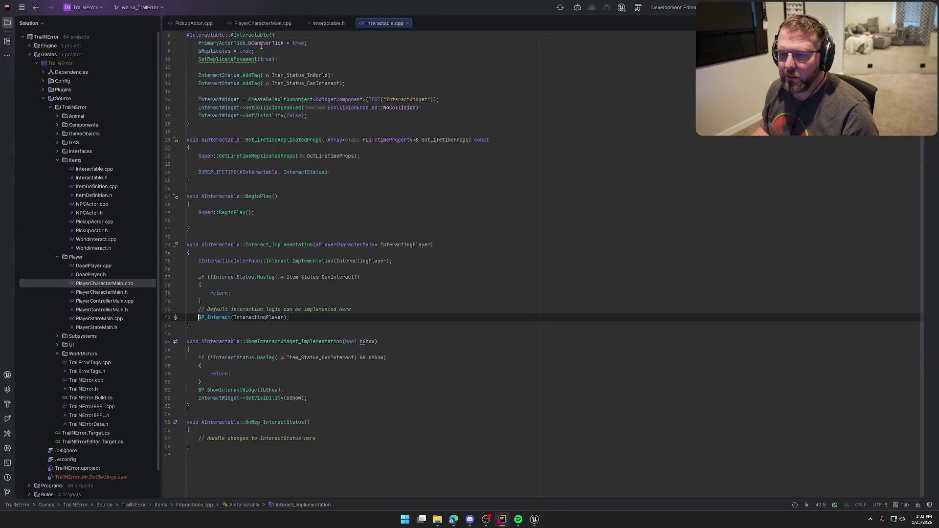
Open TrailErrorTags.h and TrailErrorTags.cpp side by side in Rider
{"action": "key", "text": "ctrl+F4"}
{"action": "key", "text": "ctrl+F4"}
{"action": "key", "text": "ctrl+F4"}
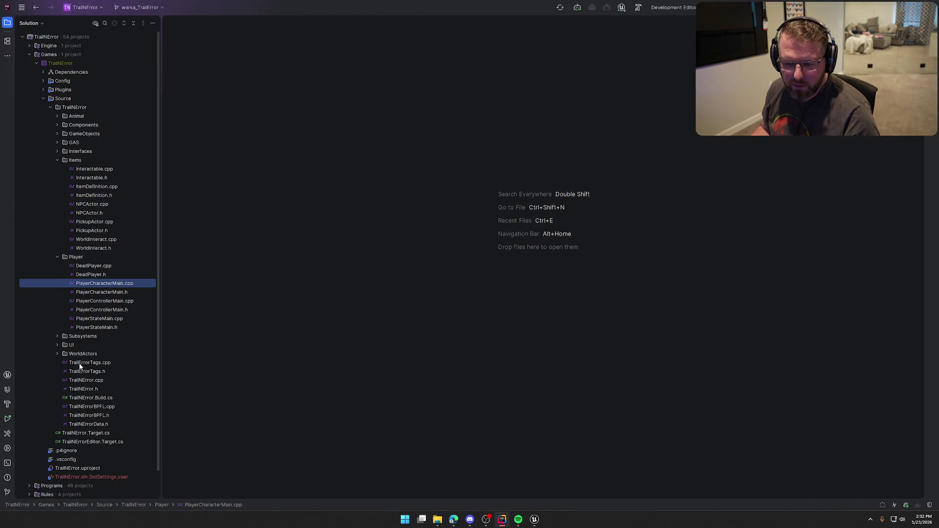
{"action": "double_click", "coordinate": [81, 372]}
{"action": "double_click", "coordinate": [84, 363]}
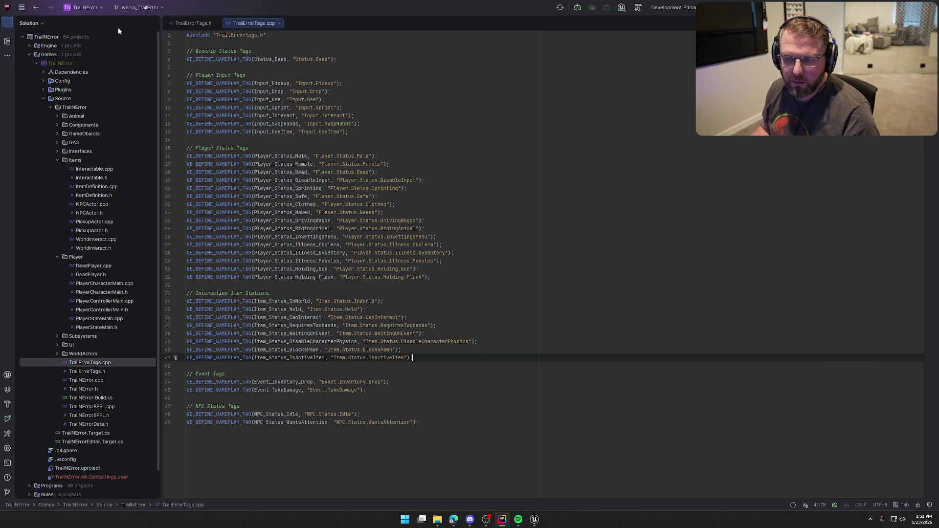
{"action": "left_click", "coordinate": [8, 22]}
{"action": "left_click_drag", "start_coordinate": [128, 28], "coordinate": [740, 174]}
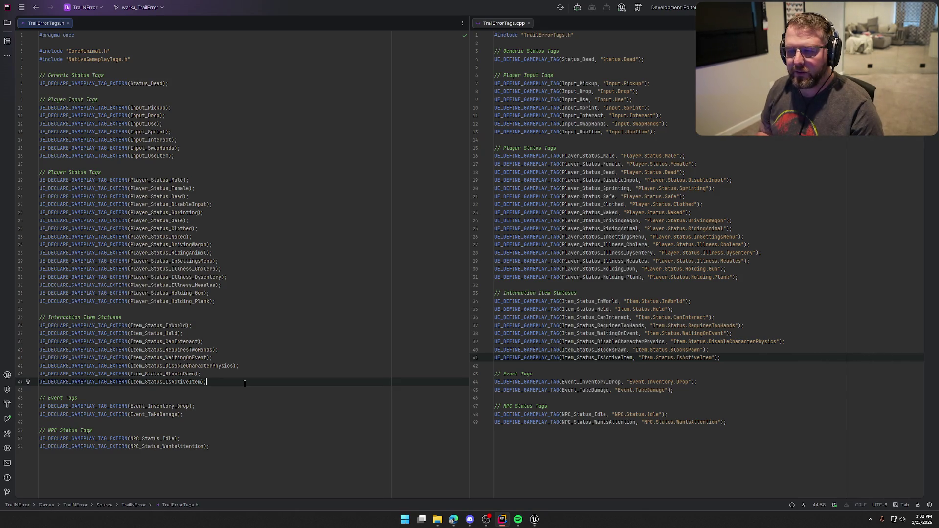
Declare Item_Status_Active with UE_DECLARE_GAMEPLAY_TAG_EXTERN and generate its definition in the .cpp
{"action": "key", "text": "Return"}
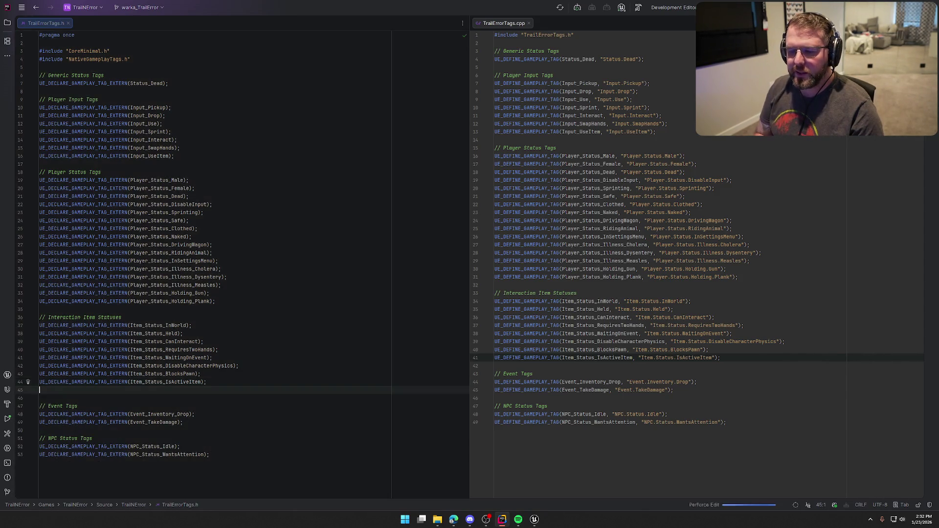
{"action": "type", "text": "UE_DECLARE_GA"}
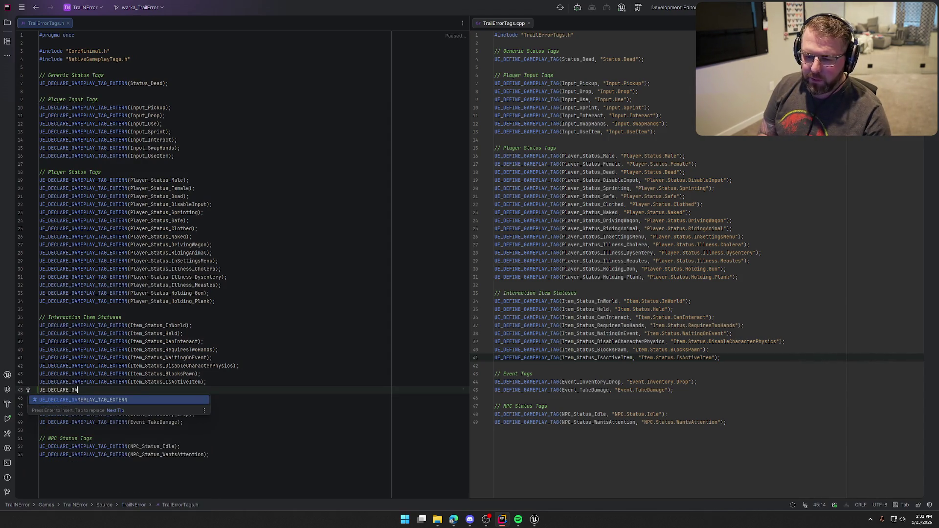
{"action": "key", "text": "Return"}
{"action": "key", "text": "Tab"}
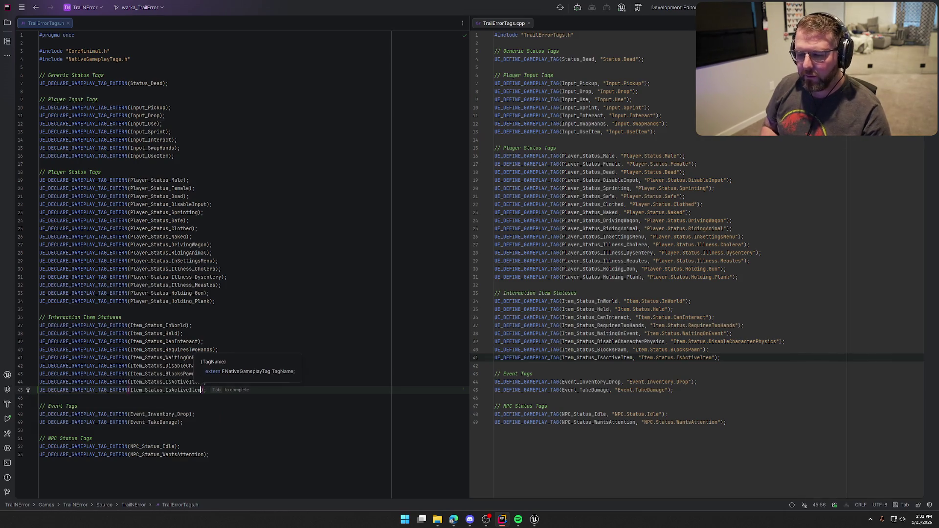
{"action": "key", "text": "BackSpace"}
{"action": "key", "text": "BackSpace"}
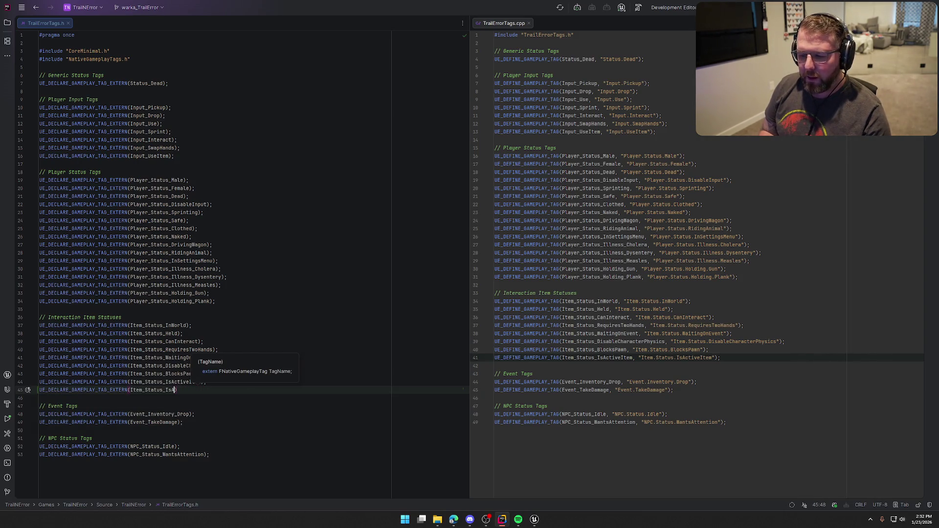
{"action": "key", "text": "BackSpace"}
{"action": "key", "text": "BackSpace"}
{"action": "key", "text": "BackSpace"}
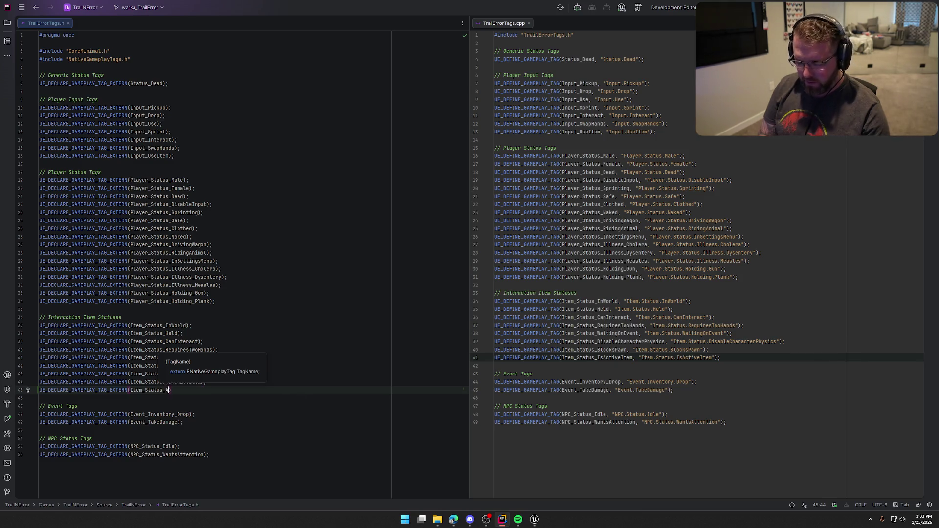
{"action": "type", "text": "ctive"}
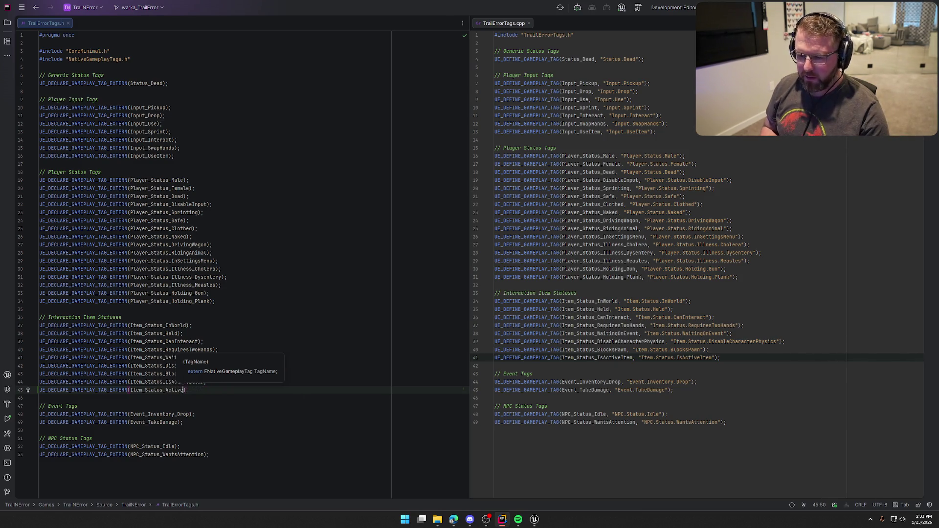
{"action": "type", "text": ")"}
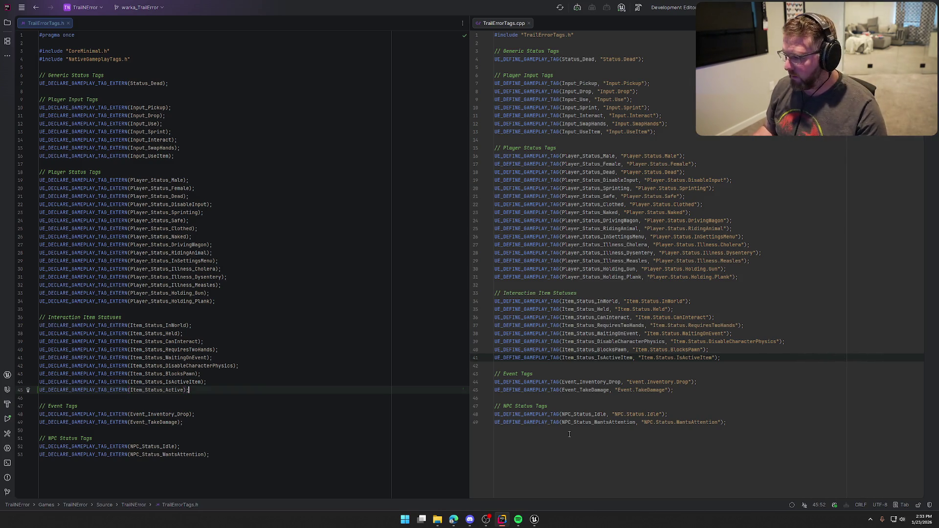
{"action": "key", "text": "Return"}
{"action": "key", "text": "Tab"}
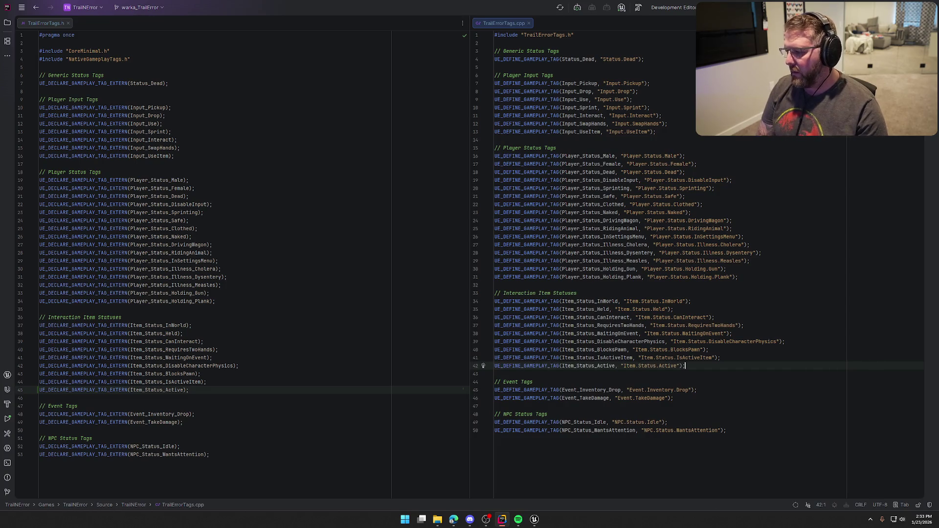
Back in Unreal, place an Interact Status getter in the fire pit graph
{"action": "left_click", "coordinate": [536, 520]}
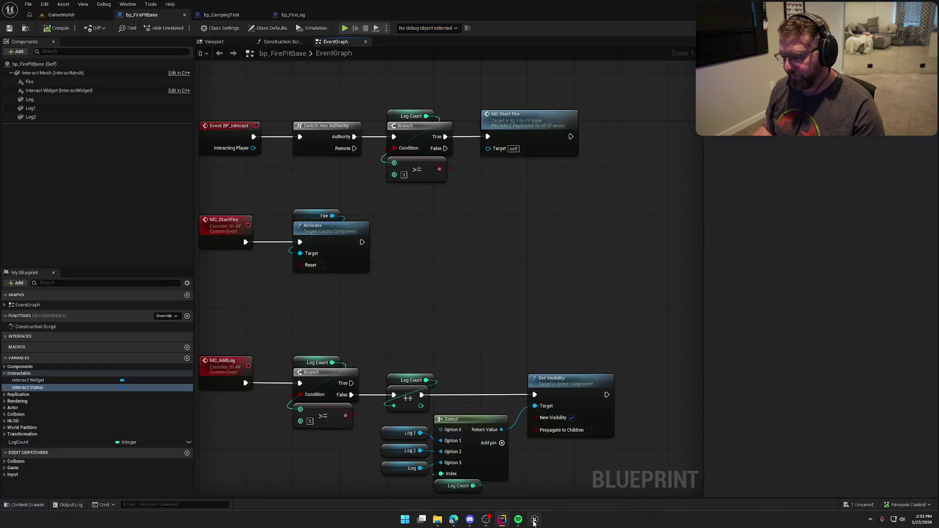
{"action": "left_click_drag", "start_coordinate": [554, 269], "coordinate": [499, 232]}
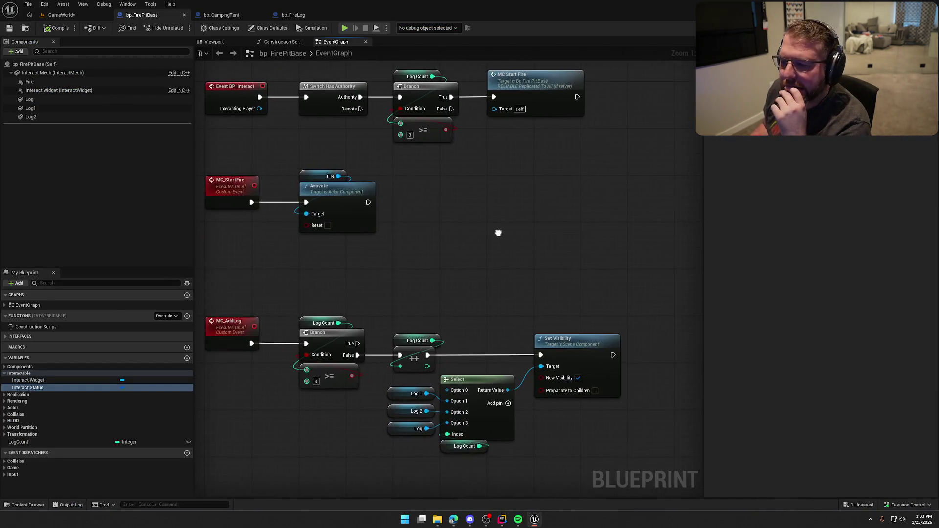
{"action": "left_click_drag", "start_coordinate": [240, 150], "coordinate": [518, 149]}
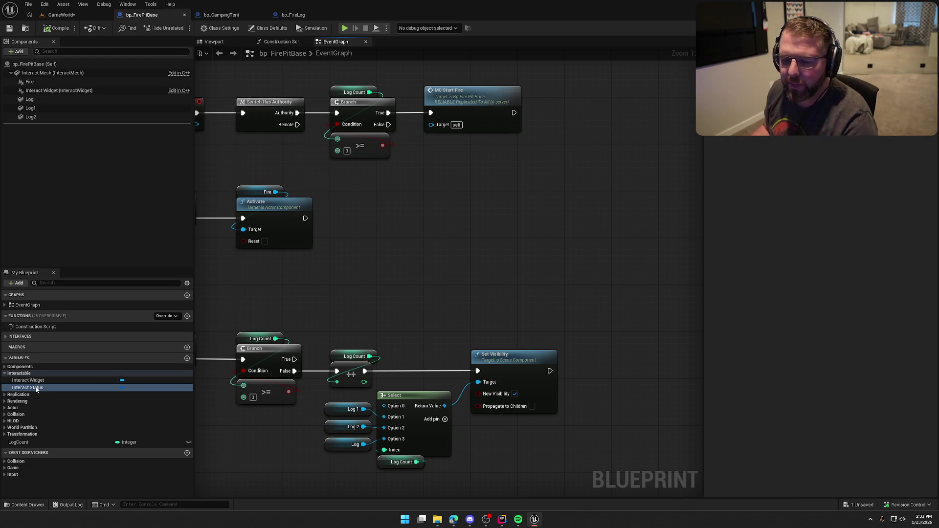
{"action": "mouse_move", "coordinate": [34, 388]}
{"action": "left_mouse_down"}
{"action": "mouse_move", "coordinate": [529, 133]}
{"action": "mouse_move", "coordinate": [552, 81]}
{"action": "mouse_move", "coordinate": [595, 85]}
{"action": "left_mouse_up"}
{"action": "left_click", "coordinate": [566, 81]}
Add an Add Gameplay Tag node for Interact Status after MC Start Fire
{"action": "type", "text": "add gameplay tag"}
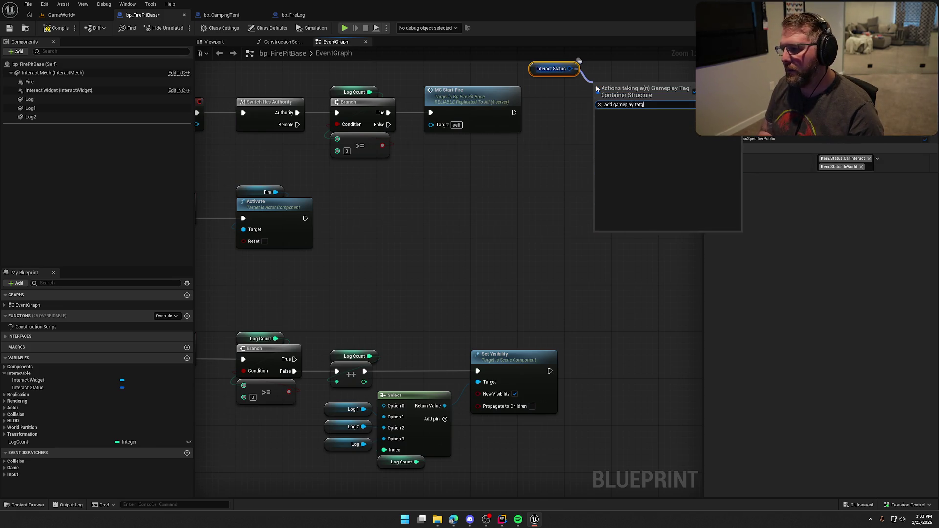
{"action": "left_click", "coordinate": [632, 171]}
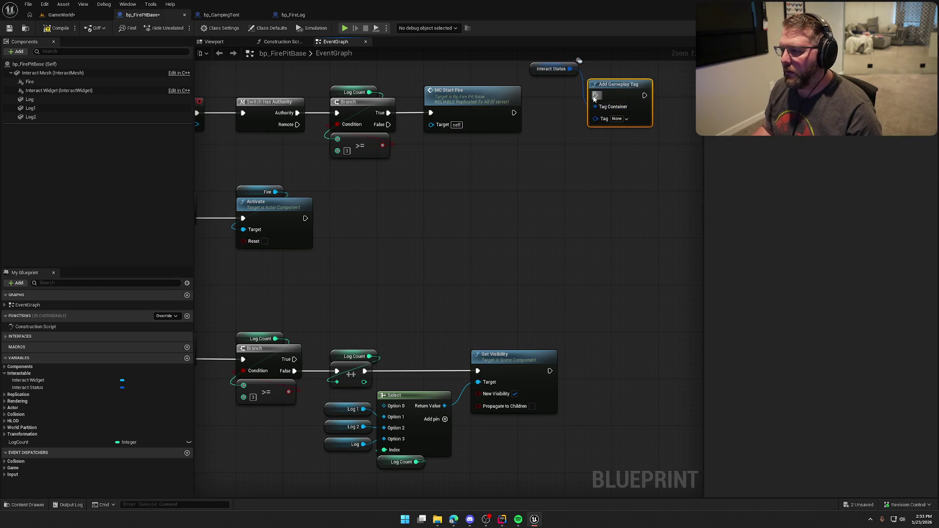
{"action": "left_click_drag", "start_coordinate": [520, 142], "coordinate": [494, 159]}
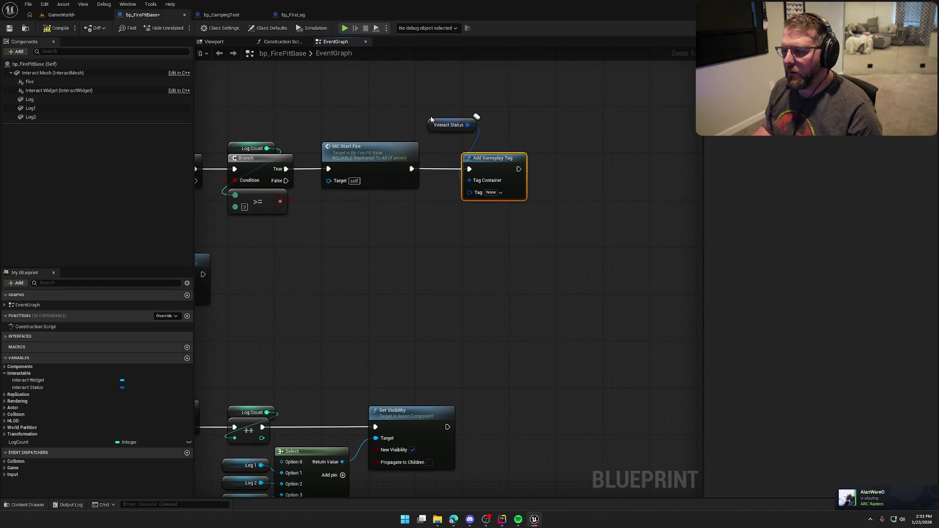
{"action": "left_click_drag", "start_coordinate": [437, 121], "coordinate": [471, 142]}
{"action": "left_click", "coordinate": [583, 183]}
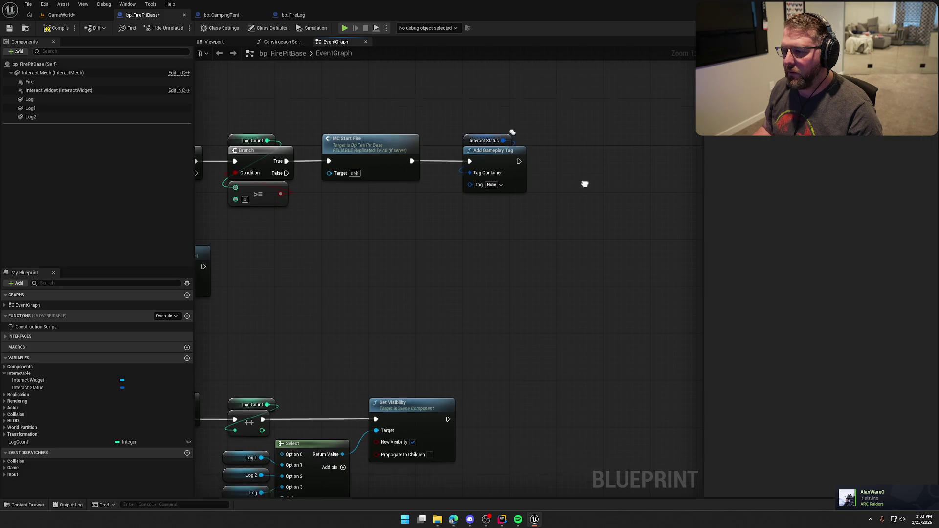
{"action": "scroll", "coordinate": [588, 291], "scroll_direction": "down", "scroll_amount": 3}
Compile the blueprint and live-recompile the C++ tag changes with Ctrl+Alt+F11
{"action": "left_click", "coordinate": [58, 28]}
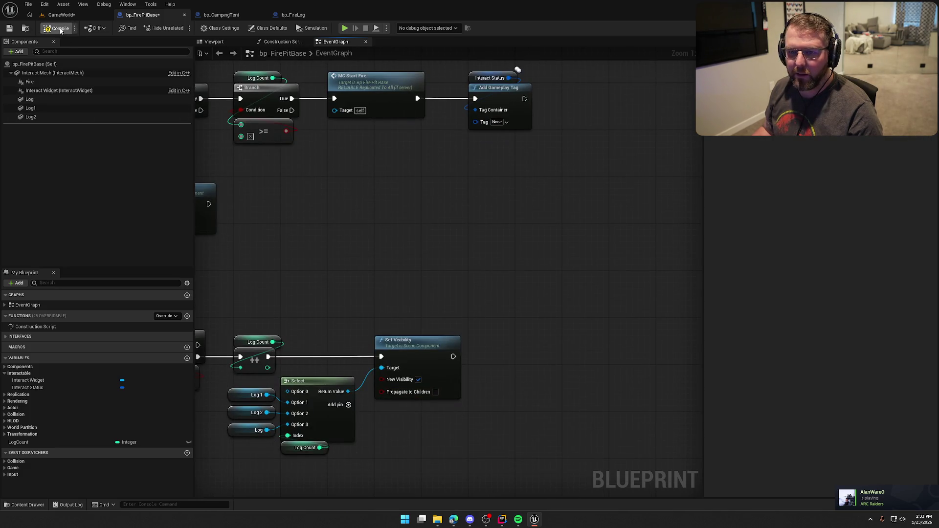
{"action": "left_click", "coordinate": [61, 15]}
{"action": "key", "text": "ctrl+alt+F11"}
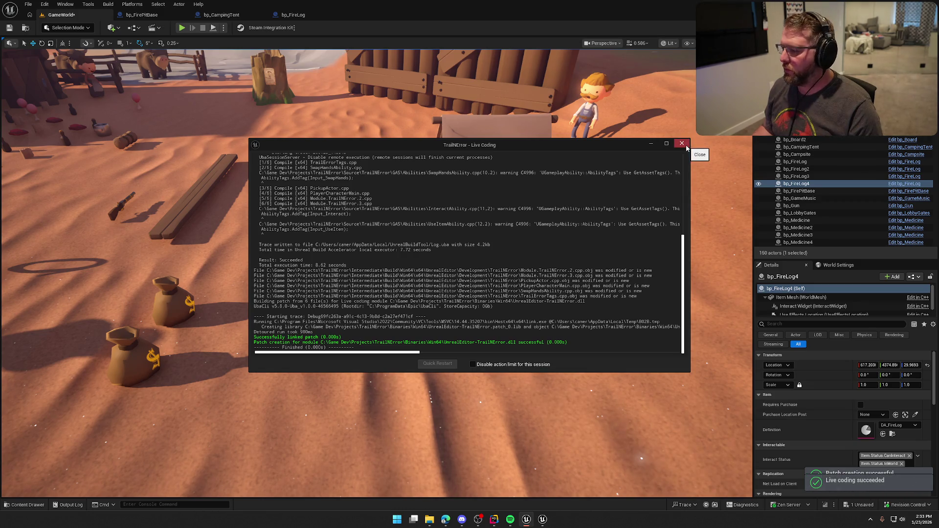
Close the Live Coding log and set the Add Gameplay Tag node's tag to Item.Status.Active
{"action": "left_click", "coordinate": [687, 146]}
{"action": "left_click", "coordinate": [143, 16]}
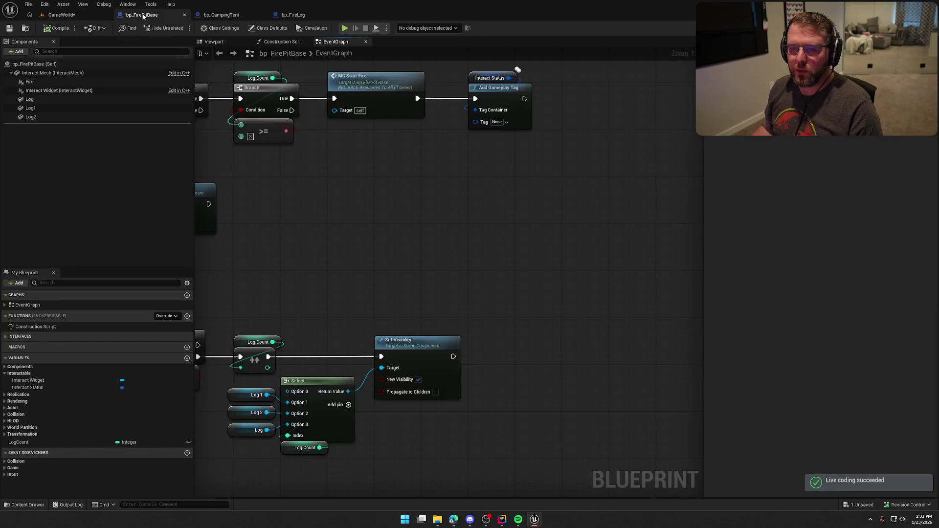
{"action": "left_click", "coordinate": [497, 122]}
{"action": "type", "text": "active"}
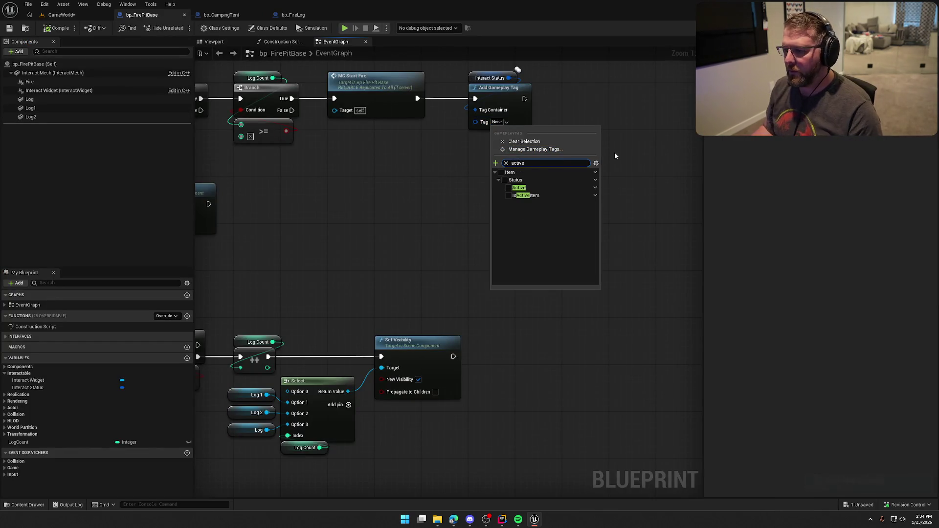
{"action": "left_click", "coordinate": [518, 188]}
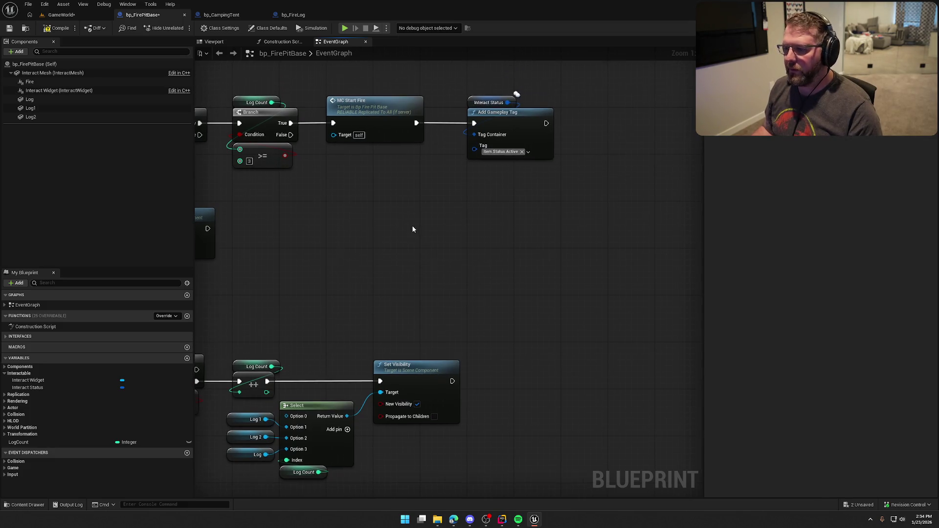
{"action": "scroll", "coordinate": [412, 229], "scroll_direction": "down", "scroll_amount": 1}
{"action": "scroll", "coordinate": [490, 237], "scroll_direction": "down", "scroll_amount": 1}
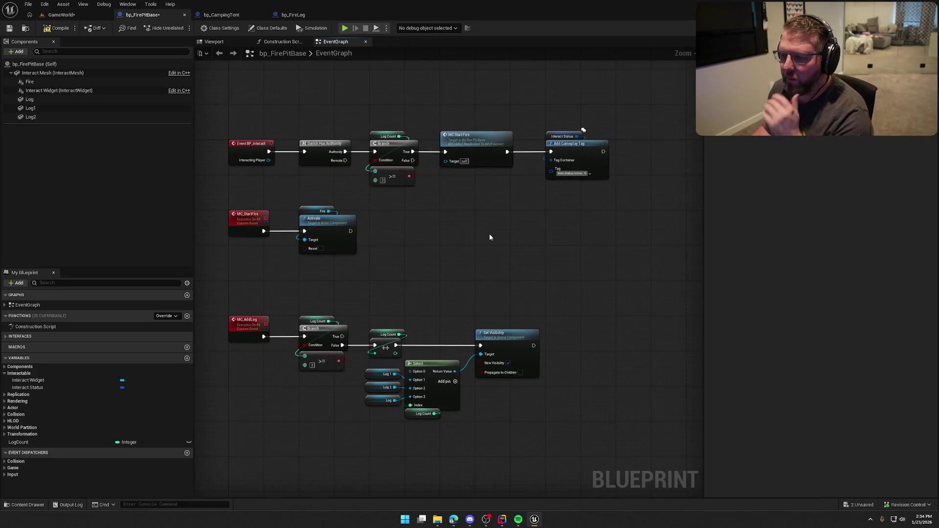
{"action": "scroll", "coordinate": [403, 258], "scroll_direction": "up", "scroll_amount": 1}
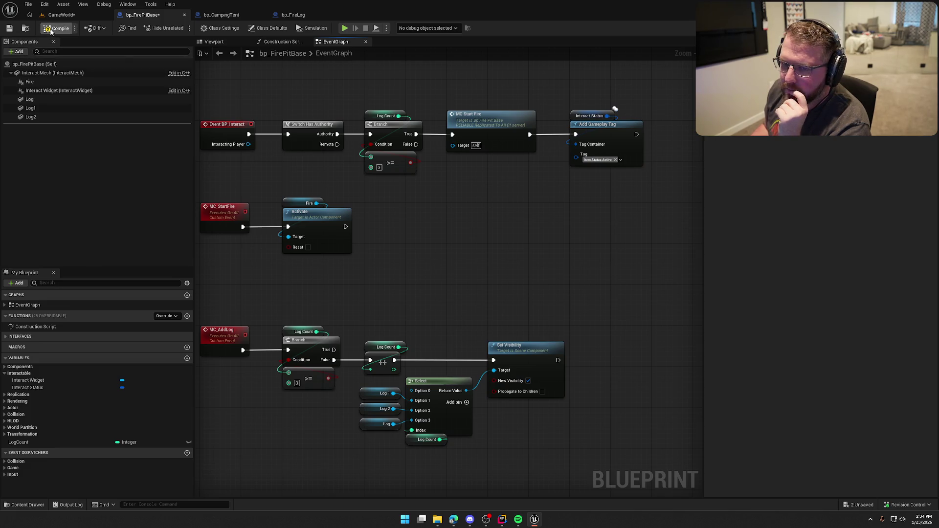
Add a Sphere collision component under Interact Mesh and name it CookRadius
{"action": "key", "text": "ctrl+s"}
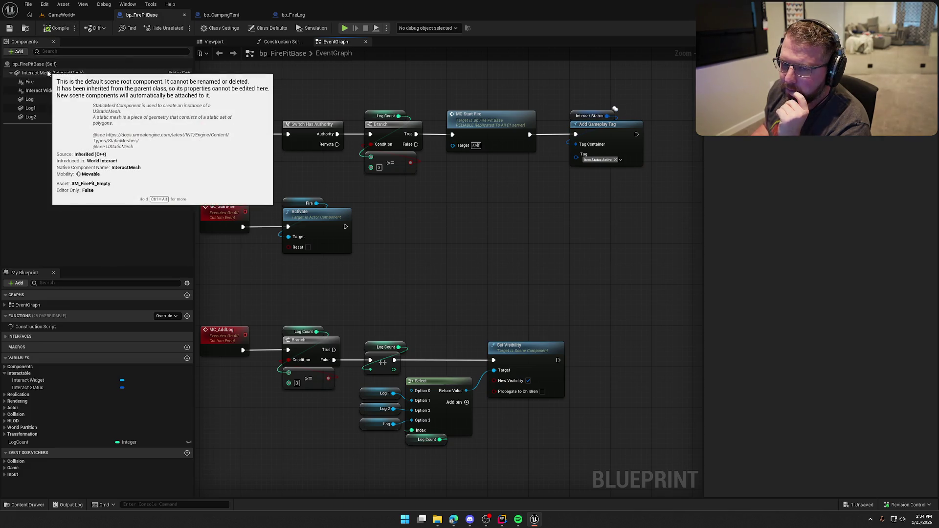
{"action": "left_click", "coordinate": [45, 73]}
{"action": "left_click", "coordinate": [16, 51]}
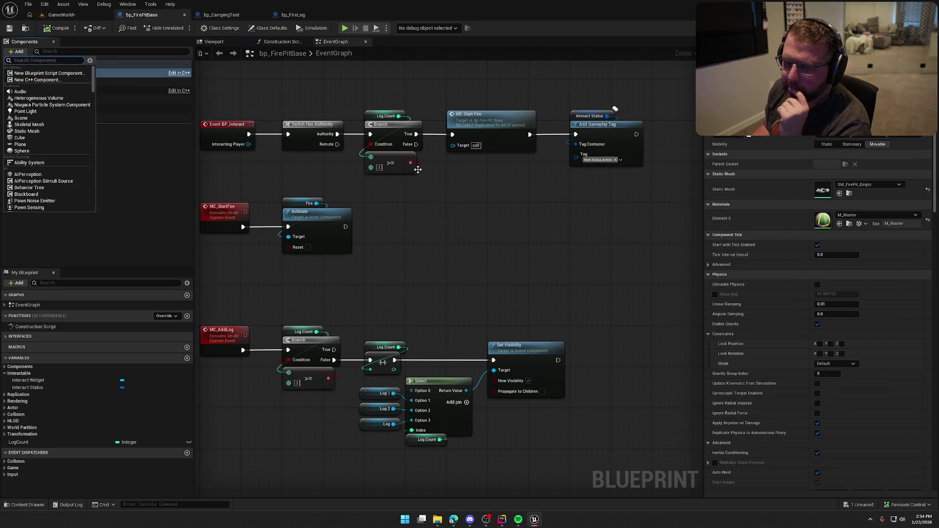
{"action": "type", "text": "sphere"}
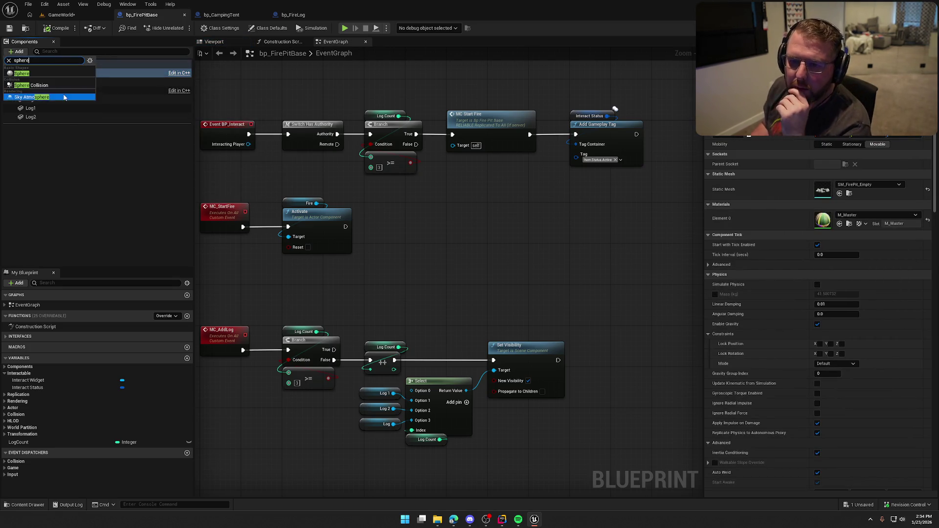
{"action": "left_click", "coordinate": [29, 85]}
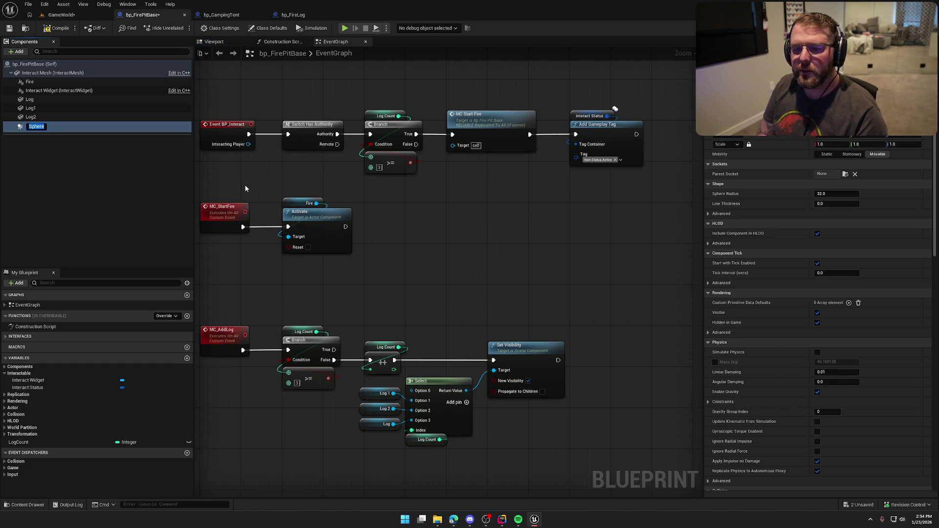
{"action": "type", "text": "CookRadius"}
{"action": "key", "text": "Return"}
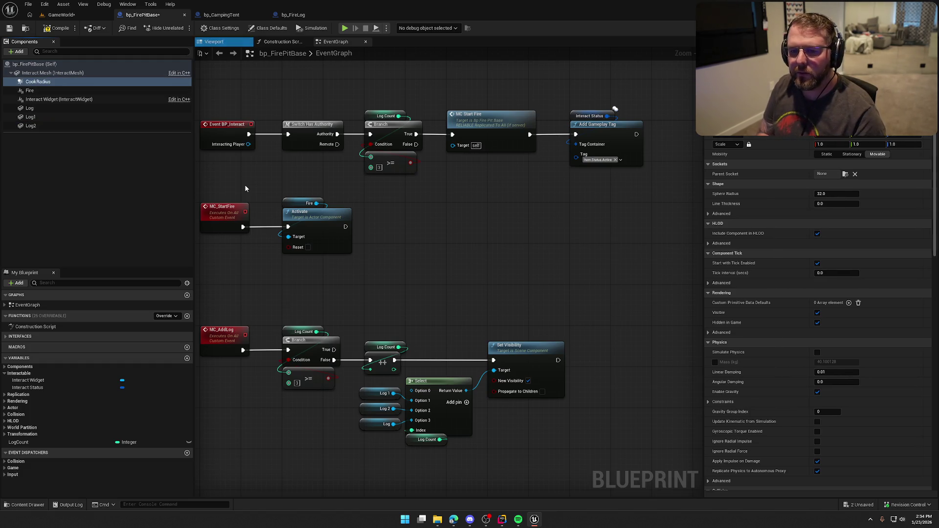
{"action": "left_click", "coordinate": [214, 41]}
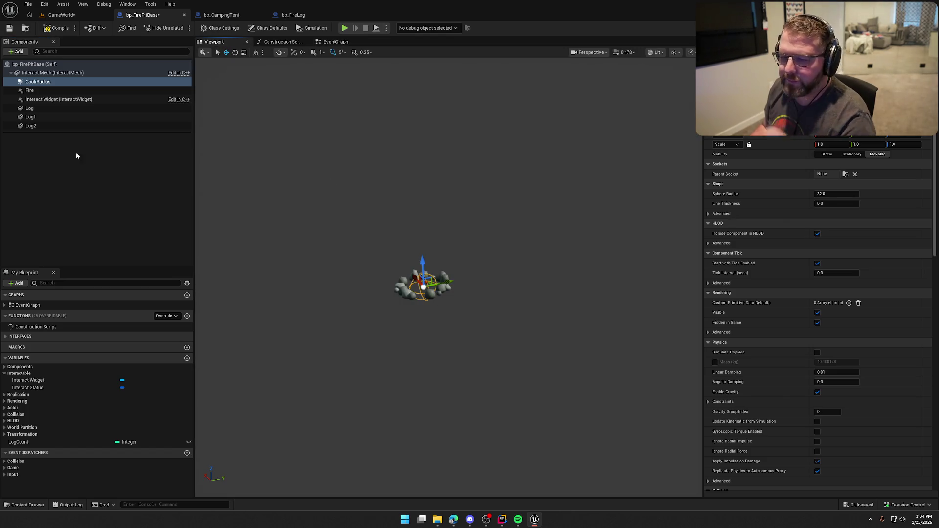
Set the CookRadius sphere radius to 200 around the fire pit
{"action": "left_click_drag", "start_coordinate": [423, 263], "coordinate": [422, 231]}
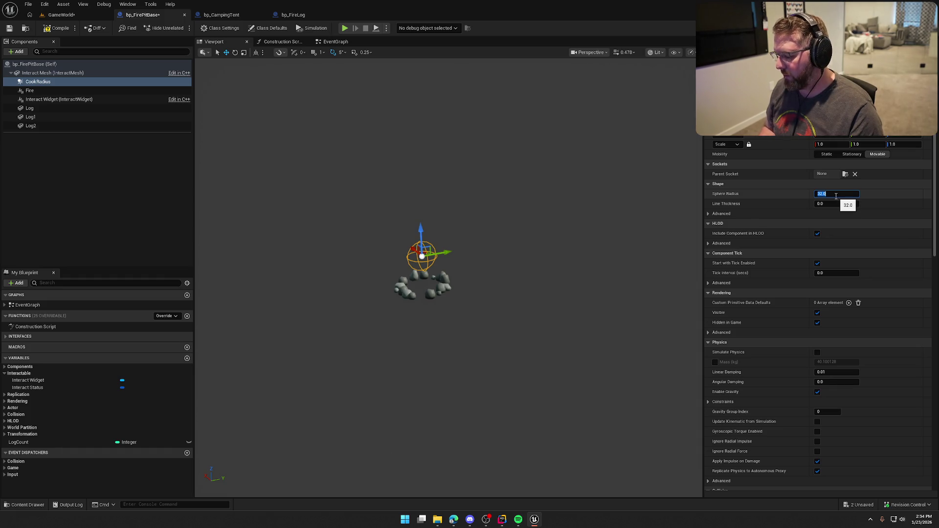
{"action": "type", "text": "150"}
{"action": "key", "text": "Return"}
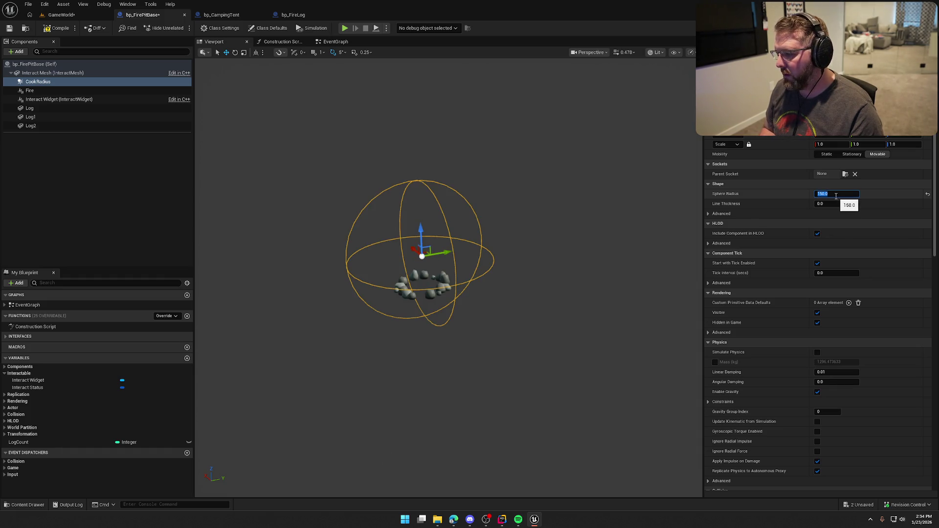
{"action": "mouse_move", "coordinate": [528, 274]}
{"action": "left_mouse_down"}
{"action": "mouse_move", "coordinate": [448, 259]}
{"action": "mouse_move", "coordinate": [497, 244]}
{"action": "left_mouse_up"}
{"action": "left_click", "coordinate": [827, 194]}
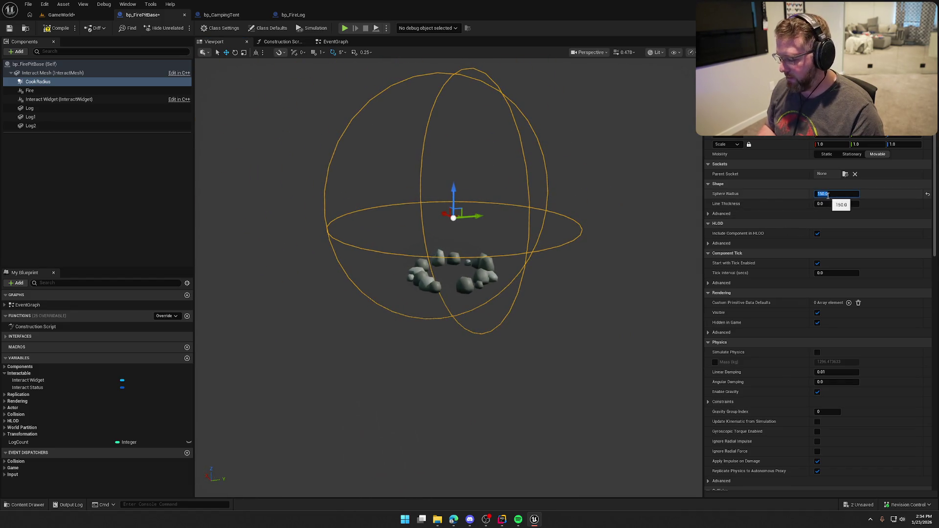
{"action": "type", "text": "200"}
{"action": "key", "text": "Return"}
{"action": "left_click_drag", "start_coordinate": [455, 191], "coordinate": [456, 215]}
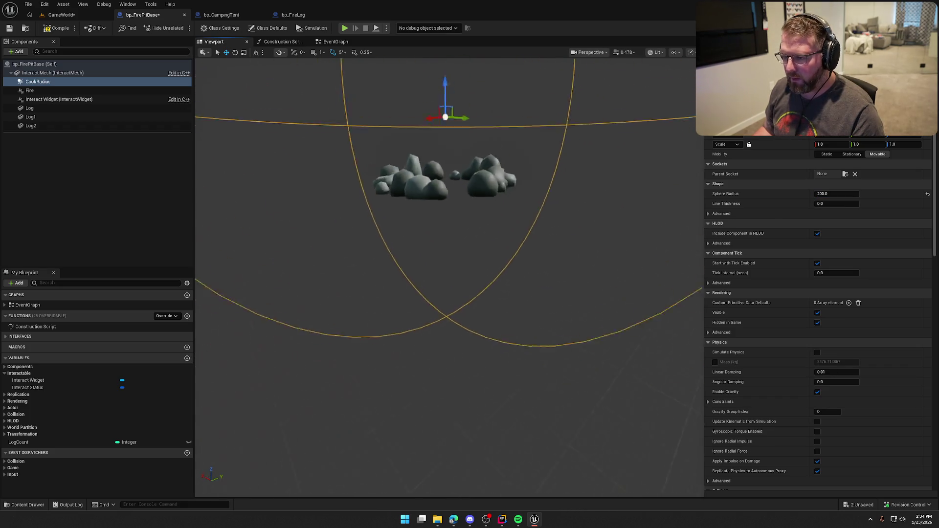
{"action": "scroll", "coordinate": [533, 198], "scroll_direction": "up", "scroll_amount": 2}
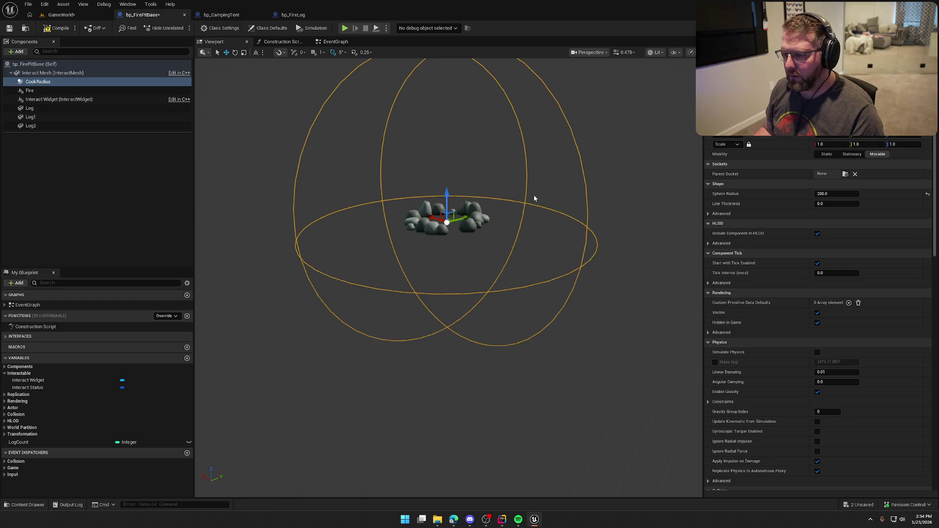
{"action": "mouse_move", "coordinate": [533, 199]}
{"action": "left_mouse_down"}
{"action": "mouse_move", "coordinate": [532, 230]}
{"action": "mouse_move", "coordinate": [543, 196]}
{"action": "mouse_move", "coordinate": [562, 195]}
{"action": "mouse_move", "coordinate": [533, 195]}
{"action": "left_mouse_up"}
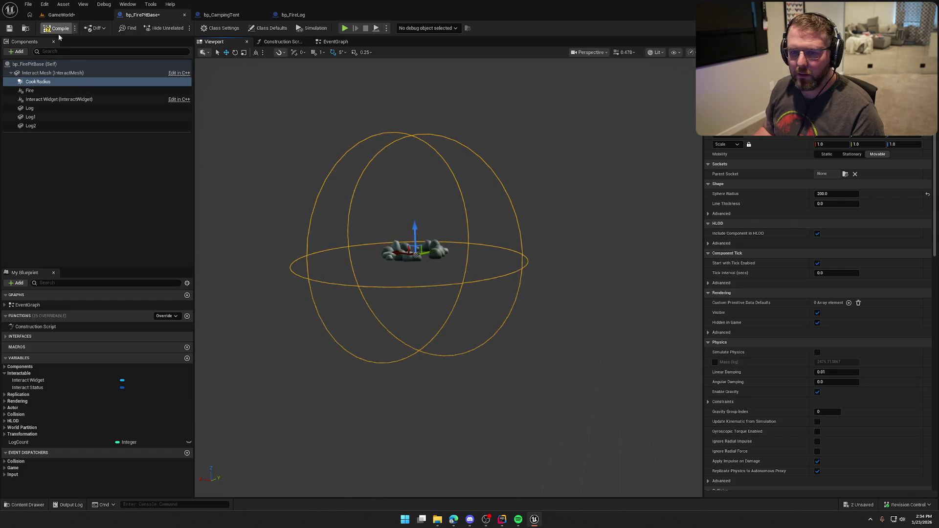
Compile and save the fire pit blueprint
{"action": "left_click", "coordinate": [101, 206]}
{"action": "key", "text": "ctrl+s"}
{"action": "left_click", "coordinate": [101, 206]}
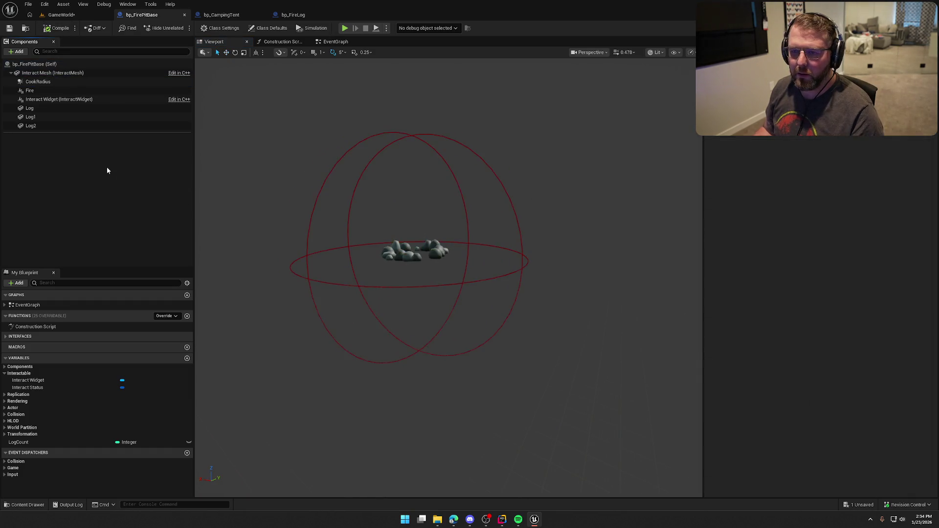
Playtest the GameWorld level and place a log into the fire pit
{"action": "left_click", "coordinate": [335, 42]}
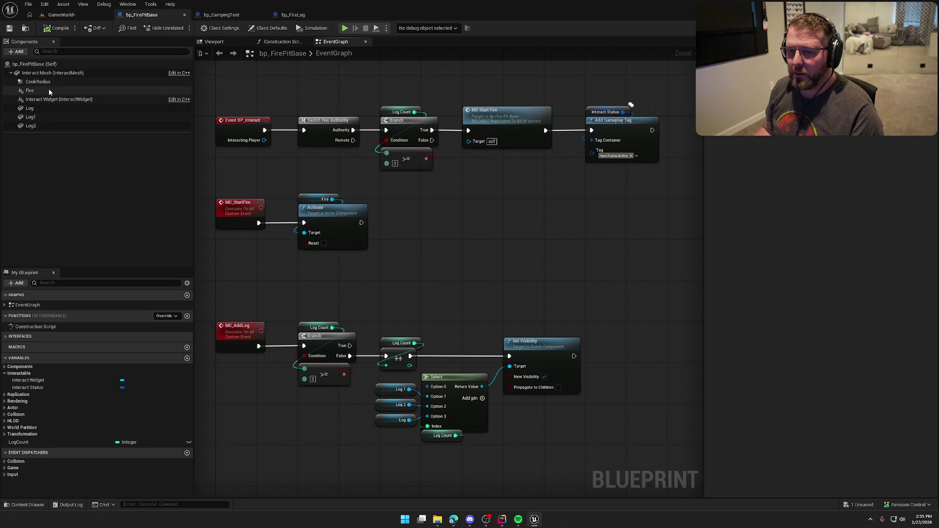
{"action": "left_click", "coordinate": [61, 15]}
{"action": "left_click", "coordinate": [182, 28]}
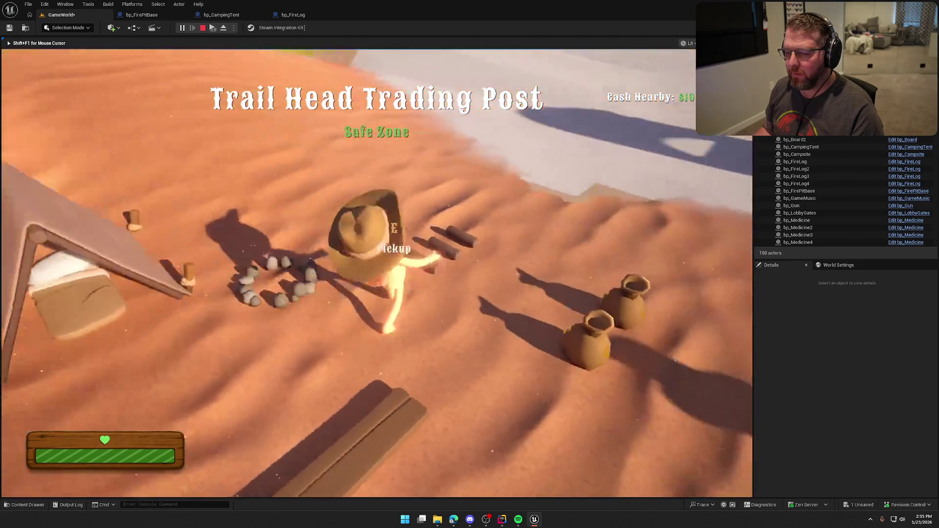
{"action": "key", "text": "e"}
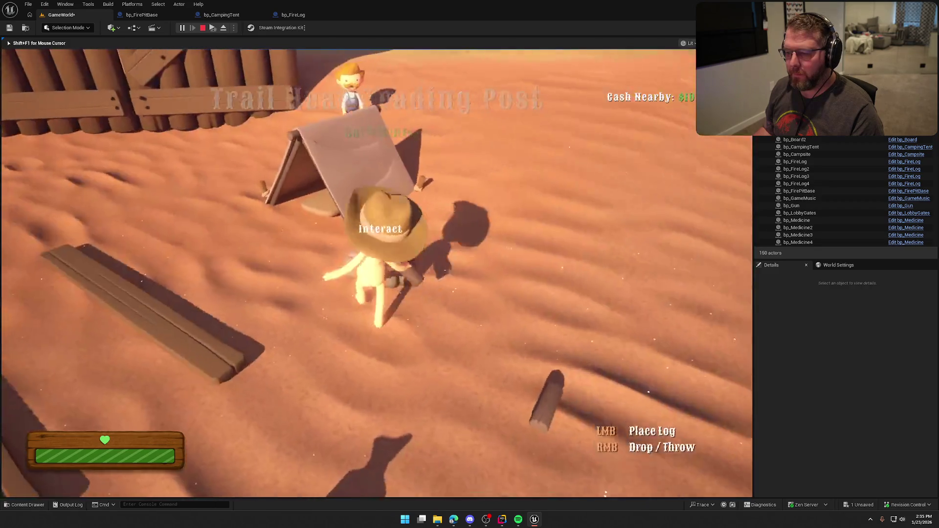
{"action": "left_click", "coordinate": [377, 273]}
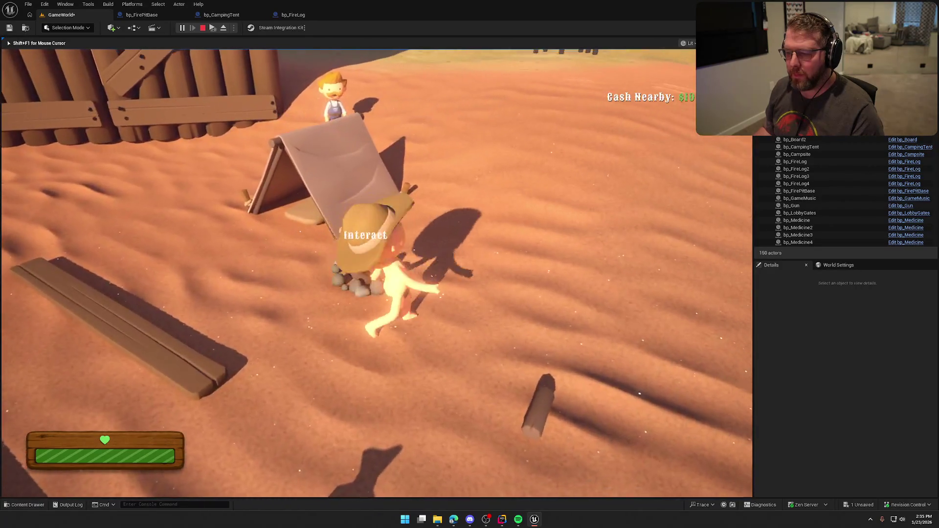
{"action": "key", "text": "s"}
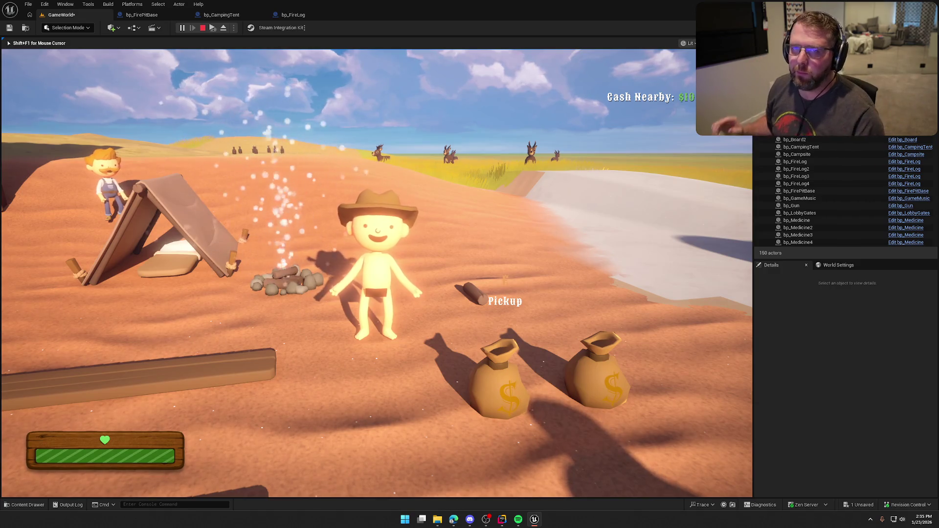
{"action": "key", "text": "w"}
{"action": "key", "text": "w"}
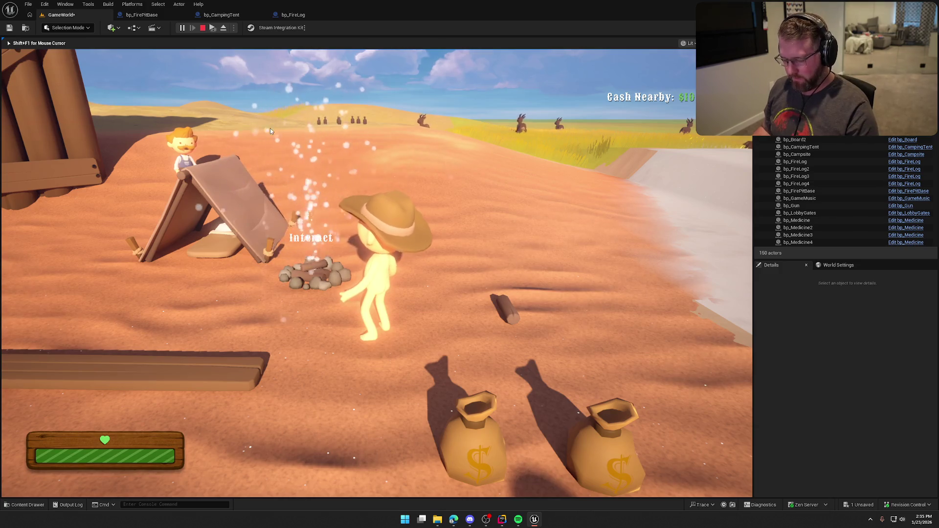
Eject with F8 to inspect the fire pit's status tags, stop, and save all
{"action": "key", "text": "F8"}
{"action": "left_click", "coordinate": [500, 302]}
{"action": "left_click", "coordinate": [318, 275]}
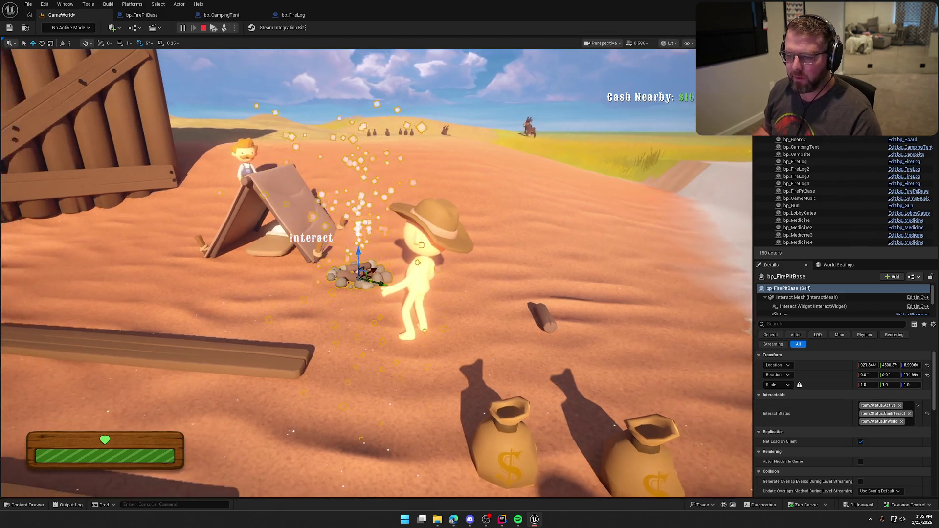
{"action": "key", "text": "Escape"}
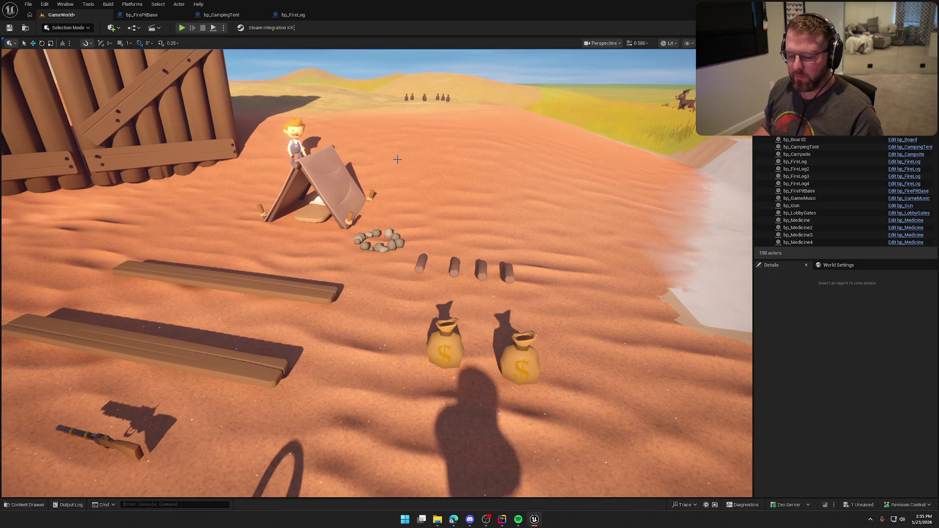
{"action": "key", "text": "ctrl+s"}
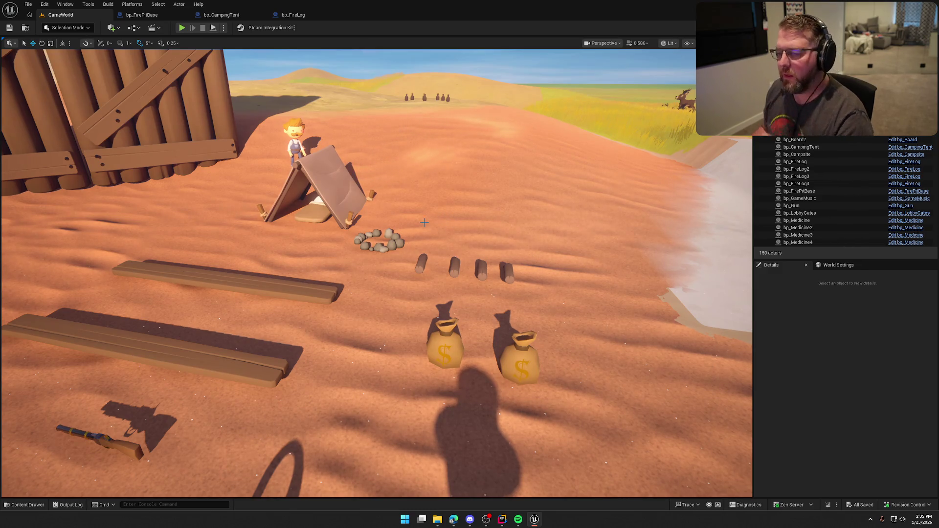
{"action": "left_click", "coordinate": [142, 15]}
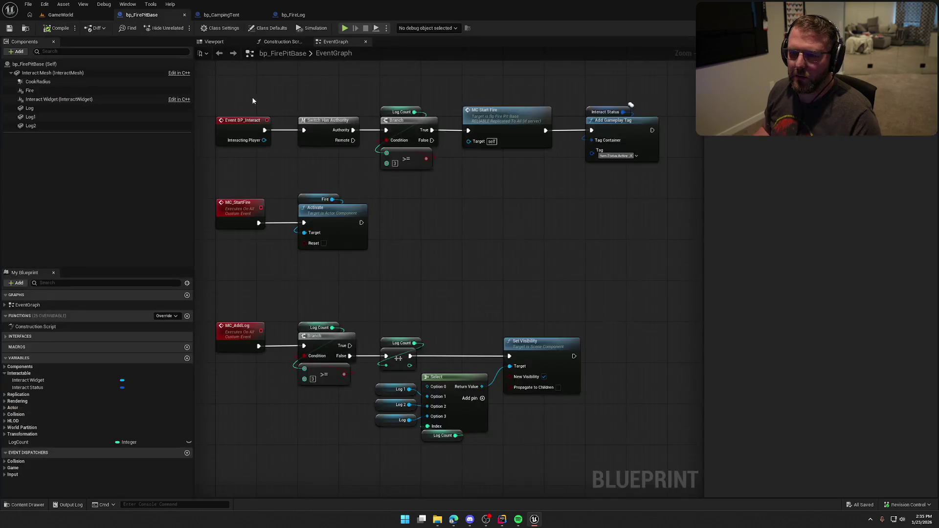
Select the CookRadius component and scroll its Details down to Collision and Events
{"action": "mouse_move", "coordinate": [380, 263]}
{"action": "left_mouse_down"}
{"action": "mouse_move", "coordinate": [414, 225]}
{"action": "mouse_move", "coordinate": [373, 264]}
{"action": "left_mouse_up"}
{"action": "scroll", "coordinate": [374, 264], "scroll_direction": "down", "scroll_amount": 2}
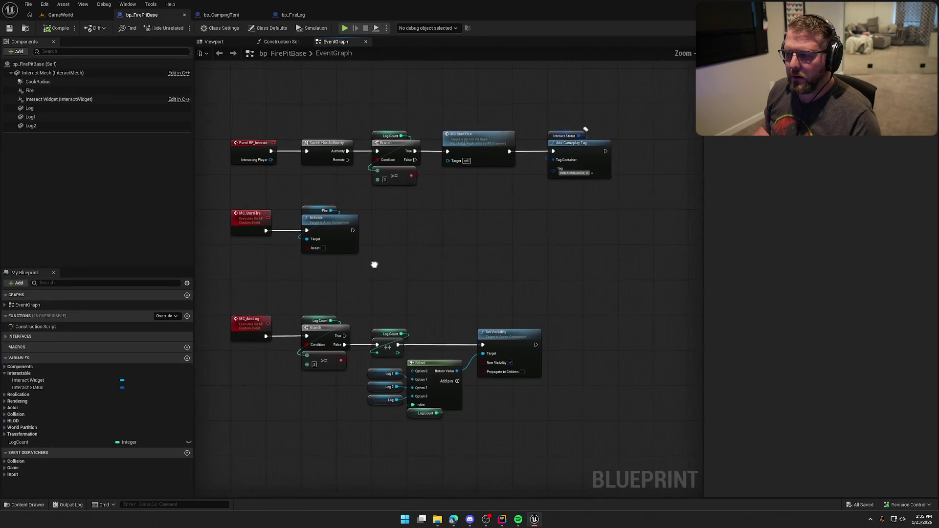
{"action": "left_click", "coordinate": [40, 82]}
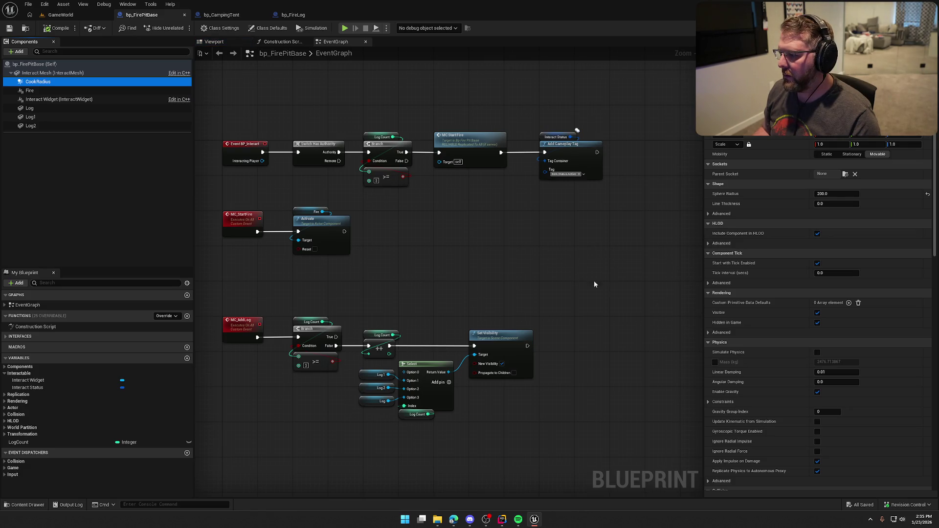
{"action": "mouse_move", "coordinate": [531, 262]}
{"action": "left_mouse_down"}
{"action": "mouse_move", "coordinate": [570, 245]}
{"action": "mouse_move", "coordinate": [561, 255]}
{"action": "left_mouse_up"}
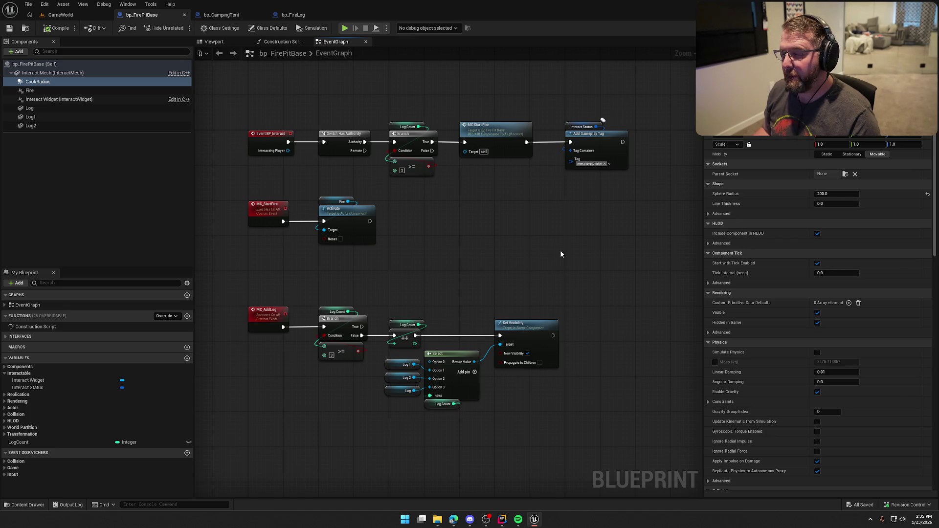
{"action": "scroll", "coordinate": [854, 373], "scroll_direction": "down", "scroll_amount": 10}
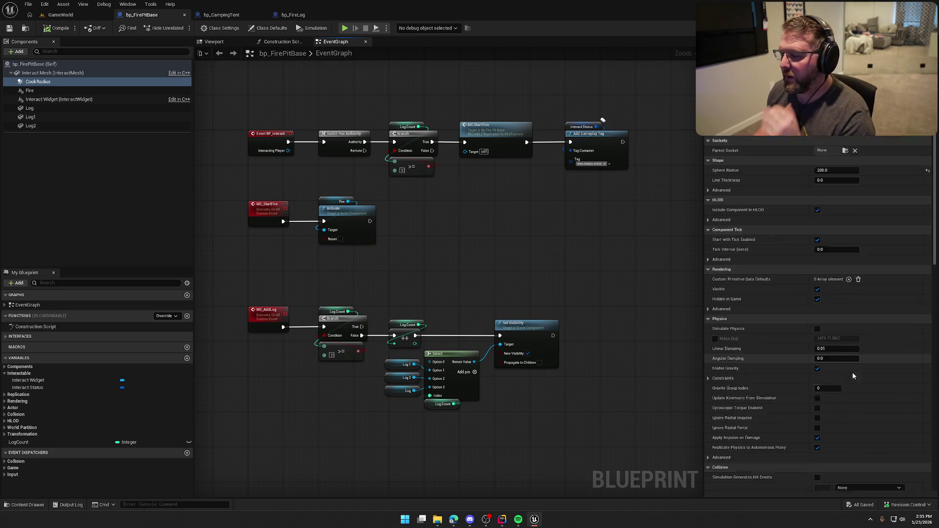
{"action": "scroll", "coordinate": [859, 374], "scroll_direction": "down", "scroll_amount": 8}
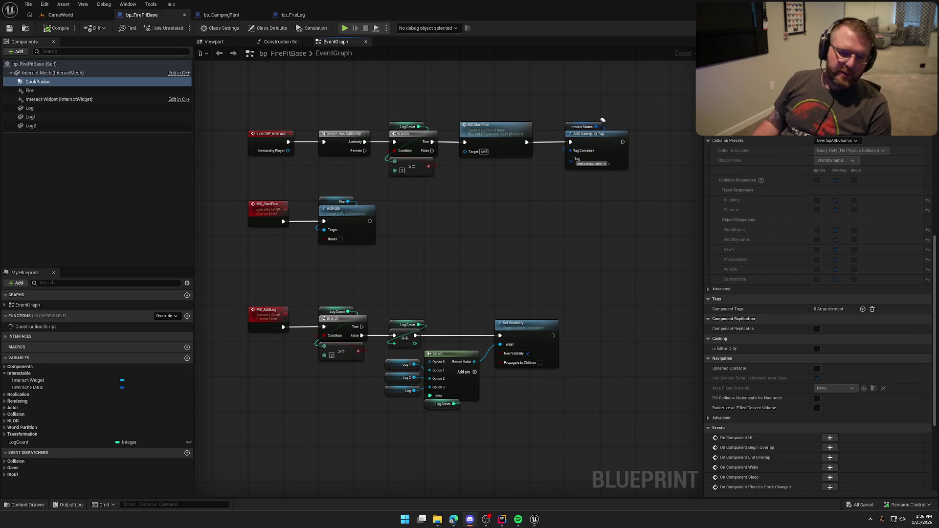
{"action": "mouse_move", "coordinate": [506, 271]}
{"action": "left_mouse_down"}
{"action": "mouse_move", "coordinate": [497, 309]}
{"action": "mouse_move", "coordinate": [487, 281]}
{"action": "left_mouse_up"}
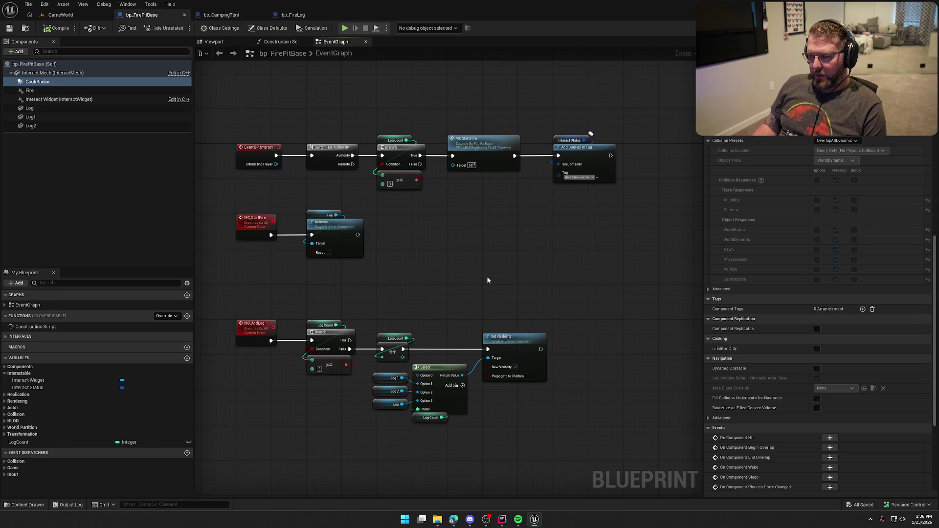
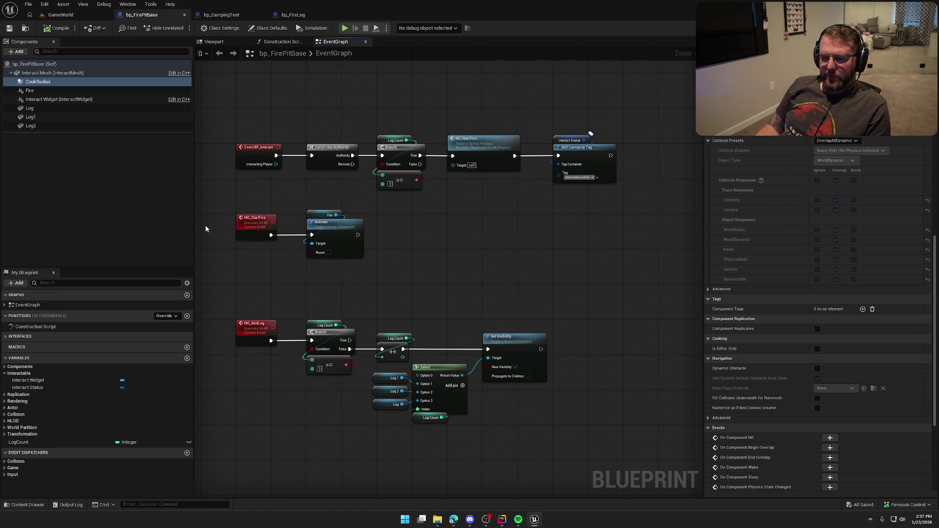
Open the bp_Food blueprint by searching 'food' in Open Asset
{"action": "left_click_drag", "start_coordinate": [395, 204], "coordinate": [415, 230]}
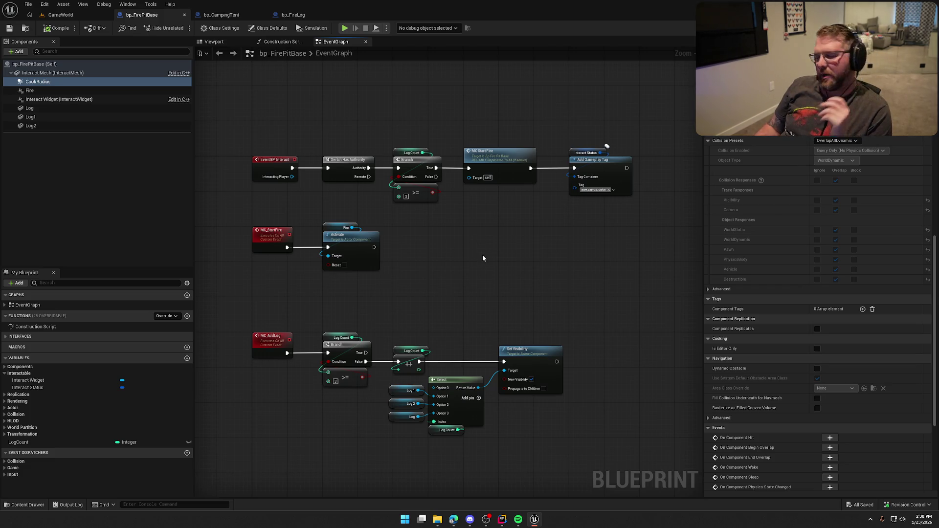
{"action": "left_click_drag", "start_coordinate": [427, 289], "coordinate": [417, 268]}
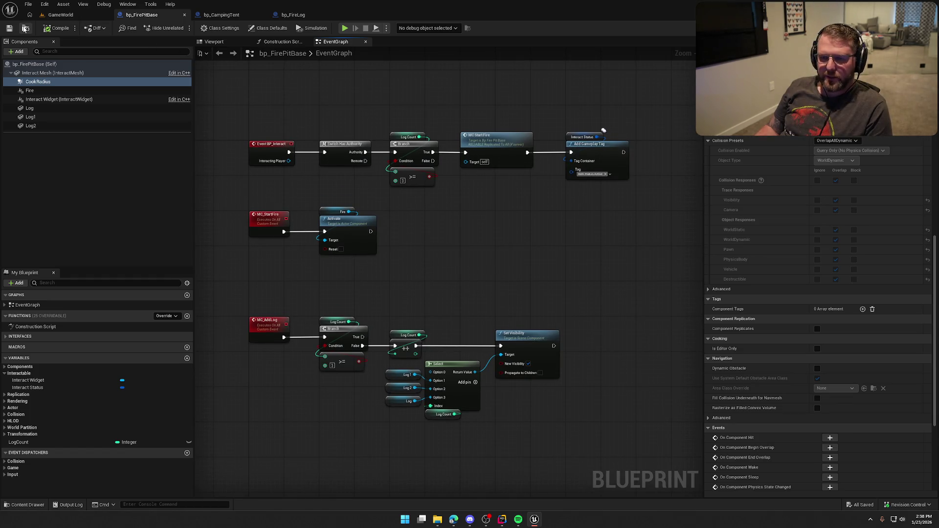
{"action": "key", "text": "ctrl+space"}
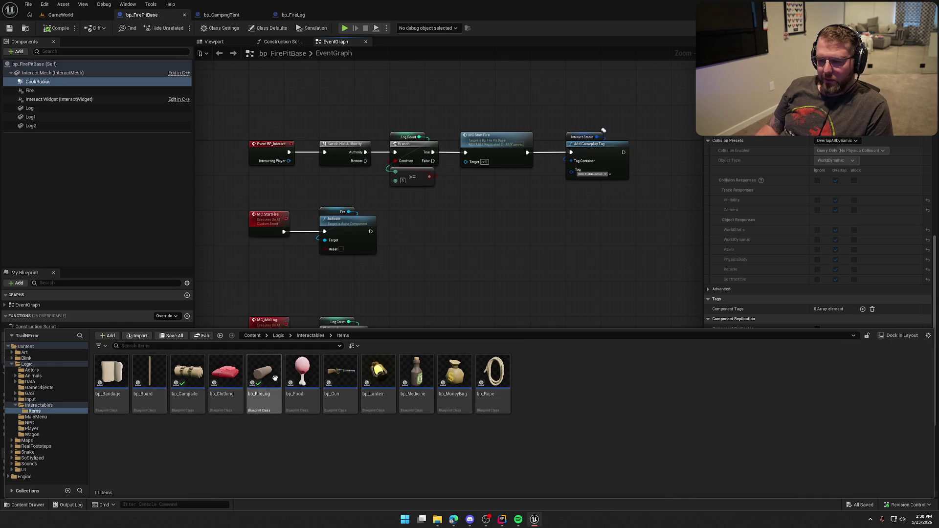
{"action": "left_click", "coordinate": [404, 242]}
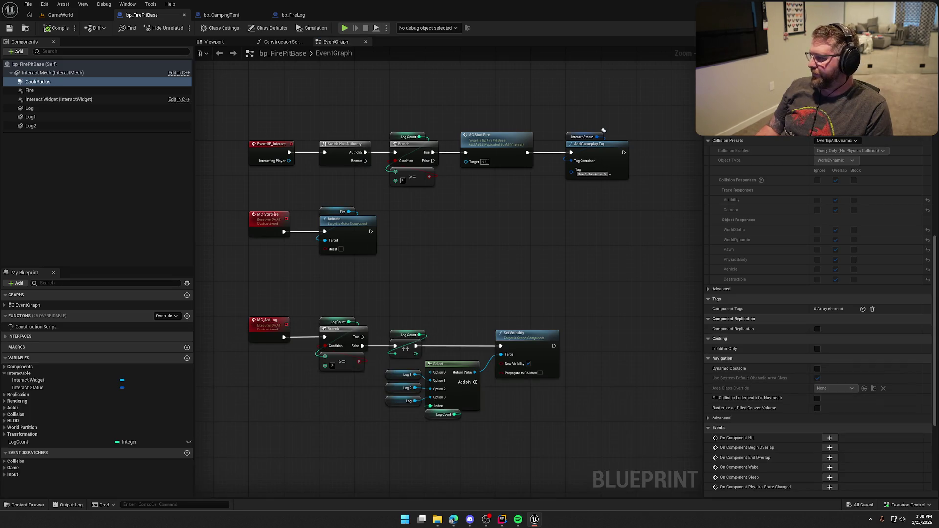
{"action": "key", "text": "ctrl+p"}
{"action": "type", "text": "food"}
{"action": "key", "text": "Return"}
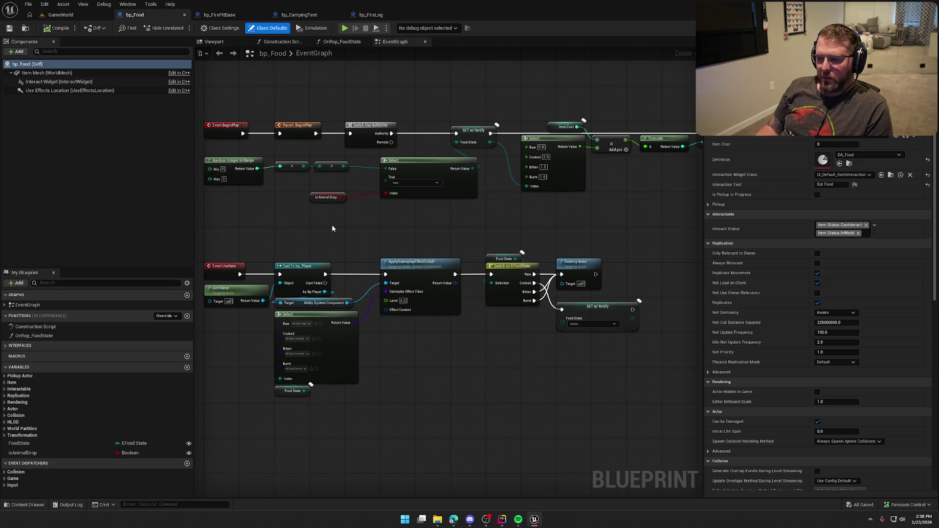
Add an Event Tick node to bp_Food's event graph from the Override events list
{"action": "scroll", "coordinate": [288, 304], "scroll_direction": "up", "scroll_amount": 4}
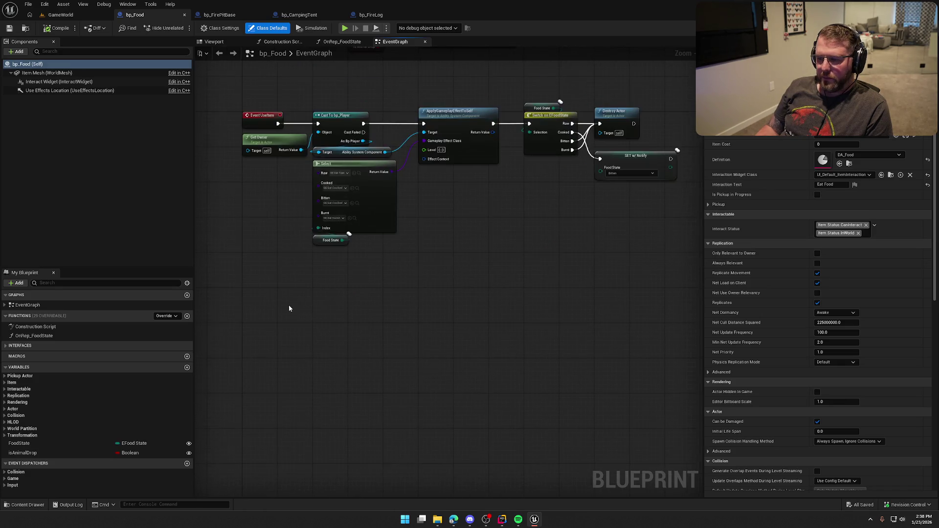
{"action": "right_click", "coordinate": [289, 279]}
{"action": "left_click", "coordinate": [535, 281]}
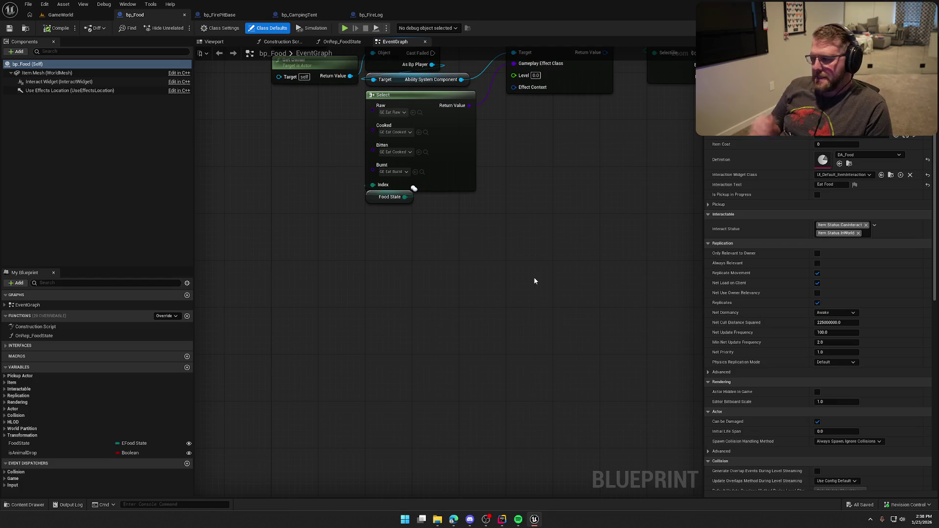
{"action": "key", "text": "Home"}
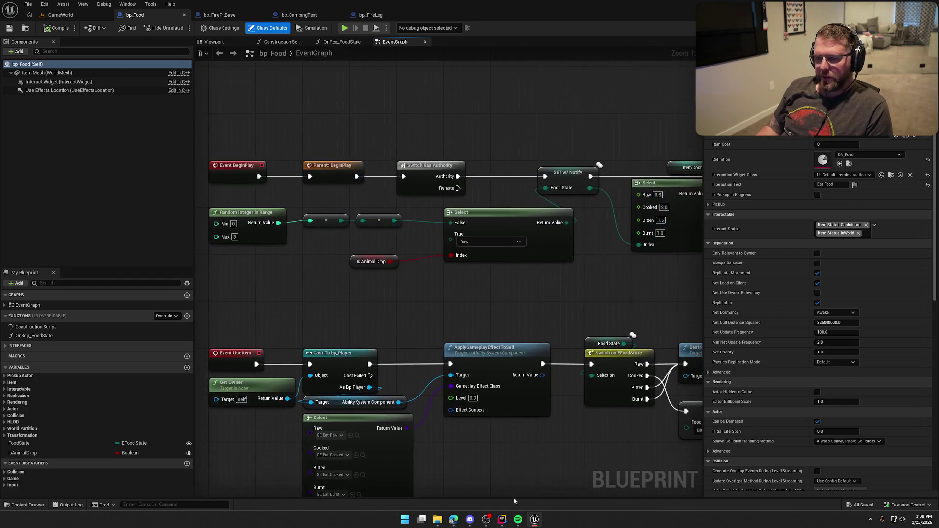
{"action": "scroll", "coordinate": [480, 357], "scroll_direction": "down", "scroll_amount": 3}
{"action": "scroll", "coordinate": [392, 318], "scroll_direction": "up", "scroll_amount": 3}
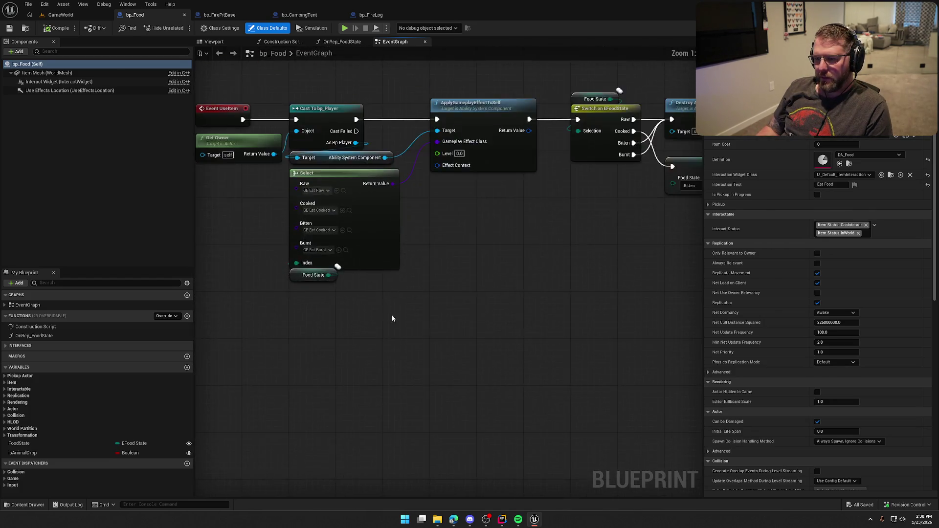
{"action": "left_click", "coordinate": [166, 316]}
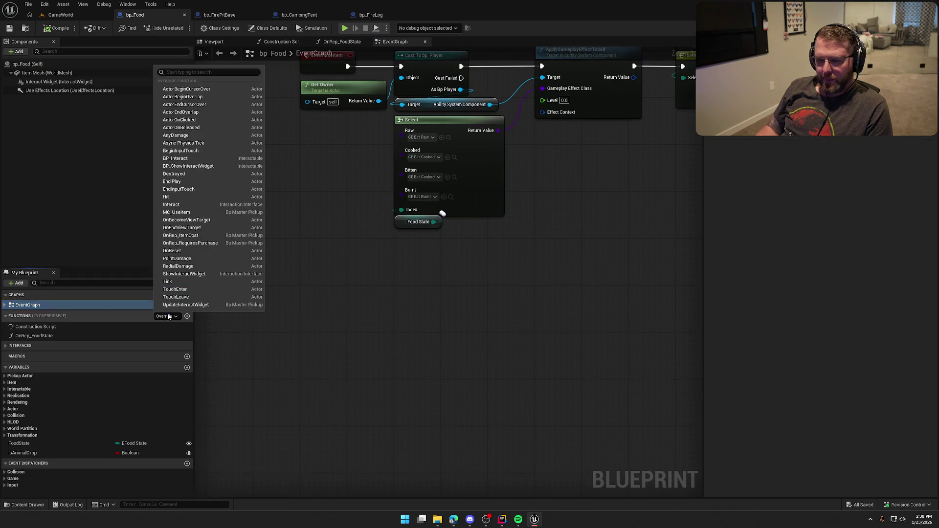
{"action": "left_click", "coordinate": [210, 282]}
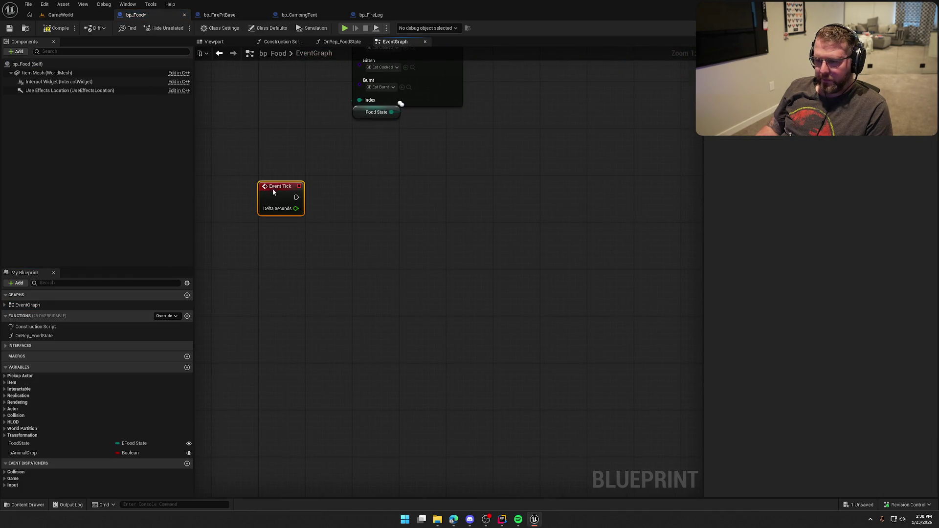
{"action": "left_click", "coordinate": [316, 240]}
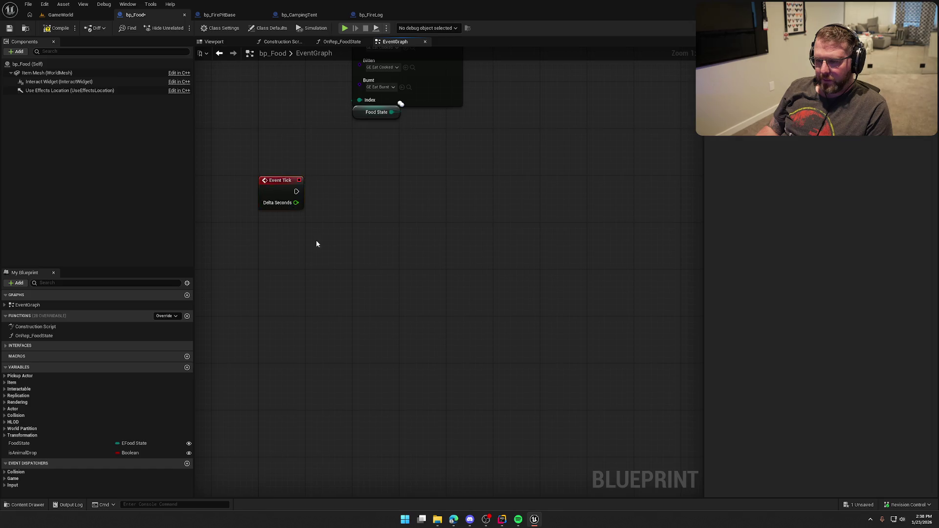
Place an Interact Status getter from the Item variables below Event Tick
{"action": "left_click", "coordinate": [10, 383]}
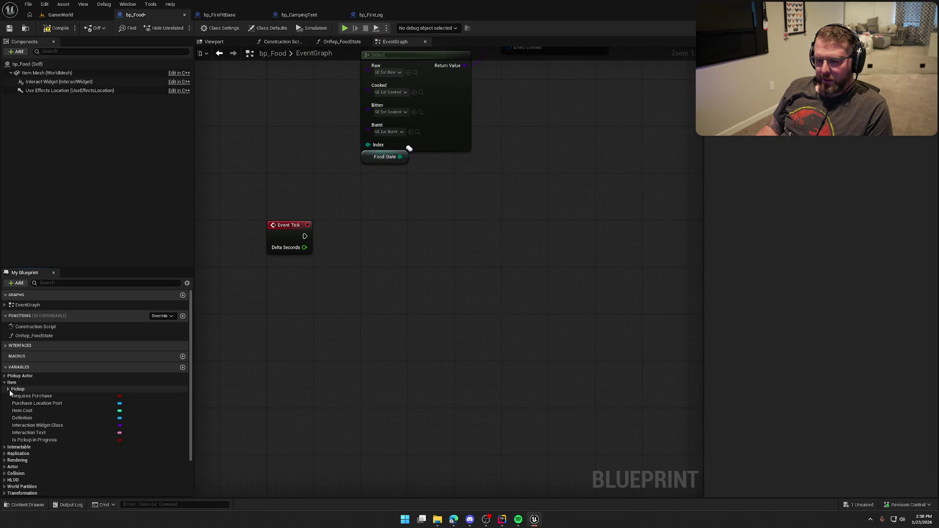
{"action": "left_click", "coordinate": [20, 447]}
{"action": "mouse_move", "coordinate": [36, 462]}
{"action": "left_mouse_down"}
{"action": "mouse_move", "coordinate": [251, 280]}
{"action": "mouse_move", "coordinate": [287, 275]}
{"action": "left_mouse_up"}
{"action": "left_click", "coordinate": [276, 294]}
{"action": "left_click", "coordinate": [389, 459]}
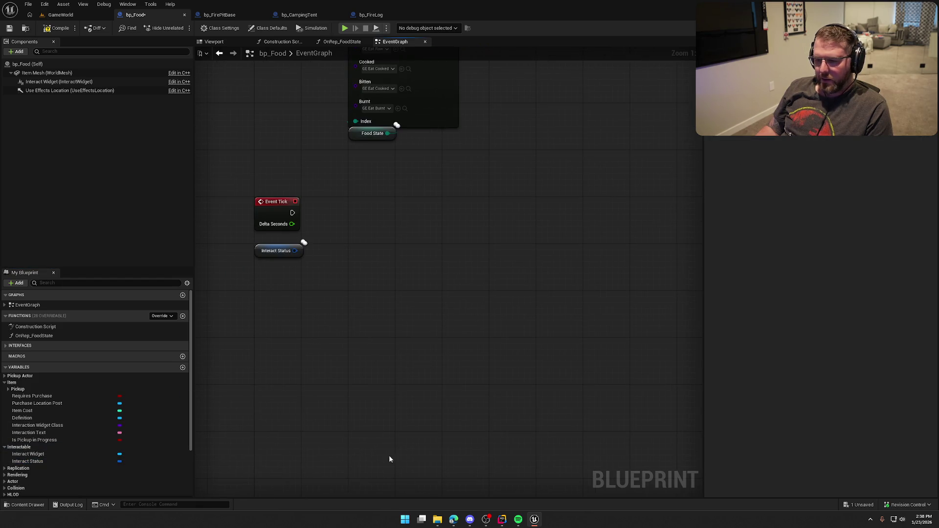
{"action": "left_click", "coordinate": [501, 523]}
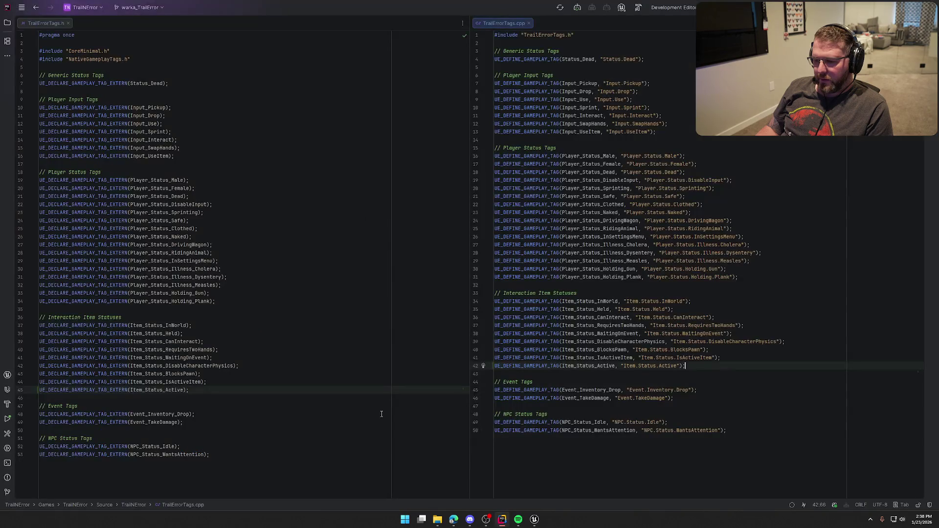
Declare Item_Status_FoodCooking in TrailErrorTags.h and define it as "Item.Status.FoodCooking" in the .cpp
{"action": "key", "text": "Return"}
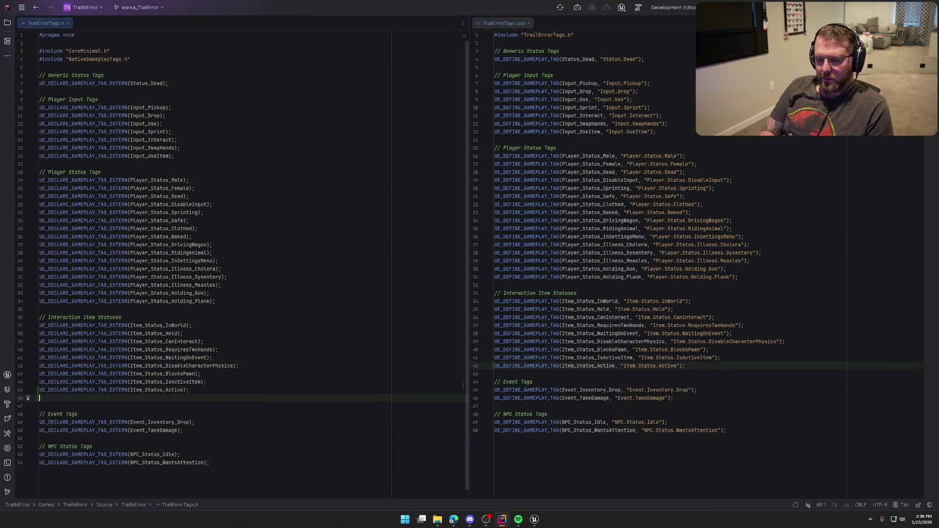
{"action": "type", "text": "UE_DECUA"}
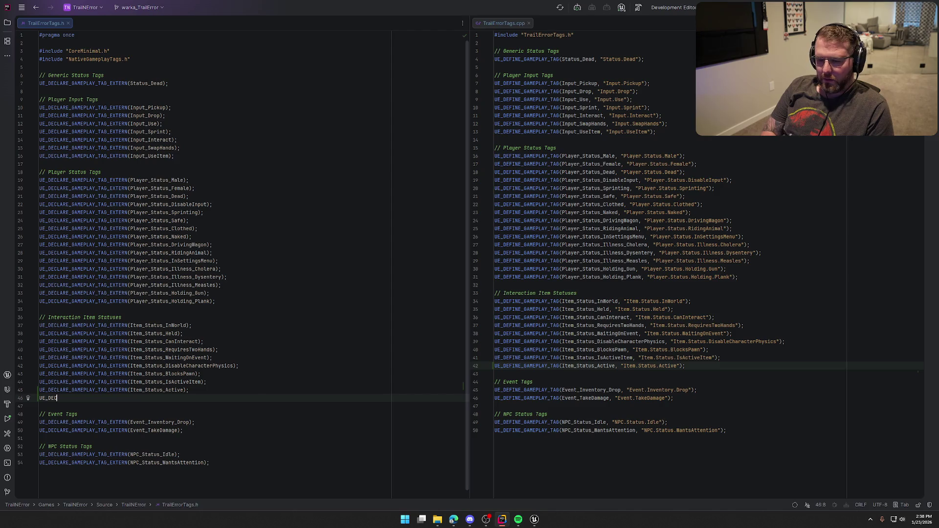
{"action": "key", "text": "Tab"}
{"action": "type", "text": "Ac"}
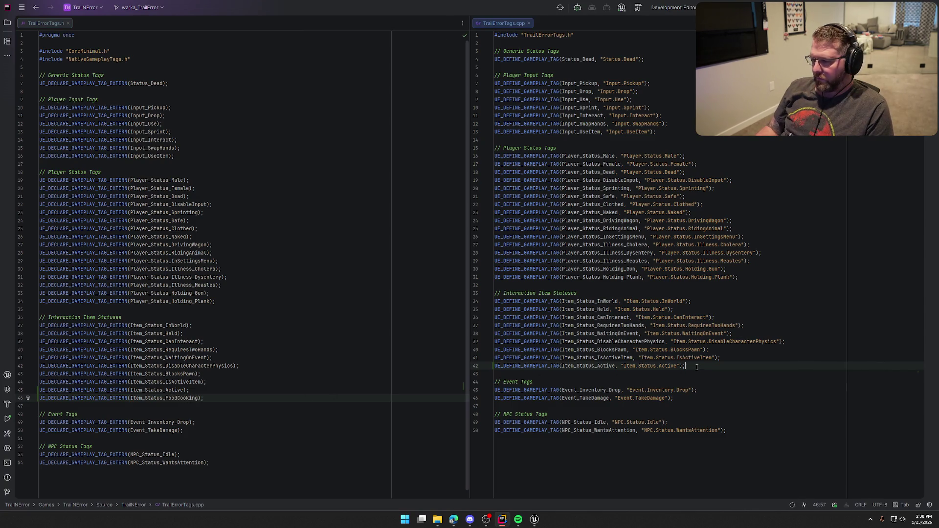
{"action": "key", "text": "Return"}
{"action": "key", "text": "Tab"}
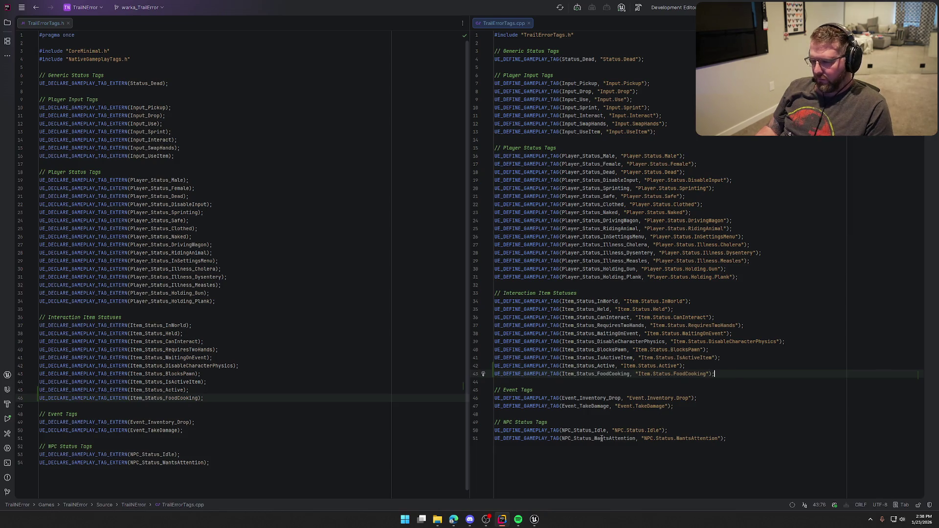
{"action": "key", "text": "alt+Tab"}
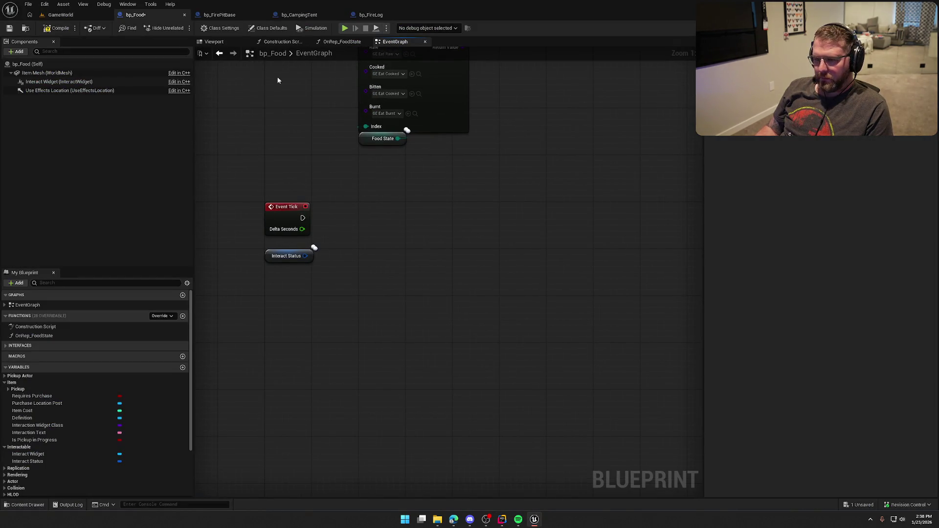
Live Coding compile the tag changes from the GameWorld editor, then return to bp_Food
{"action": "left_click", "coordinate": [61, 15]}
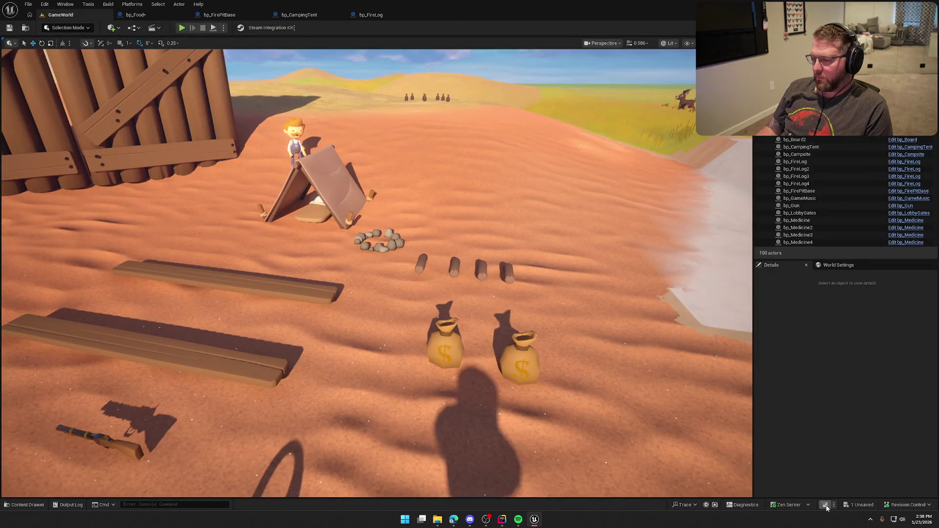
{"action": "left_click", "coordinate": [827, 505]}
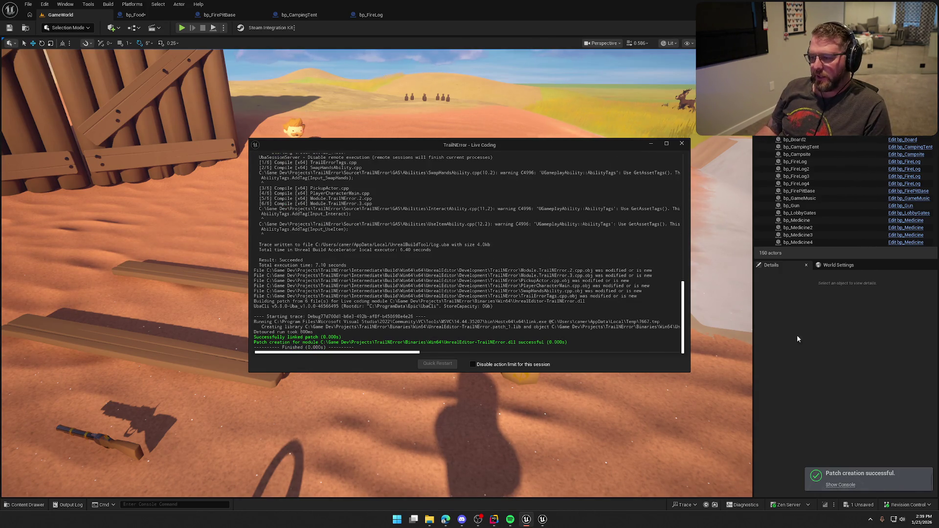
{"action": "left_click", "coordinate": [682, 143]}
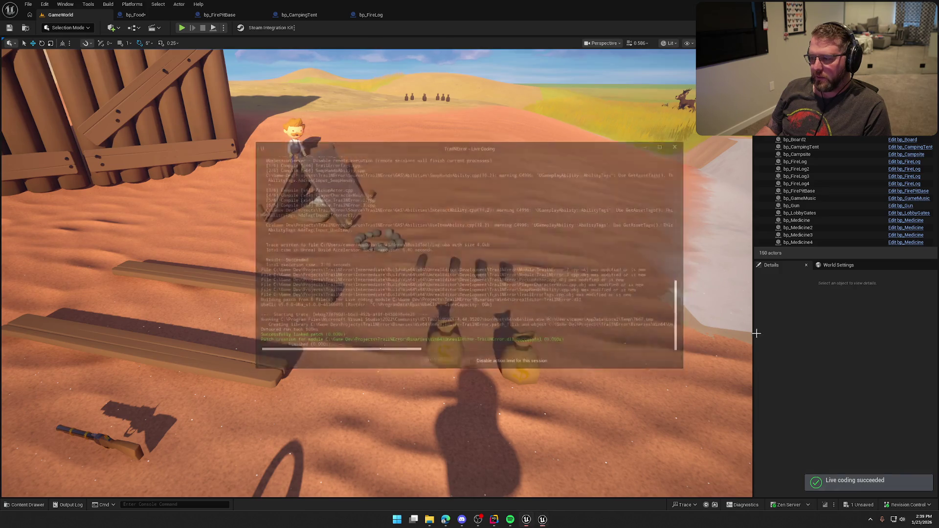
{"action": "left_click", "coordinate": [153, 18]}
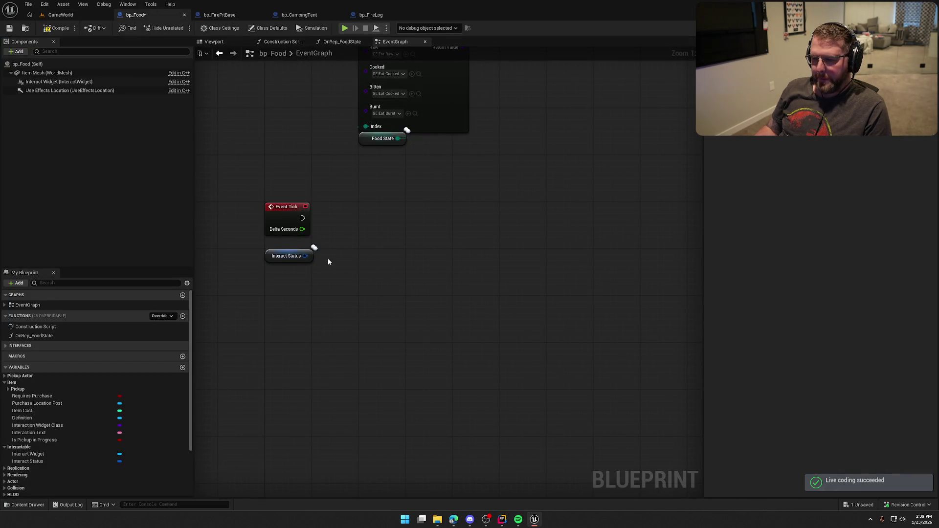
Add a Has Tag node on Interact Status checking Item.Status.FoodCooking
{"action": "left_click_drag", "start_coordinate": [305, 256], "coordinate": [331, 260]}
{"action": "type", "text": "ha"}
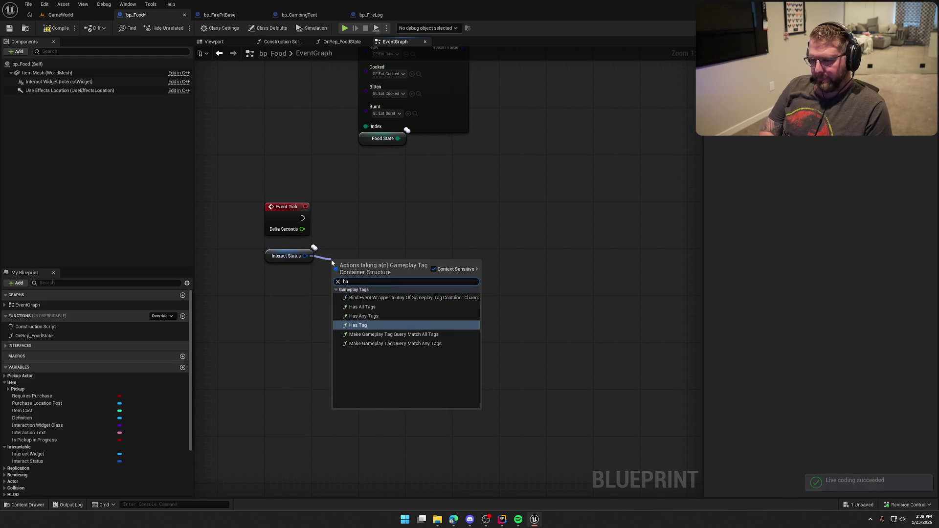
{"action": "left_click", "coordinate": [360, 325]}
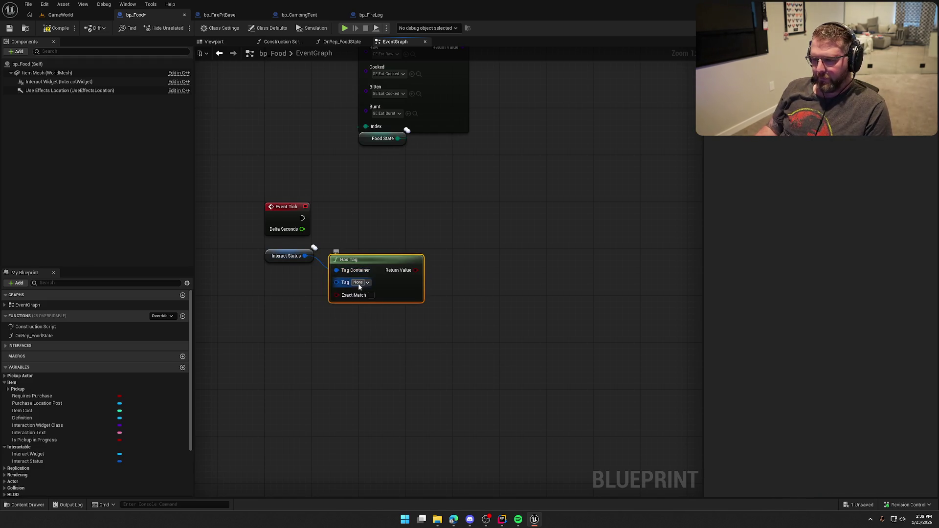
{"action": "left_click", "coordinate": [359, 283]}
{"action": "type", "text": "food"}
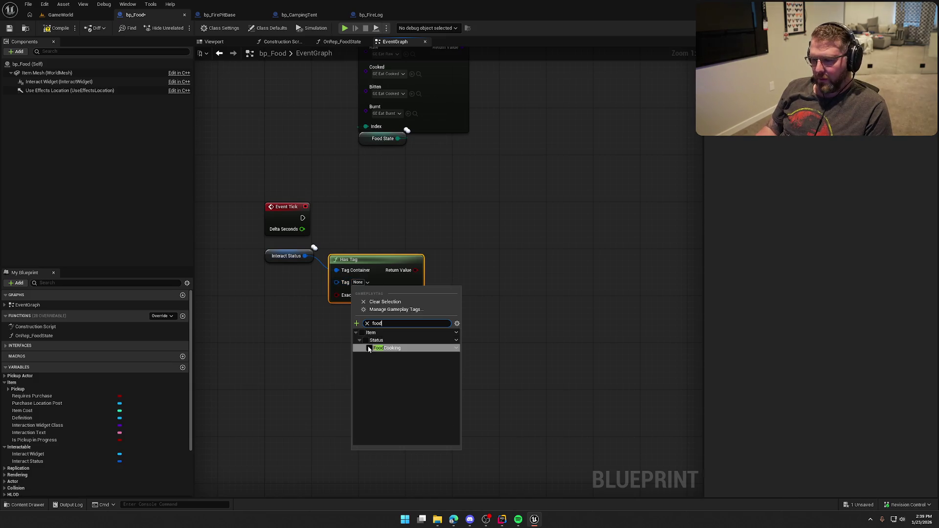
{"action": "left_click", "coordinate": [369, 349]}
Add a Branch after Event Tick using the Has Tag result as its condition
{"action": "left_click", "coordinate": [385, 192]}
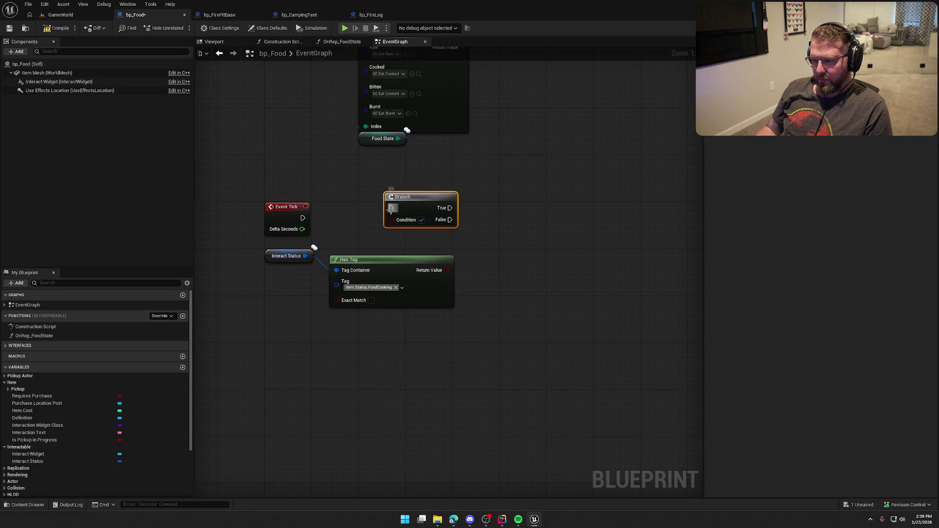
{"action": "left_click_drag", "start_coordinate": [391, 209], "coordinate": [303, 217]}
{"action": "left_click_drag", "start_coordinate": [421, 201], "coordinate": [490, 210]}
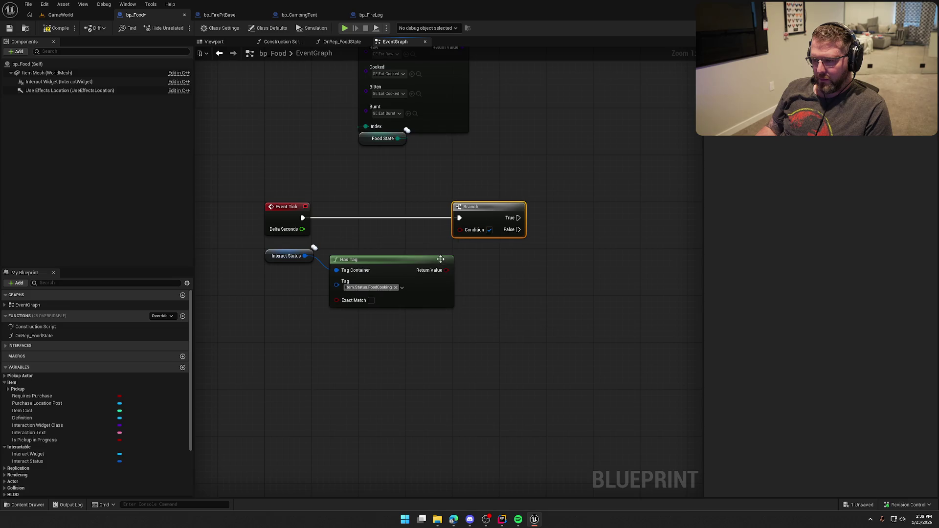
{"action": "left_click_drag", "start_coordinate": [447, 270], "coordinate": [460, 229]}
{"action": "left_click_drag", "start_coordinate": [377, 259], "coordinate": [368, 224]}
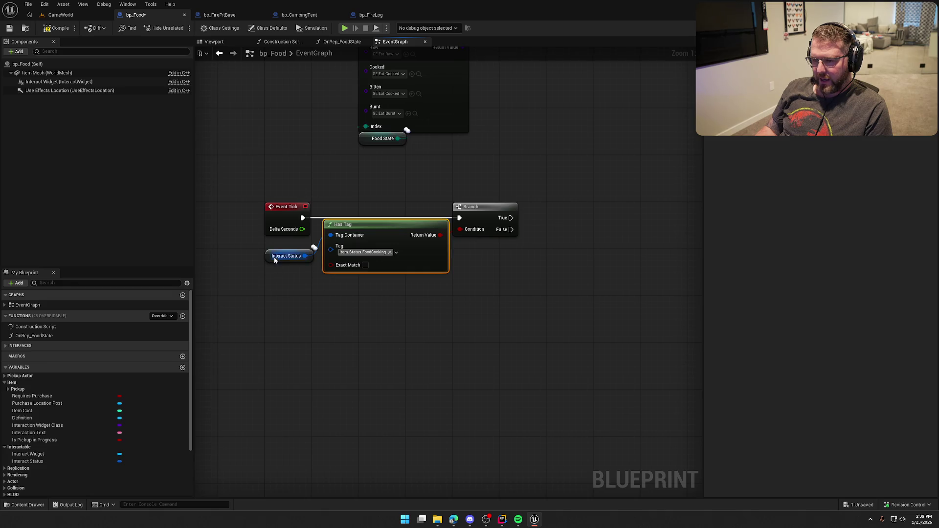
{"action": "left_click_drag", "start_coordinate": [274, 260], "coordinate": [334, 286]}
{"action": "mouse_move", "coordinate": [378, 312]}
{"action": "left_mouse_down"}
{"action": "mouse_move", "coordinate": [363, 232]}
{"action": "mouse_move", "coordinate": [351, 231]}
{"action": "mouse_move", "coordinate": [396, 226]}
{"action": "mouse_move", "coordinate": [430, 208]}
{"action": "left_mouse_up"}
{"action": "left_click", "coordinate": [413, 209]}
{"action": "left_click", "coordinate": [456, 279]}
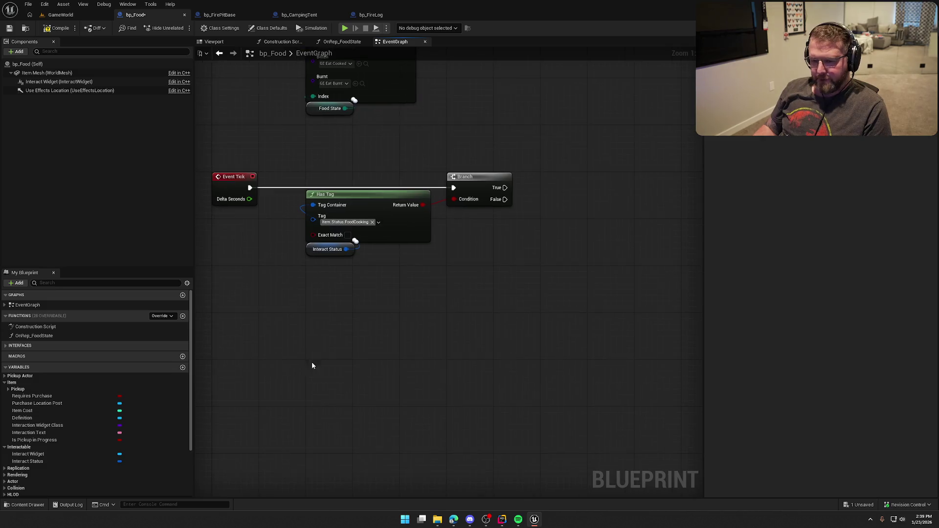
Create a new Float variable named CookTimer
{"action": "left_click", "coordinate": [6, 383]}
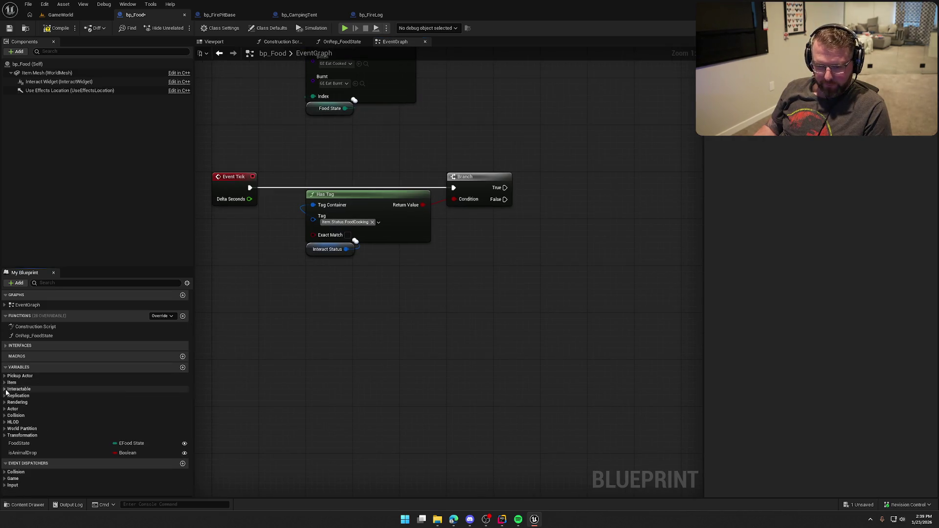
{"action": "left_click", "coordinate": [182, 367]}
{"action": "type", "text": "CookTimer"}
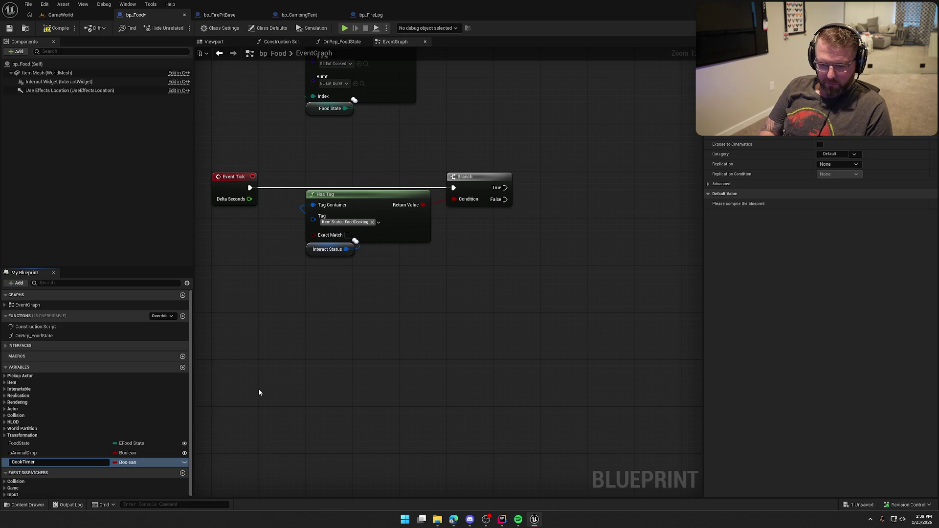
{"action": "key", "text": "Return"}
{"action": "left_click", "coordinate": [126, 462]}
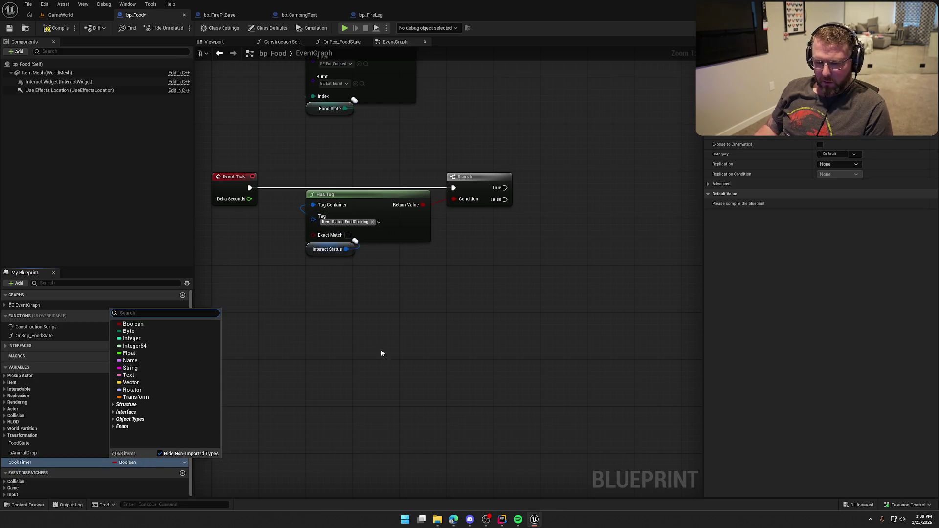
{"action": "left_click", "coordinate": [144, 354]}
Move the Has Tag and Interact Status nodes below the Branch
{"action": "mouse_move", "coordinate": [315, 331]}
{"action": "left_mouse_down"}
{"action": "mouse_move", "coordinate": [395, 334]}
{"action": "mouse_move", "coordinate": [406, 306]}
{"action": "mouse_move", "coordinate": [408, 324]}
{"action": "left_mouse_up"}
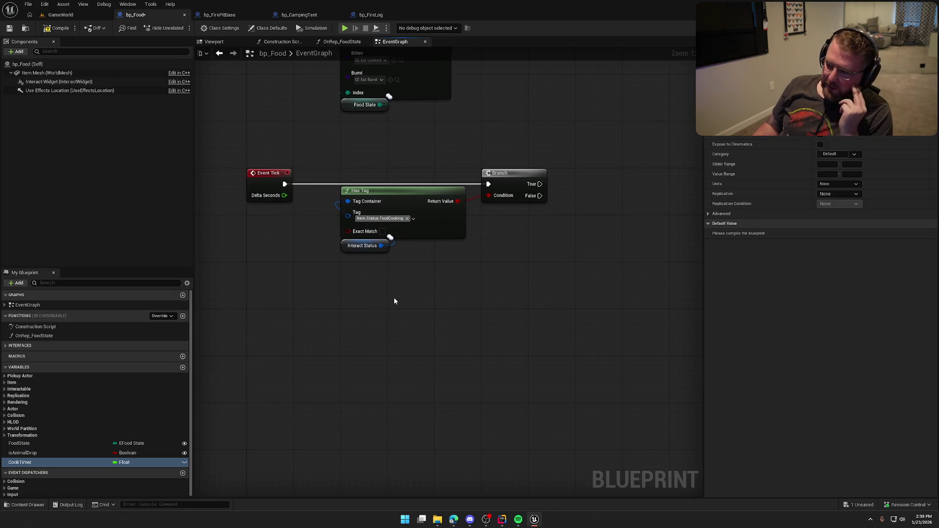
{"action": "mouse_move", "coordinate": [395, 299]}
{"action": "left_mouse_down"}
{"action": "mouse_move", "coordinate": [351, 164]}
{"action": "mouse_move", "coordinate": [357, 184]}
{"action": "mouse_move", "coordinate": [563, 235]}
{"action": "mouse_move", "coordinate": [513, 210]}
{"action": "left_mouse_up"}
{"action": "left_click", "coordinate": [510, 293]}
{"action": "left_click_drag", "start_coordinate": [458, 346], "coordinate": [528, 469]}
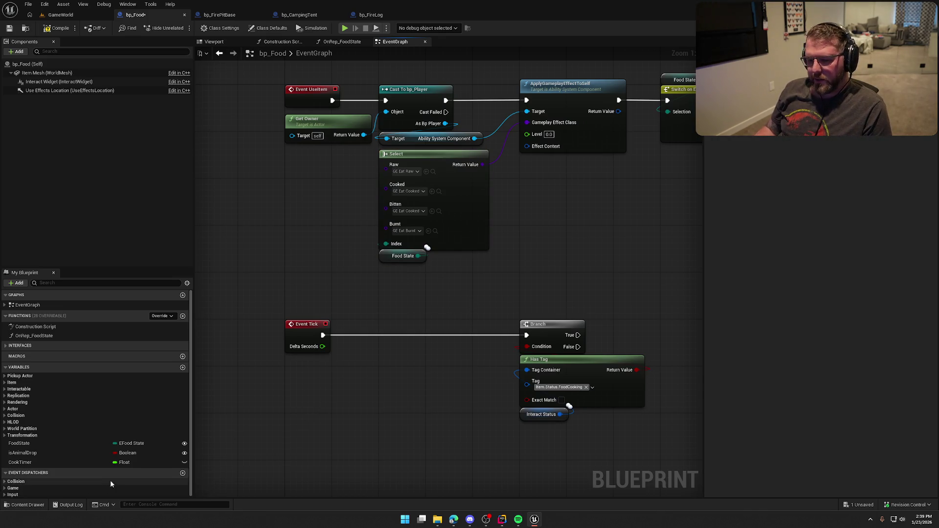
Search for a Has Authority check to place after Event Tick
{"action": "left_click_drag", "start_coordinate": [321, 337], "coordinate": [361, 342]}
{"action": "type", "text": "has au"}
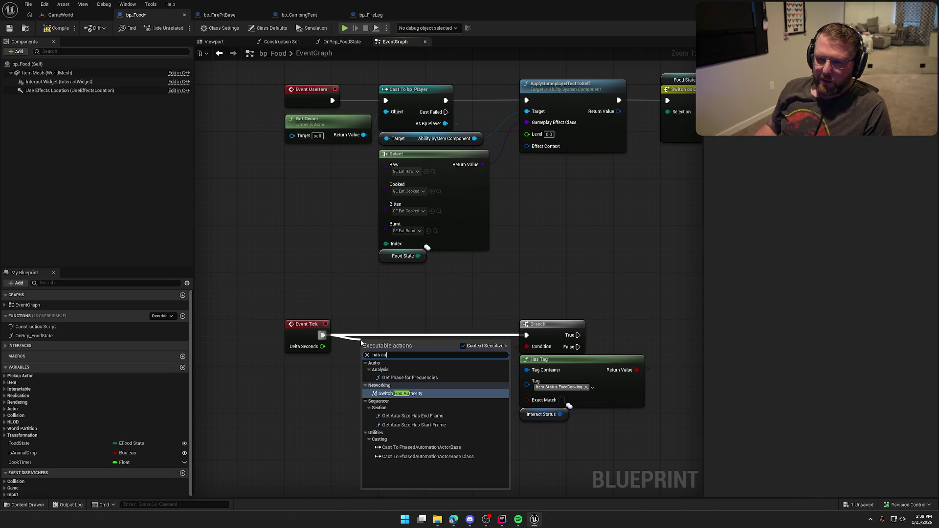
{"action": "left_click", "coordinate": [326, 280]}
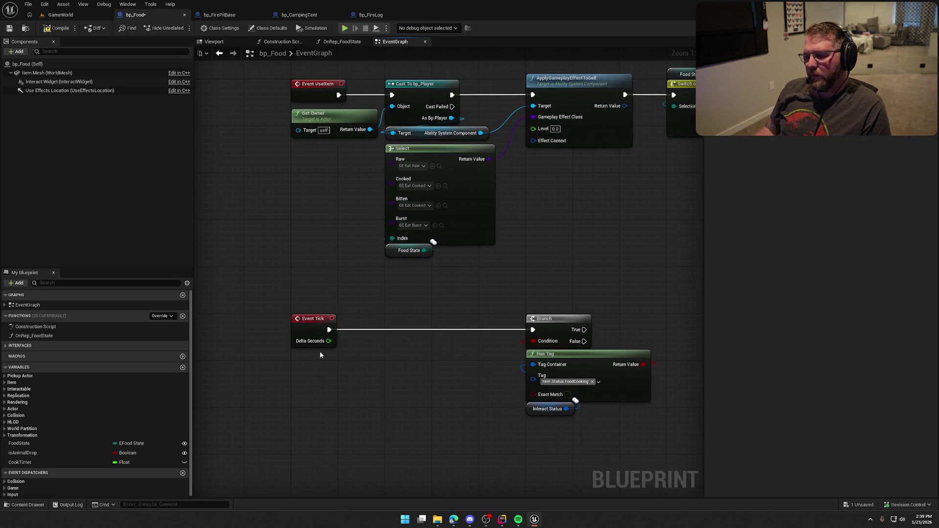
{"action": "right_click", "coordinate": [351, 357]}
Feed Cook Timer plus Delta Seconds through an Add node into SET Cook Timer
{"action": "mouse_move", "coordinate": [20, 463]}
{"action": "left_mouse_down"}
{"action": "mouse_move", "coordinate": [342, 340]}
{"action": "mouse_move", "coordinate": [415, 348]}
{"action": "left_mouse_up"}
{"action": "left_click", "coordinate": [377, 348]}
{"action": "type", "text": "+"}
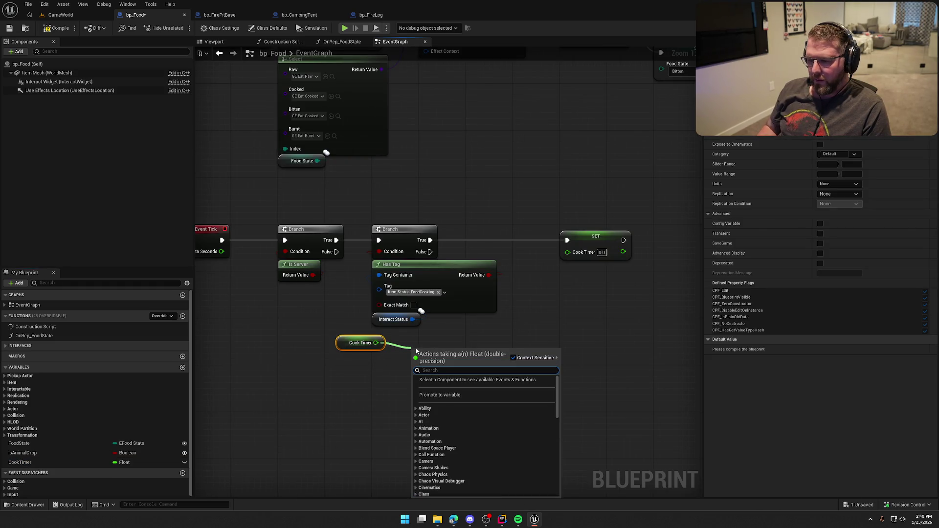
{"action": "key", "text": "Return"}
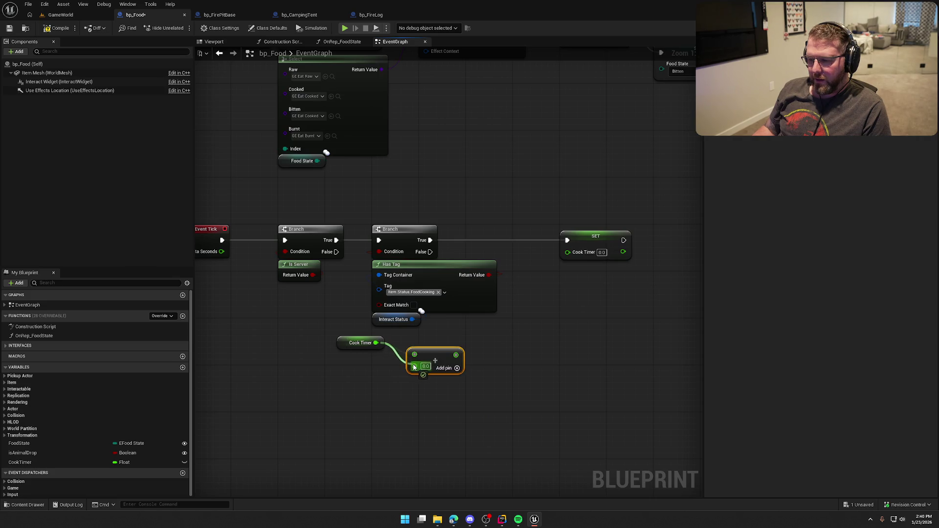
{"action": "left_click_drag", "start_coordinate": [415, 366], "coordinate": [219, 253]}
{"action": "mouse_move", "coordinate": [450, 354]}
{"action": "left_mouse_down"}
{"action": "mouse_move", "coordinate": [528, 269]}
{"action": "mouse_move", "coordinate": [567, 252]}
{"action": "left_mouse_up"}
{"action": "left_click_drag", "start_coordinate": [359, 349], "coordinate": [429, 385]}
{"action": "mouse_move", "coordinate": [470, 411]}
{"action": "left_mouse_down"}
{"action": "mouse_move", "coordinate": [406, 367]}
{"action": "mouse_move", "coordinate": [401, 345]}
{"action": "mouse_move", "coordinate": [518, 313]}
{"action": "mouse_move", "coordinate": [530, 286]}
{"action": "mouse_move", "coordinate": [551, 301]}
{"action": "mouse_move", "coordinate": [433, 313]}
{"action": "mouse_move", "coordinate": [593, 312]}
{"action": "mouse_move", "coordinate": [631, 327]}
{"action": "mouse_move", "coordinate": [596, 344]}
{"action": "mouse_move", "coordinate": [552, 346]}
{"action": "mouse_move", "coordinate": [503, 455]}
{"action": "mouse_move", "coordinate": [557, 416]}
{"action": "mouse_move", "coordinate": [547, 408]}
{"action": "left_mouse_up"}
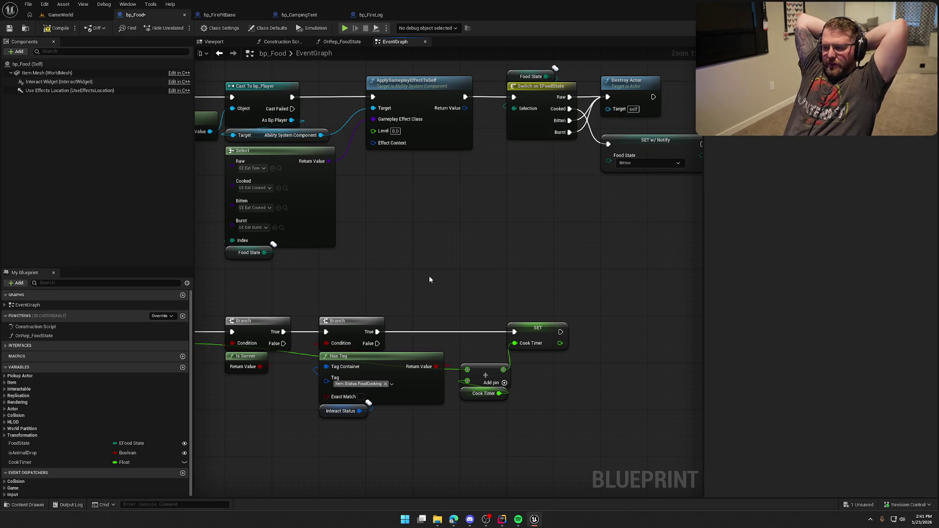
Review the tick chain and place a Food State getter in the graph
{"action": "left_click", "coordinate": [538, 337]}
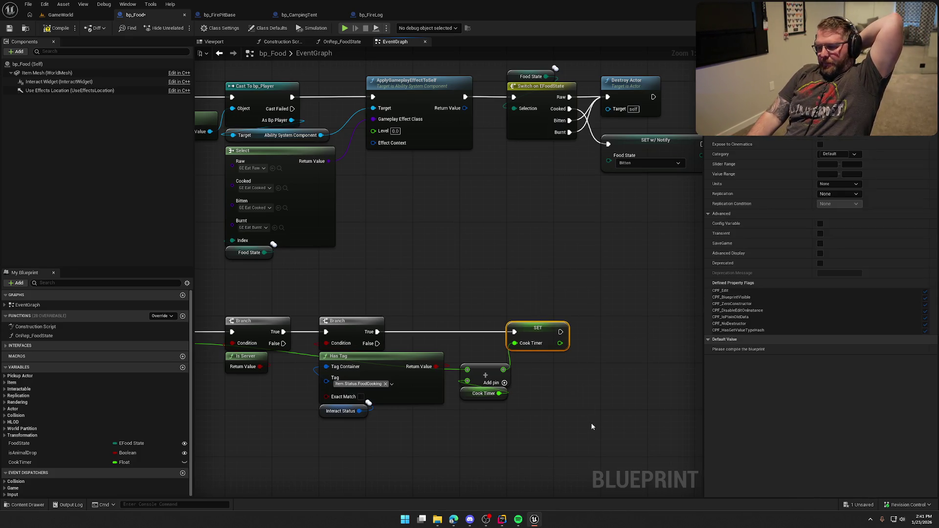
{"action": "mouse_move", "coordinate": [200, 309]}
{"action": "left_mouse_down"}
{"action": "mouse_move", "coordinate": [247, 253]}
{"action": "mouse_move", "coordinate": [644, 426]}
{"action": "mouse_move", "coordinate": [583, 377]}
{"action": "mouse_move", "coordinate": [615, 365]}
{"action": "left_mouse_up"}
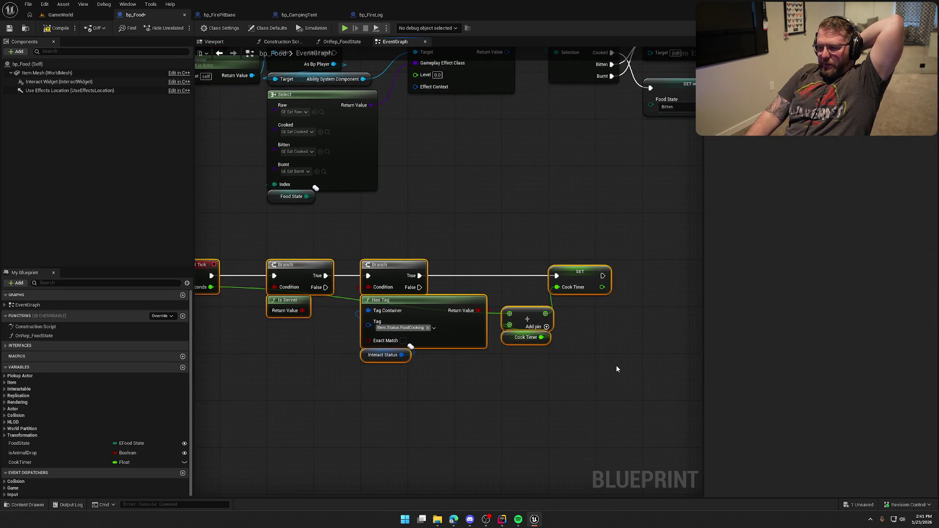
{"action": "left_click", "coordinate": [612, 365]}
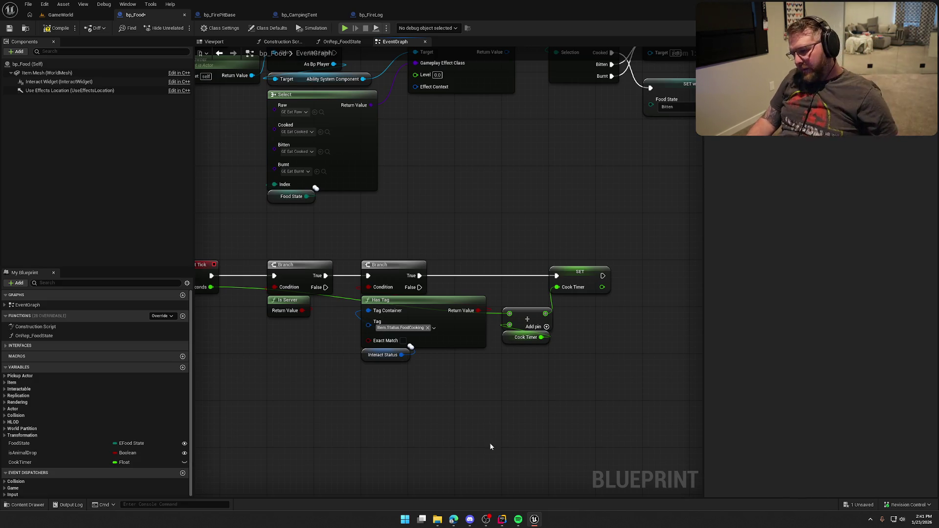
{"action": "left_click_drag", "start_coordinate": [352, 240], "coordinate": [361, 248]}
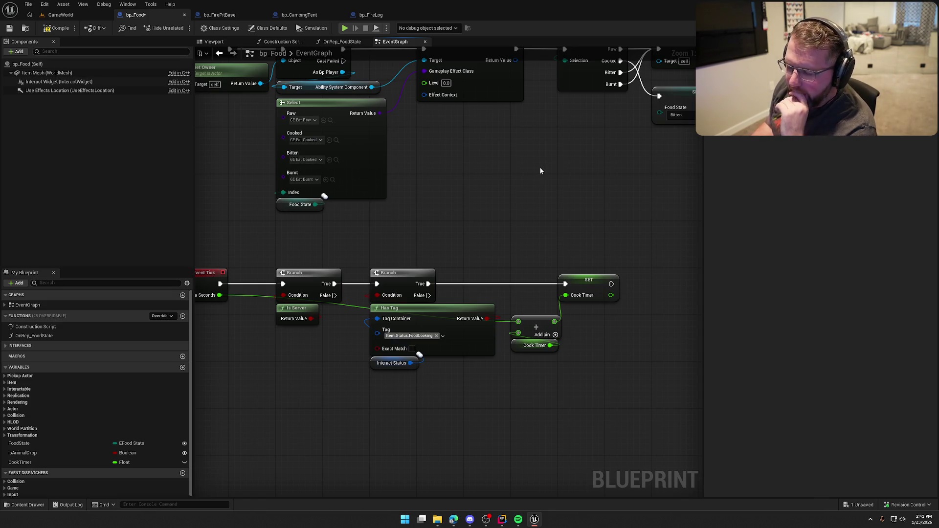
{"action": "scroll", "coordinate": [539, 168], "scroll_direction": "down", "scroll_amount": 1}
{"action": "mouse_move", "coordinate": [540, 169]}
{"action": "left_mouse_down"}
{"action": "mouse_move", "coordinate": [491, 166]}
{"action": "mouse_move", "coordinate": [527, 199]}
{"action": "mouse_move", "coordinate": [519, 250]}
{"action": "mouse_move", "coordinate": [560, 209]}
{"action": "left_mouse_up"}
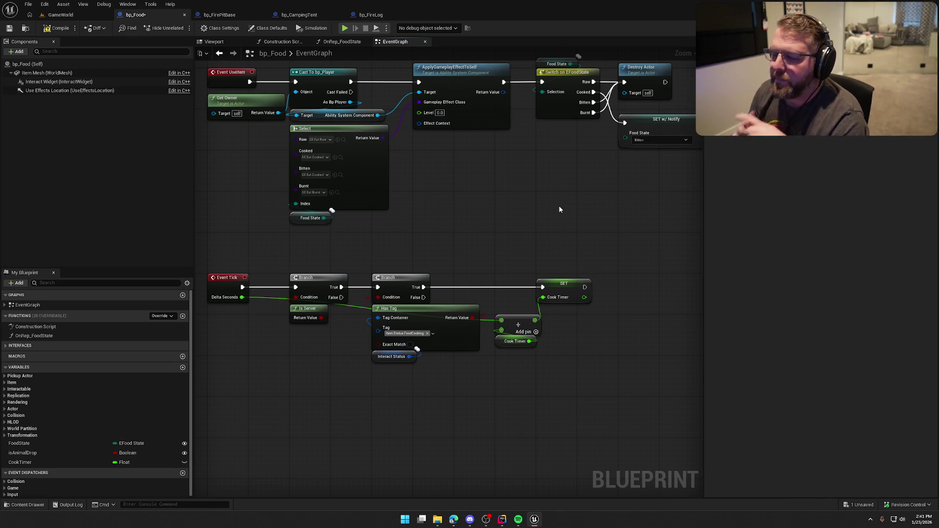
{"action": "mouse_move", "coordinate": [19, 443]}
{"action": "left_mouse_down"}
{"action": "mouse_move", "coordinate": [545, 213]}
{"action": "mouse_move", "coordinate": [395, 175]}
{"action": "mouse_move", "coordinate": [451, 195]}
{"action": "mouse_move", "coordinate": [477, 223]}
{"action": "left_mouse_up"}
Add a Switch on EFoodState from Food State, wired after SET Cook Timer
{"action": "type", "text": "swit"}
{"action": "key", "text": "Return"}
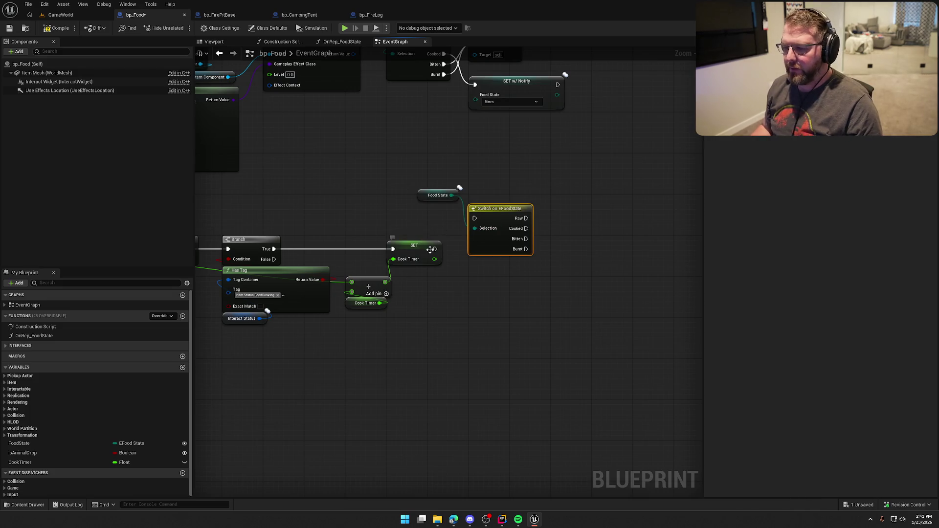
{"action": "mouse_move", "coordinate": [436, 249]}
{"action": "left_mouse_down"}
{"action": "mouse_move", "coordinate": [470, 228]}
{"action": "mouse_move", "coordinate": [470, 216]}
{"action": "mouse_move", "coordinate": [489, 224]}
{"action": "mouse_move", "coordinate": [534, 218]}
{"action": "left_mouse_up"}
{"action": "key", "text": "q"}
{"action": "scroll", "coordinate": [517, 285], "scroll_direction": "up", "scroll_amount": 1}
{"action": "left_click", "coordinate": [535, 206]}
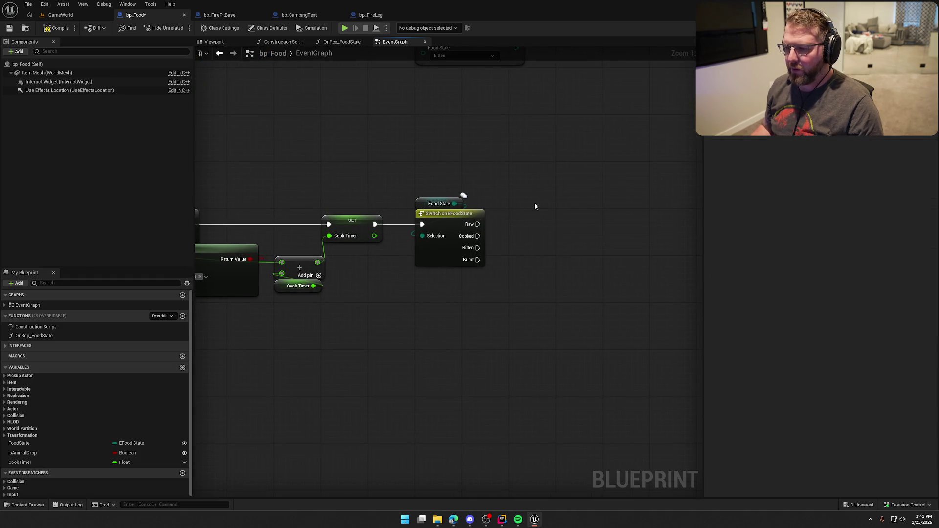
Branch from the Raw case on the condition Cook Timer >= 10.0
{"action": "left_click", "coordinate": [516, 227]}
{"action": "mouse_move", "coordinate": [478, 224]}
{"action": "left_mouse_down"}
{"action": "mouse_move", "coordinate": [520, 221]}
{"action": "mouse_move", "coordinate": [540, 184]}
{"action": "mouse_move", "coordinate": [594, 177]}
{"action": "left_mouse_up"}
{"action": "left_click_drag", "start_coordinate": [102, 462], "coordinate": [435, 148]}
{"action": "left_click", "coordinate": [457, 169]}
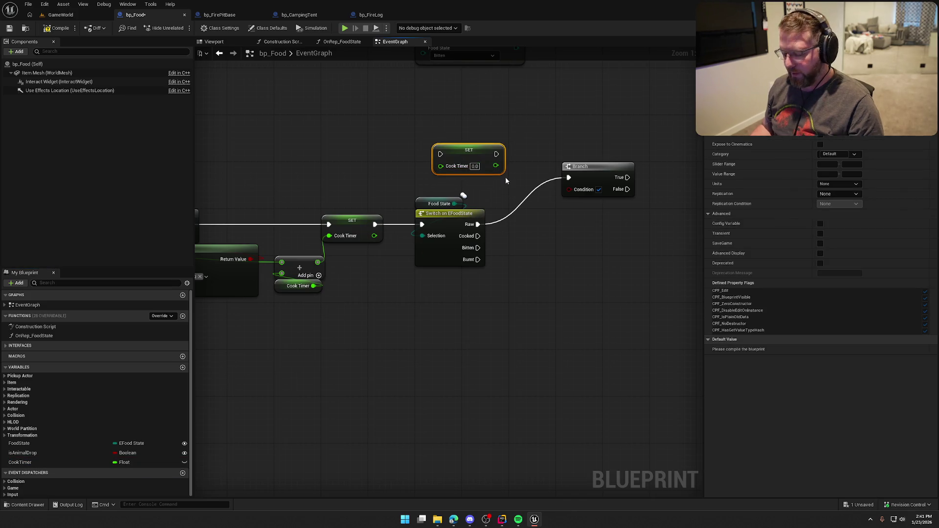
{"action": "key", "text": "Delete"}
{"action": "mouse_move", "coordinate": [20, 462]}
{"action": "left_mouse_down", "text": "ctrl"}
{"action": "mouse_move", "coordinate": [445, 164]}
{"action": "mouse_move", "coordinate": [507, 146]}
{"action": "mouse_move", "coordinate": [531, 156]}
{"action": "mouse_move", "coordinate": [525, 160]}
{"action": "left_mouse_up", "text": "ctrl"}
{"action": "type", "text": ">"}
{"action": "key", "text": "Return"}
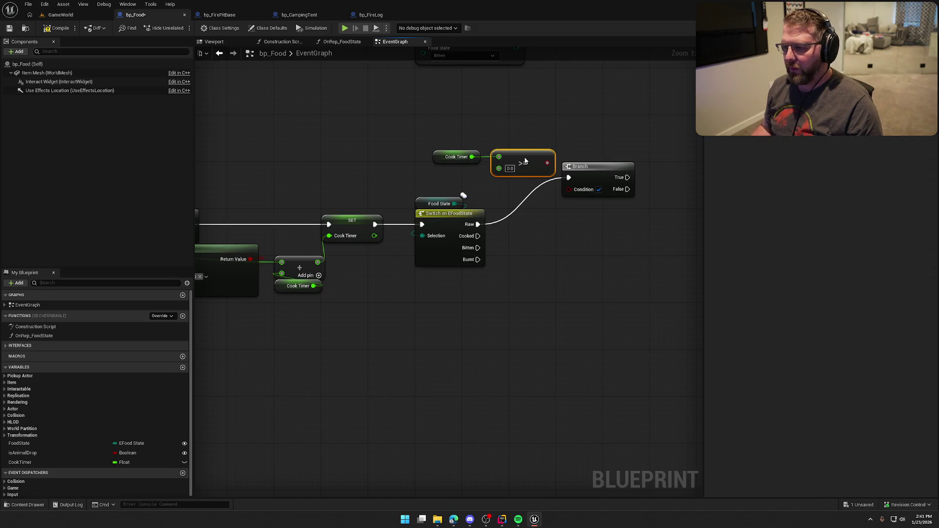
{"action": "type", "text": "10"}
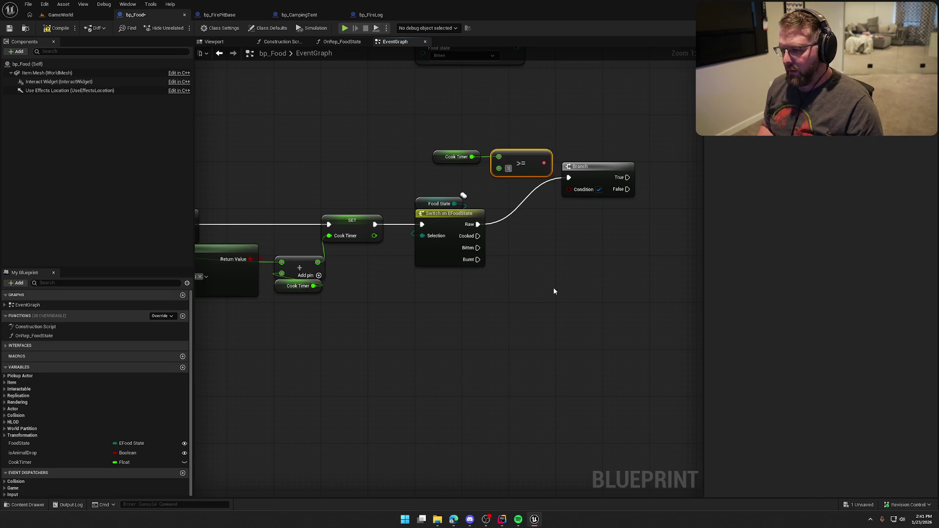
{"action": "key", "text": "Return"}
{"action": "mouse_move", "coordinate": [454, 113]}
{"action": "left_mouse_down"}
{"action": "mouse_move", "coordinate": [524, 159]}
{"action": "mouse_move", "coordinate": [477, 164]}
{"action": "mouse_move", "coordinate": [564, 195]}
{"action": "mouse_move", "coordinate": [583, 166]}
{"action": "left_mouse_up"}
{"action": "left_click", "coordinate": [530, 167]}
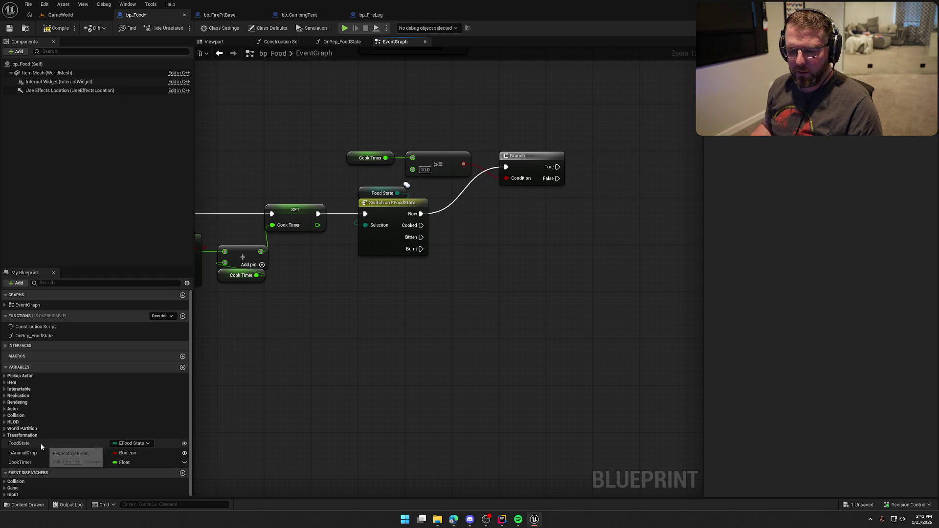
Set Food State to Cooked on the Branch's True path
{"action": "mouse_move", "coordinate": [40, 444]}
{"action": "left_mouse_down"}
{"action": "mouse_move", "coordinate": [590, 162]}
{"action": "mouse_move", "coordinate": [636, 166]}
{"action": "mouse_move", "coordinate": [641, 184]}
{"action": "left_mouse_up"}
{"action": "left_click", "coordinate": [641, 186]}
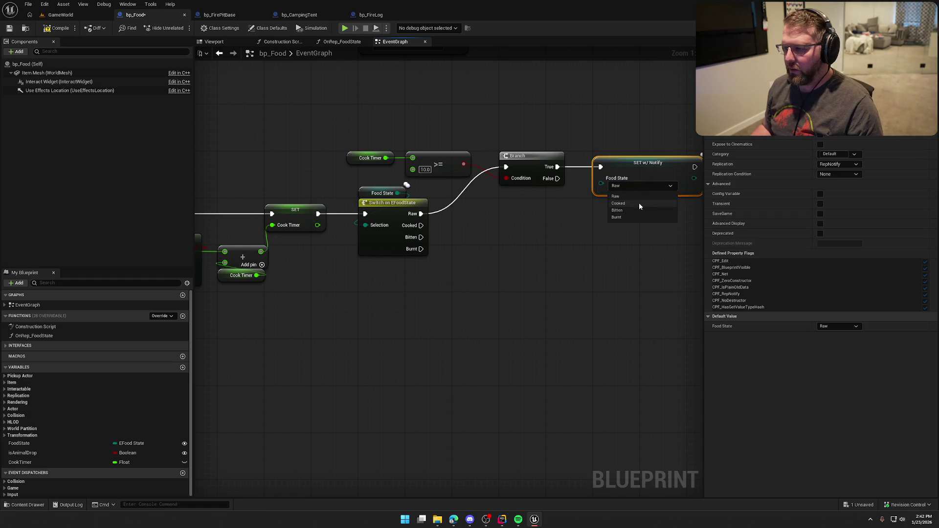
{"action": "left_click", "coordinate": [639, 202]}
{"action": "left_click", "coordinate": [588, 245]}
{"action": "mouse_move", "coordinate": [588, 245]}
{"action": "left_mouse_down"}
{"action": "mouse_move", "coordinate": [495, 245]}
{"action": "mouse_move", "coordinate": [470, 240]}
{"action": "mouse_move", "coordinate": [478, 230]}
{"action": "left_mouse_up"}
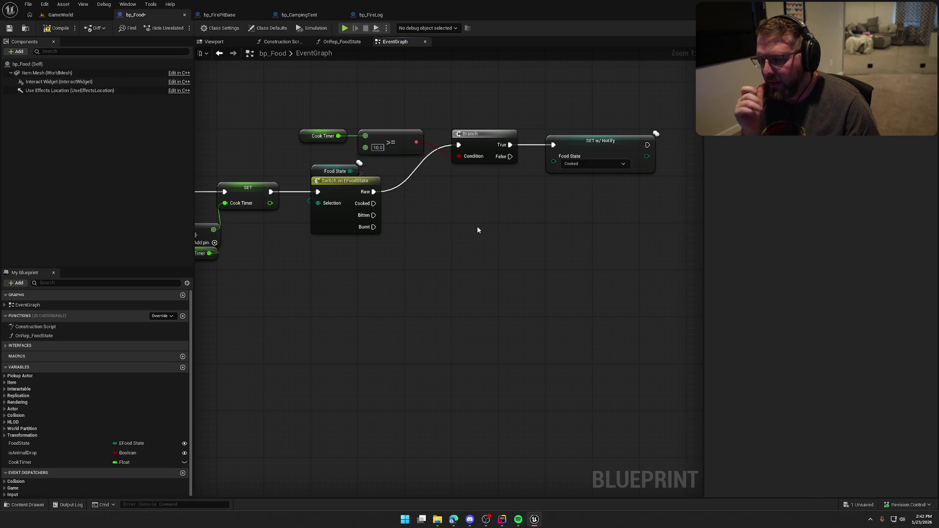
{"action": "left_click_drag", "start_coordinate": [478, 230], "coordinate": [521, 233]}
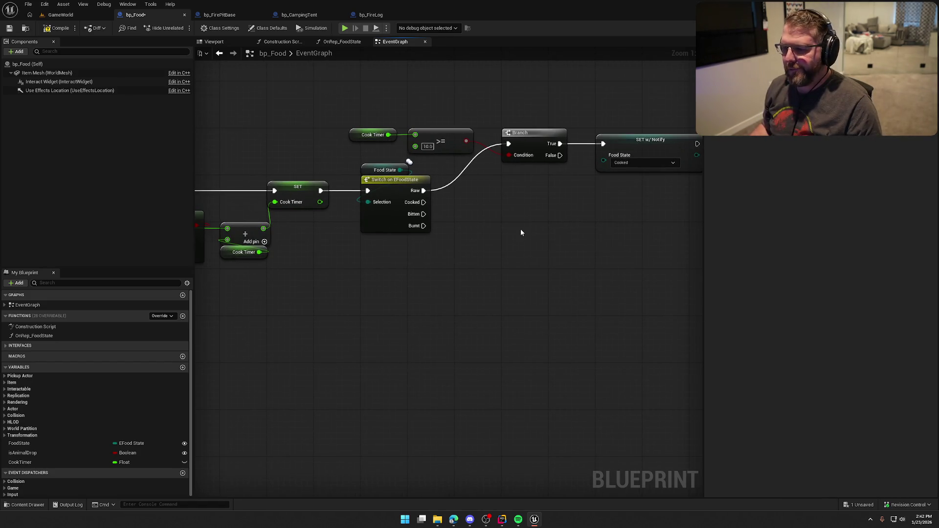
{"action": "left_click", "coordinate": [386, 191]}
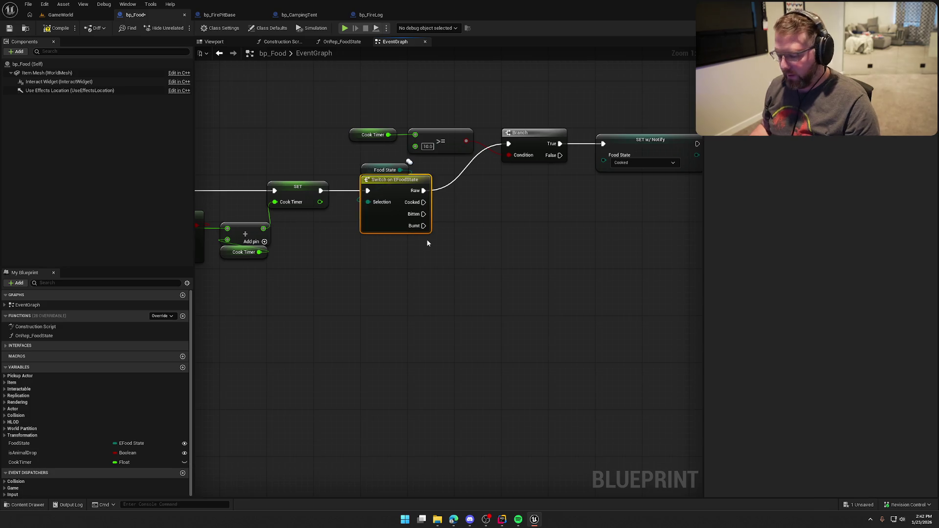
Replace the Switch with a Select indexed by Food State feeding the >= comparison
{"action": "key", "text": "Delete"}
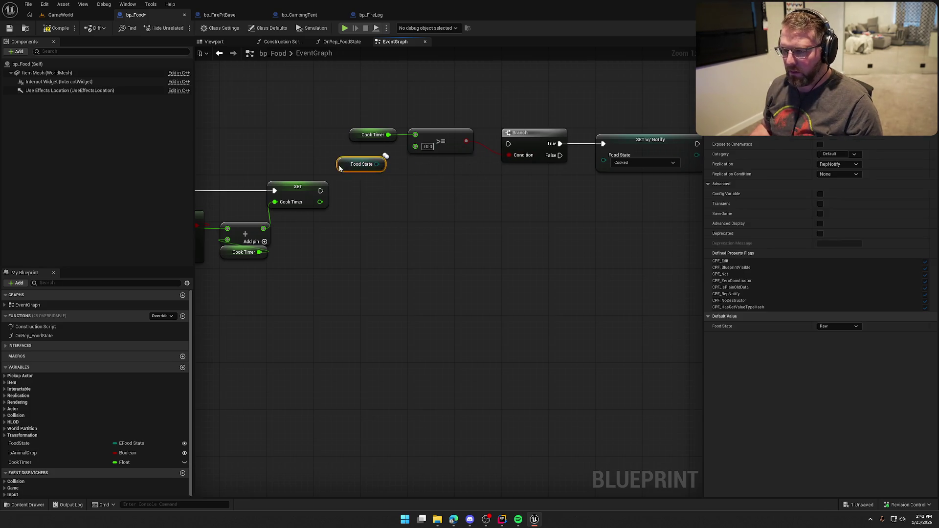
{"action": "left_click_drag", "start_coordinate": [394, 165], "coordinate": [324, 152]}
{"action": "left_click_drag", "start_coordinate": [416, 146], "coordinate": [398, 186]}
{"action": "type", "text": "sel"}
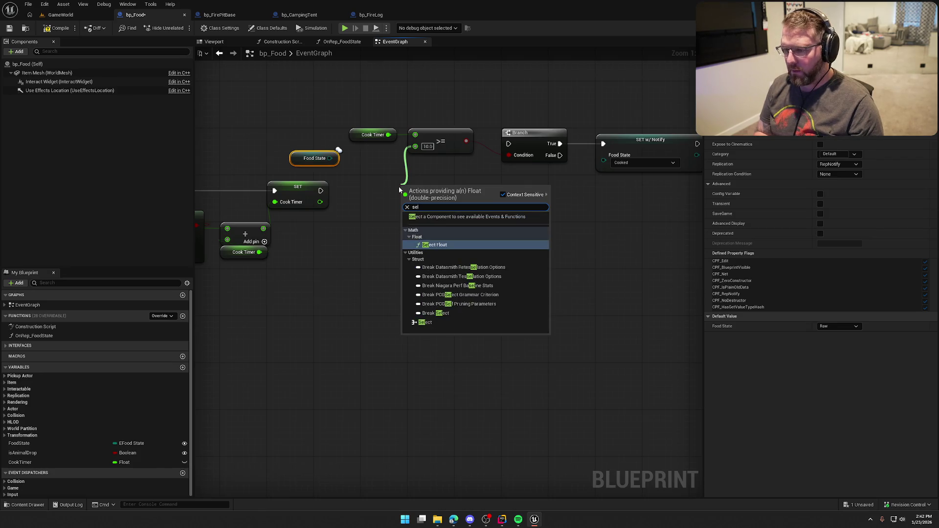
{"action": "left_click", "coordinate": [457, 323]}
{"action": "left_click_drag", "start_coordinate": [392, 226], "coordinate": [330, 158]}
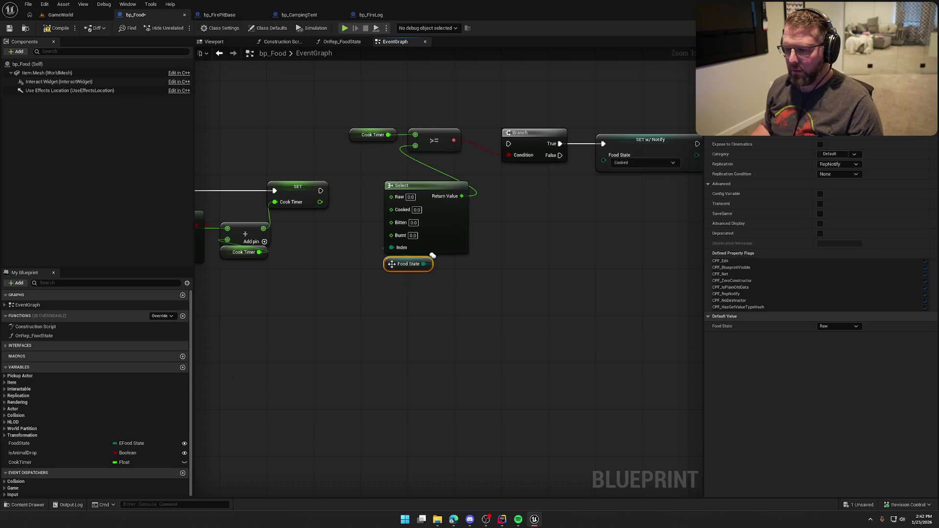
{"action": "left_click", "coordinate": [416, 186], "text": "ctrl"}
{"action": "left_click_drag", "start_coordinate": [416, 186], "coordinate": [392, 256]}
Link SET Cook Timer to the Branch and rearrange the Branch, comparison and Select nodes
{"action": "left_click_drag", "start_coordinate": [510, 149], "coordinate": [321, 191]}
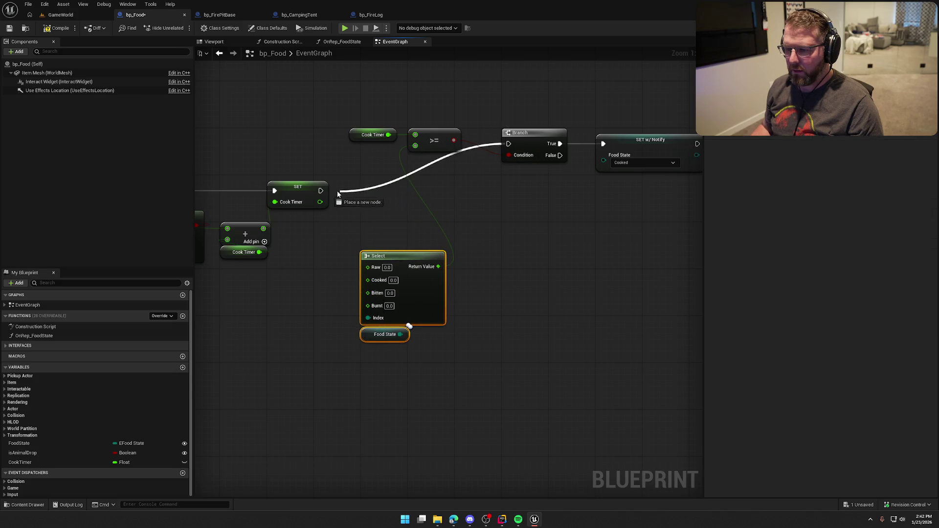
{"action": "left_click_drag", "start_coordinate": [494, 123], "coordinate": [604, 163]}
{"action": "mouse_move", "coordinate": [529, 135]}
{"action": "left_mouse_down"}
{"action": "mouse_move", "coordinate": [465, 194]}
{"action": "mouse_move", "coordinate": [390, 183]}
{"action": "left_mouse_up"}
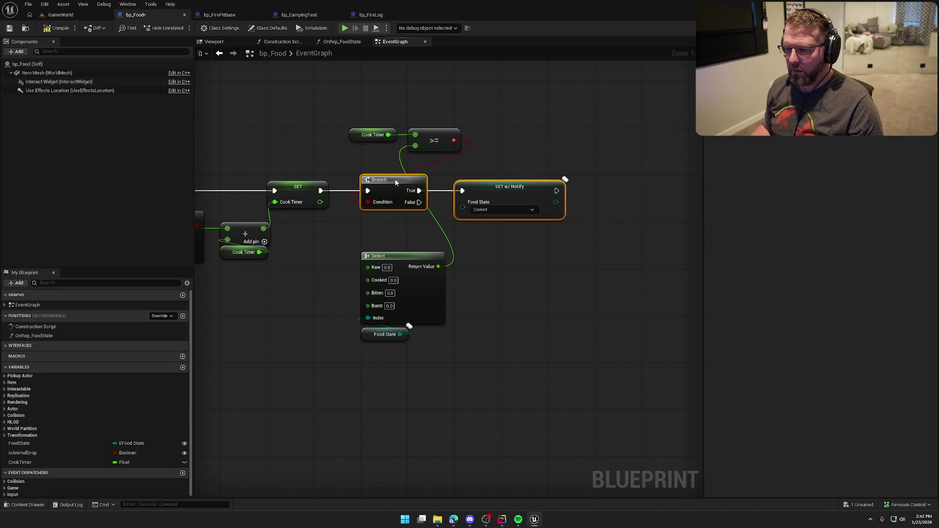
{"action": "left_click_drag", "start_coordinate": [457, 156], "coordinate": [360, 110]}
{"action": "mouse_move", "coordinate": [435, 142]}
{"action": "left_mouse_down"}
{"action": "mouse_move", "coordinate": [377, 230]}
{"action": "mouse_move", "coordinate": [389, 236]}
{"action": "mouse_move", "coordinate": [475, 207]}
{"action": "left_mouse_up"}
{"action": "mouse_move", "coordinate": [517, 347]}
{"action": "left_mouse_down"}
{"action": "mouse_move", "coordinate": [455, 233]}
{"action": "mouse_move", "coordinate": [464, 237]}
{"action": "mouse_move", "coordinate": [415, 237]}
{"action": "mouse_move", "coordinate": [434, 236]}
{"action": "left_mouse_up"}
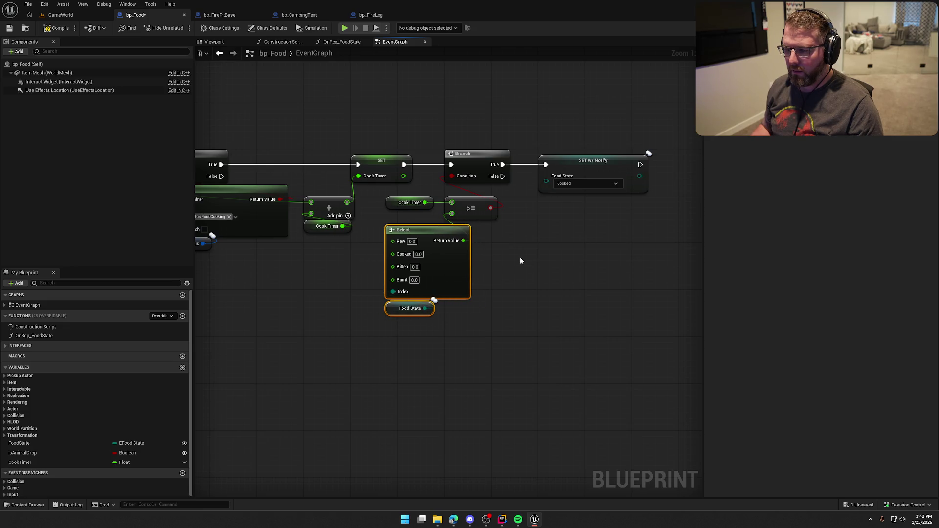
{"action": "mouse_move", "coordinate": [490, 146]}
{"action": "left_mouse_down"}
{"action": "mouse_move", "coordinate": [506, 186]}
{"action": "mouse_move", "coordinate": [543, 218]}
{"action": "mouse_move", "coordinate": [529, 156]}
{"action": "left_mouse_up"}
{"action": "left_click", "coordinate": [455, 346]}
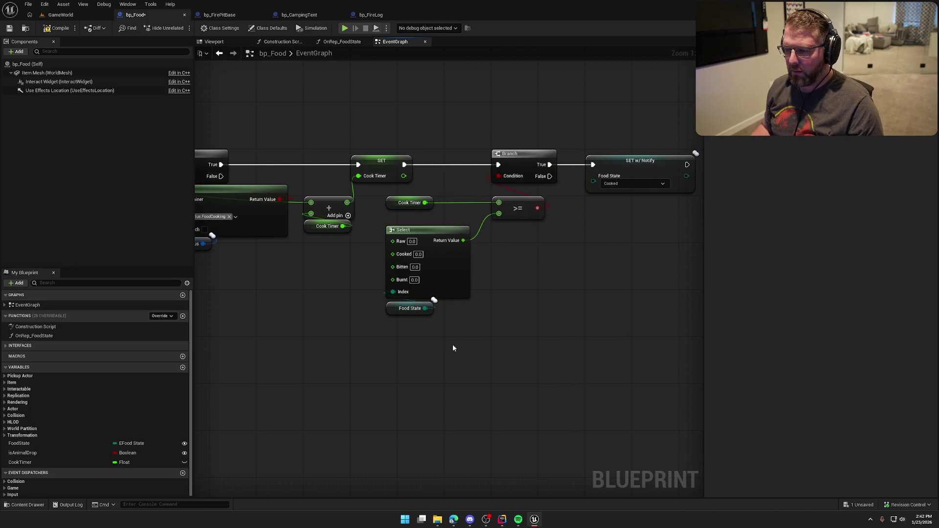
{"action": "mouse_move", "coordinate": [455, 346]}
{"action": "left_mouse_down"}
{"action": "mouse_move", "coordinate": [392, 192]}
{"action": "mouse_move", "coordinate": [406, 205]}
{"action": "left_mouse_up"}
{"action": "left_click", "coordinate": [535, 269]}
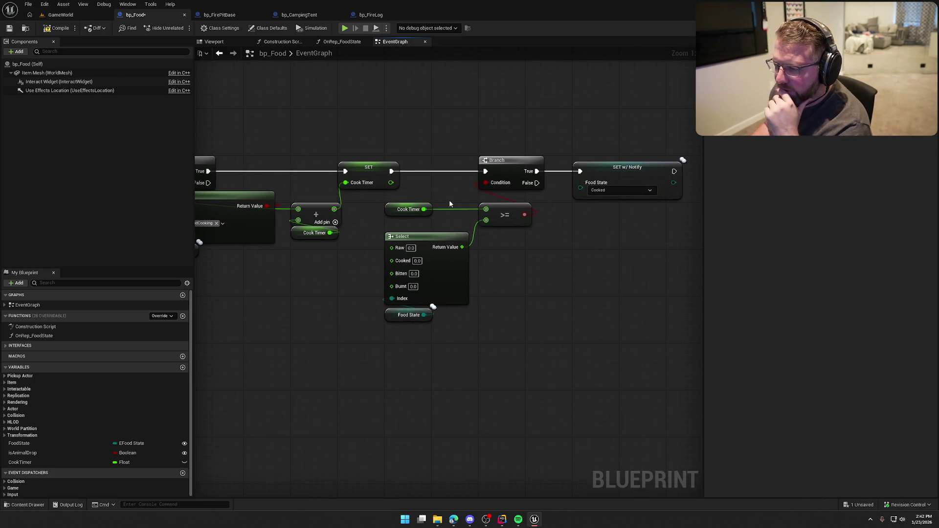
Set the Select's Raw value to 10.0
{"action": "left_click", "coordinate": [411, 248]}
{"action": "type", "text": "10"}
{"action": "key", "text": "Return"}
{"action": "left_click", "coordinate": [483, 290]}
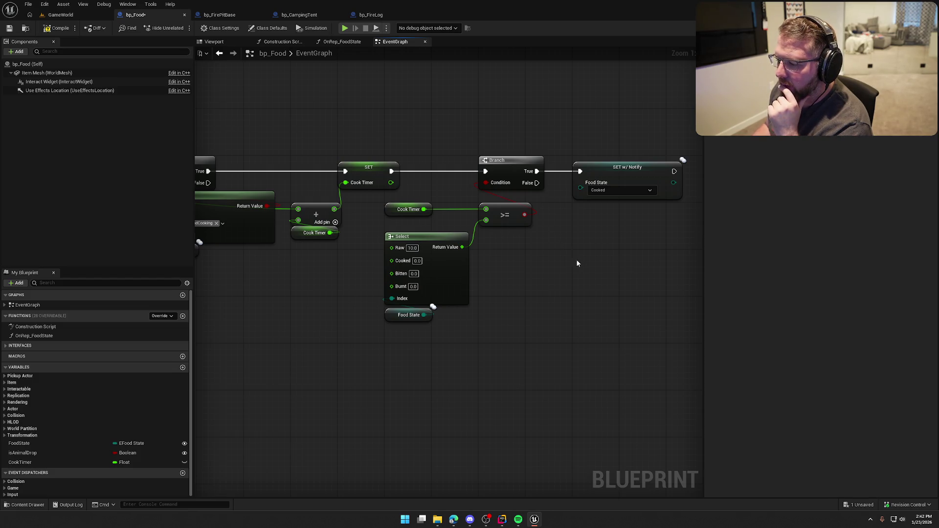
Try a second Select node off SET w/ Notify's Food State, then delete it
{"action": "left_click_drag", "start_coordinate": [576, 260], "coordinate": [524, 253]}
{"action": "left_click_drag", "start_coordinate": [529, 182], "coordinate": [521, 239]}
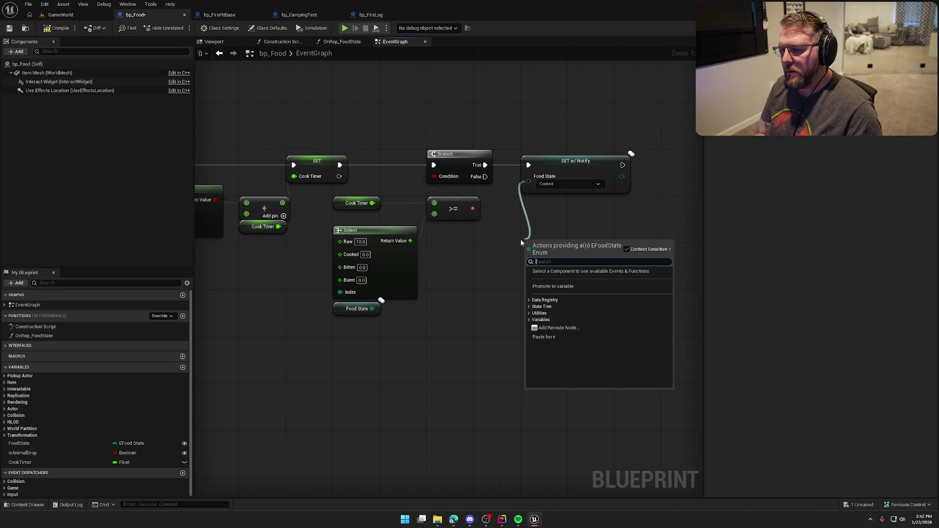
{"action": "type", "text": "sle"}
{"action": "key", "text": "BackSpace"}
{"action": "key", "text": "BackSpace"}
{"action": "type", "text": "elec"}
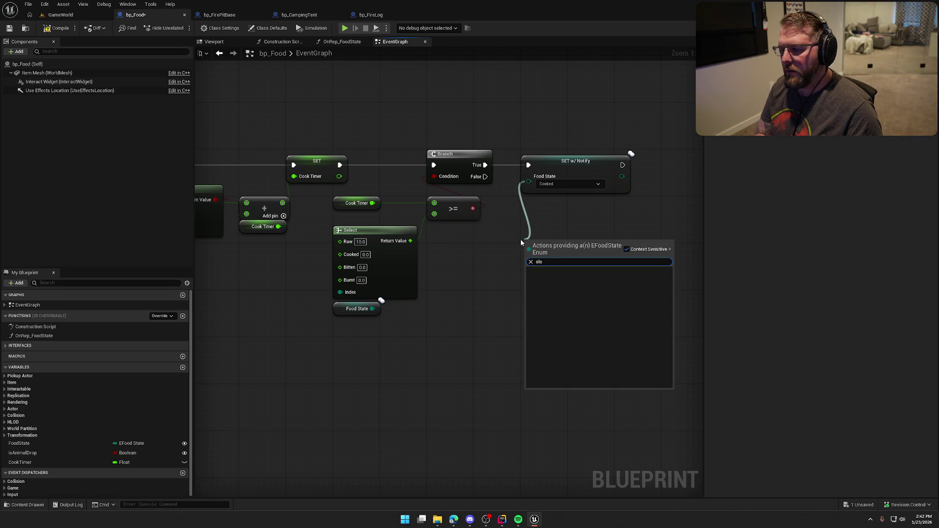
{"action": "key", "text": "Return"}
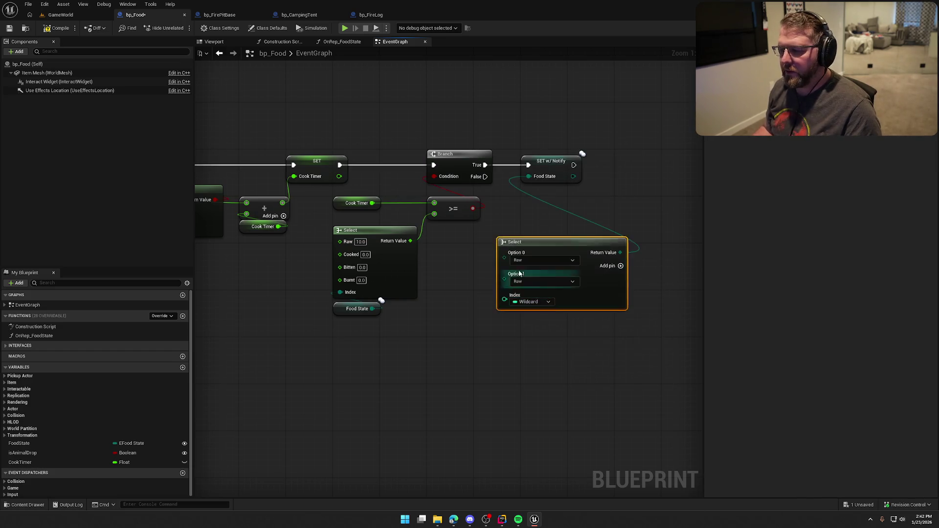
{"action": "mouse_move", "coordinate": [504, 299]}
{"action": "left_mouse_down"}
{"action": "mouse_move", "coordinate": [484, 212]}
{"action": "mouse_move", "coordinate": [474, 209]}
{"action": "left_mouse_up"}
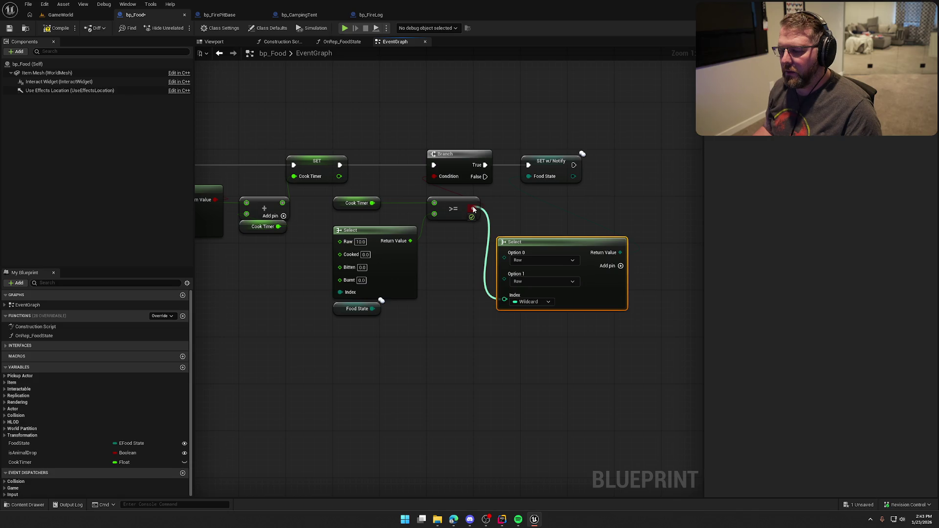
{"action": "mouse_move", "coordinate": [473, 209]}
{"action": "left_mouse_down"}
{"action": "mouse_move", "coordinate": [474, 275]}
{"action": "mouse_move", "coordinate": [407, 240]}
{"action": "left_mouse_up"}
{"action": "key", "text": "Escape"}
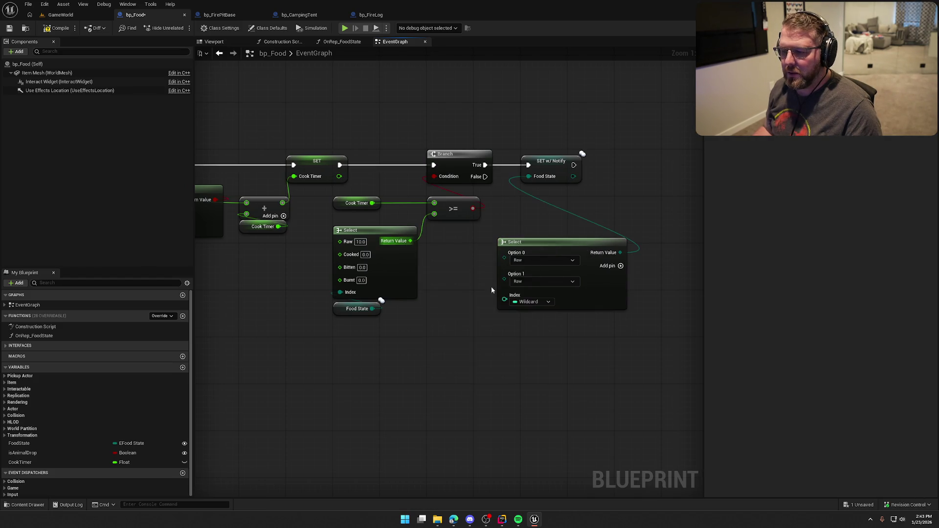
{"action": "left_click", "coordinate": [557, 298]}
{"action": "key", "text": "Delete"}
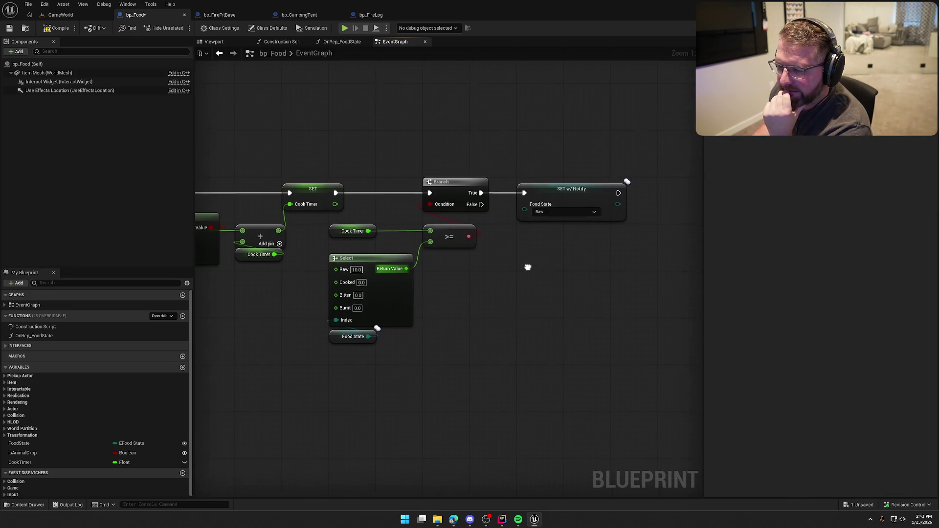
Set the SET w/ Notify node's Food State back to Cooked
{"action": "left_click_drag", "start_coordinate": [530, 269], "coordinate": [518, 232]}
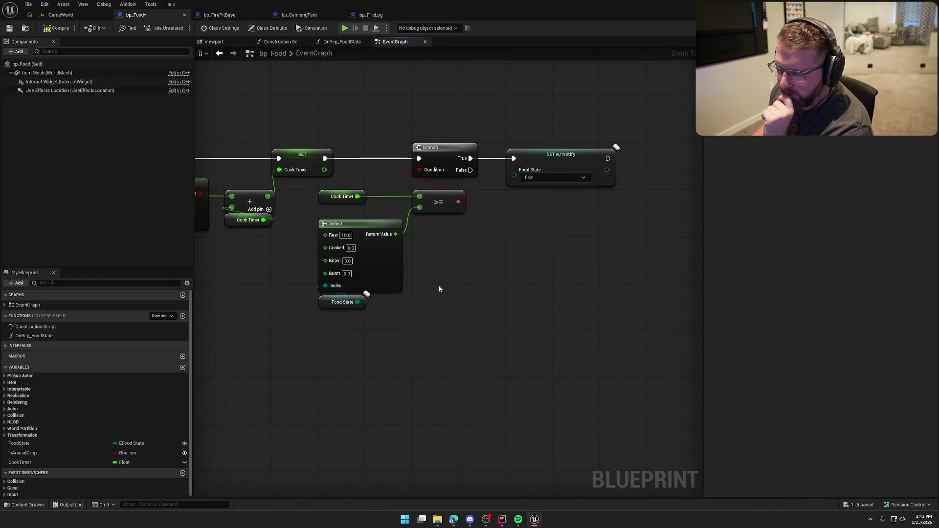
{"action": "mouse_move", "coordinate": [440, 288]}
{"action": "left_mouse_down"}
{"action": "mouse_move", "coordinate": [712, 279]}
{"action": "mouse_move", "coordinate": [497, 295]}
{"action": "left_mouse_up"}
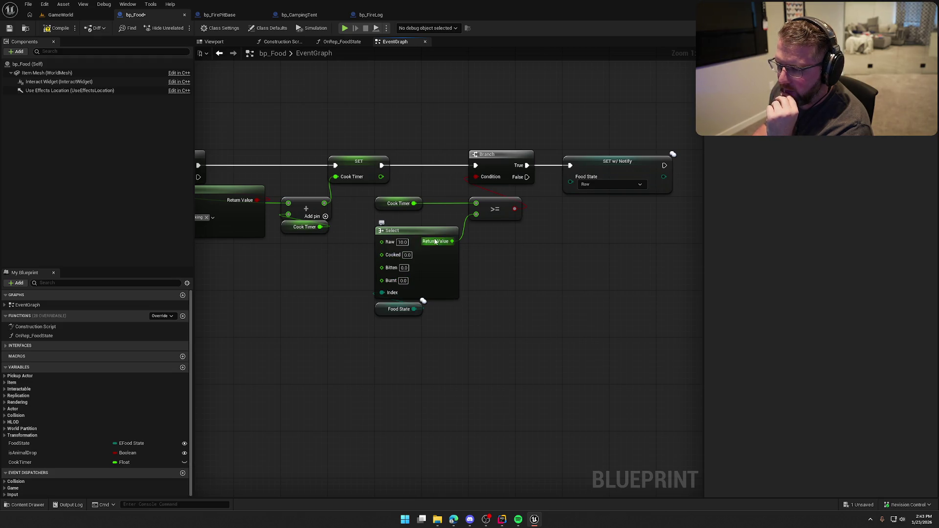
{"action": "left_click", "coordinate": [597, 185]}
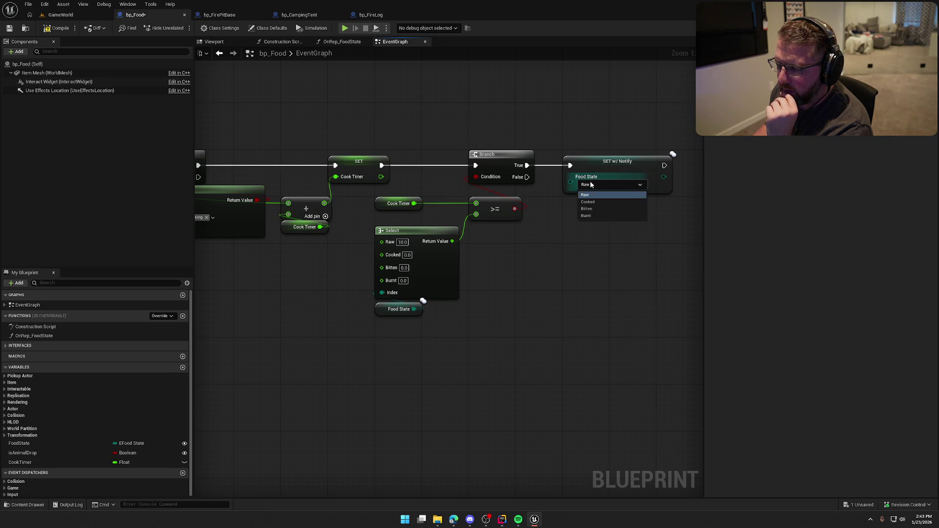
{"action": "left_click", "coordinate": [587, 203]}
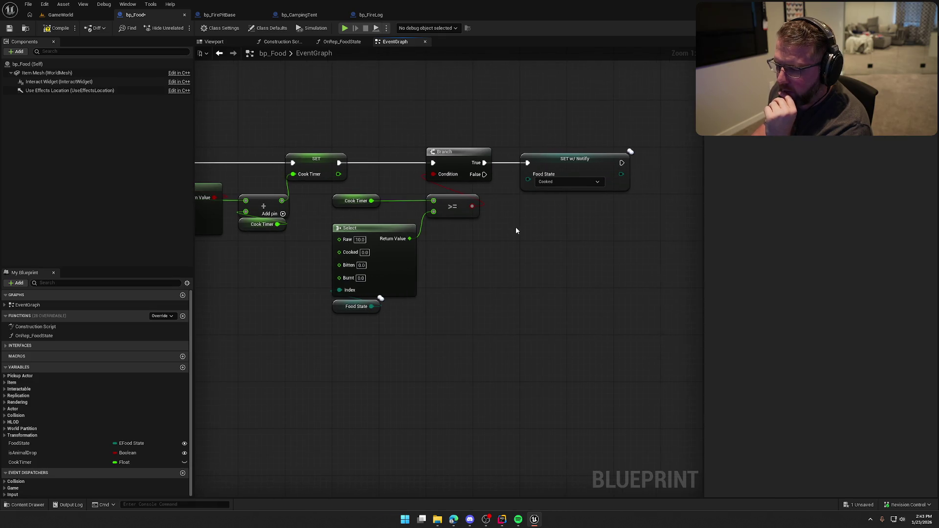
{"action": "left_click_drag", "start_coordinate": [516, 227], "coordinate": [492, 223]}
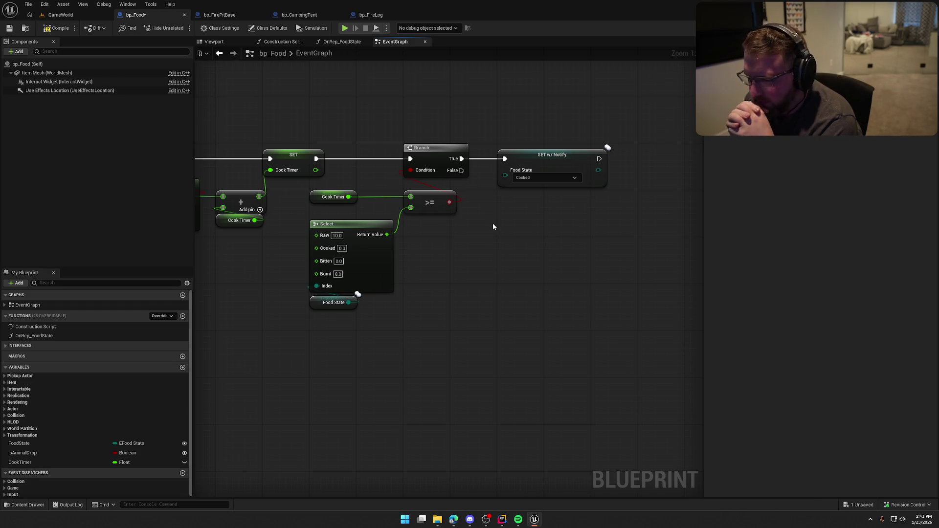
Set the Select node's Cooked and Bitten thresholds to 20.0, leaving Burnt at 0.0
{"action": "key", "text": "ctrl+z"}
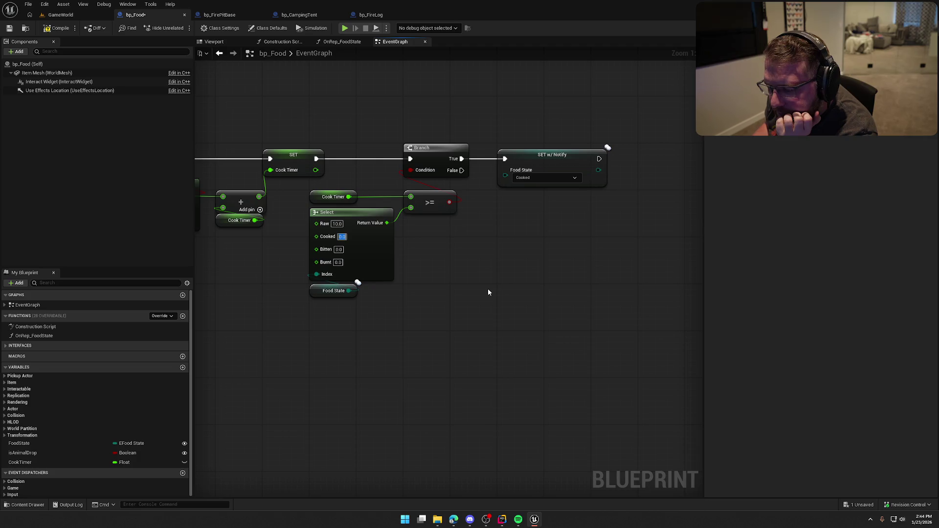
{"action": "type", "text": "20"}
{"action": "key", "text": "Return"}
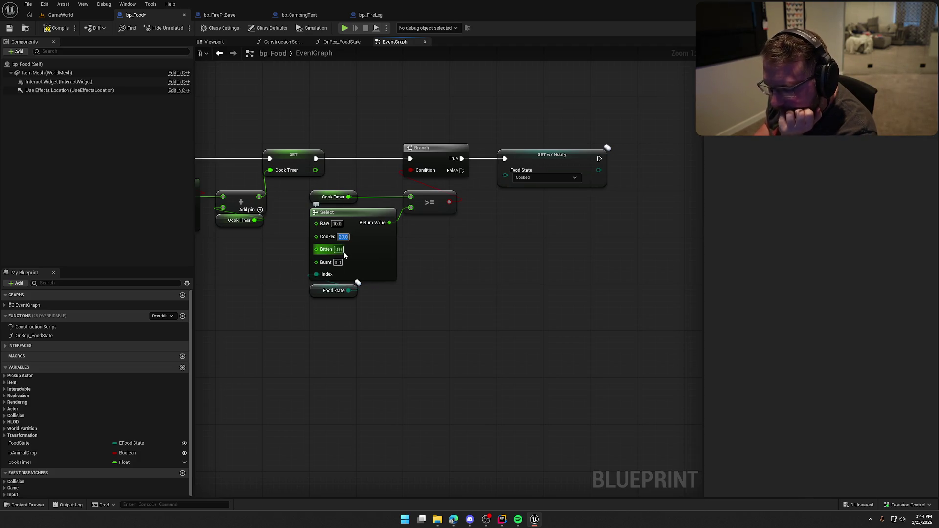
{"action": "key", "text": "Tab"}
{"action": "type", "text": "20"}
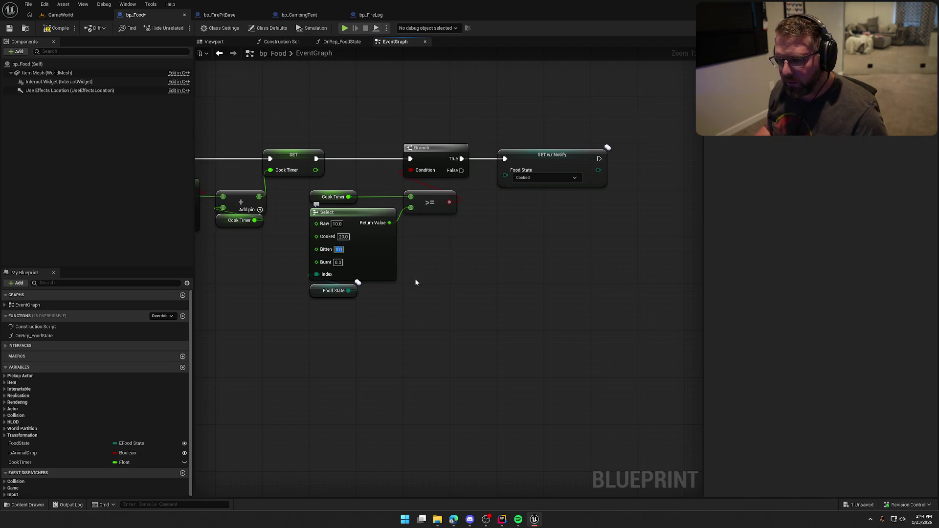
{"action": "key", "text": "Return"}
{"action": "left_click_drag", "start_coordinate": [441, 271], "coordinate": [469, 259]}
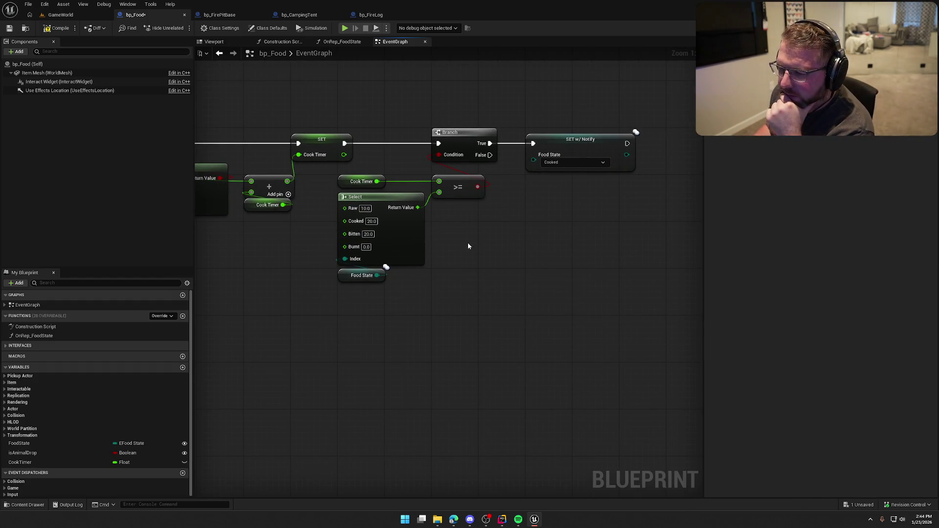
{"action": "left_click", "coordinate": [366, 247]}
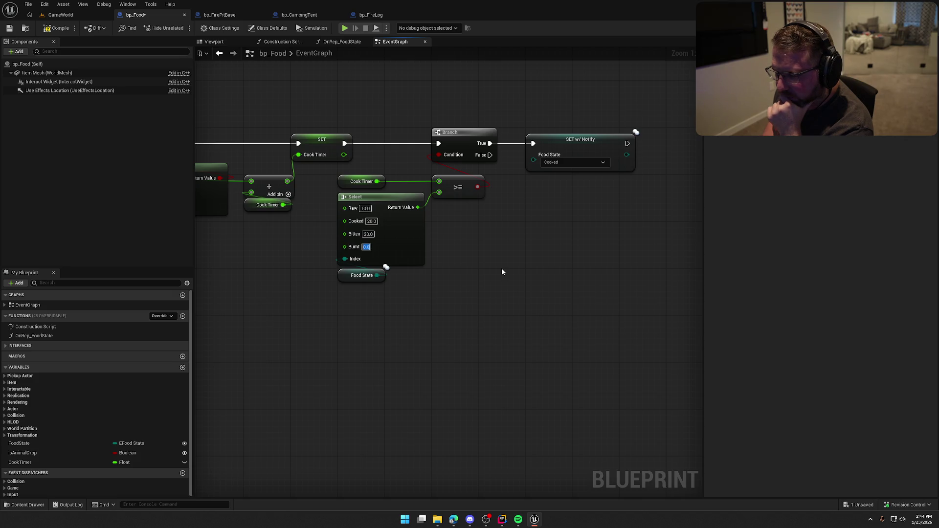
{"action": "key", "text": "Return"}
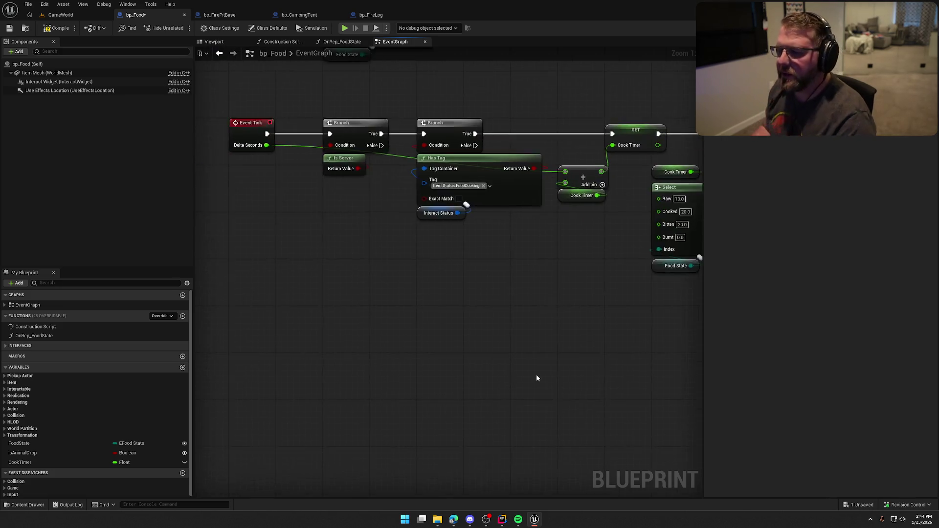
Select the whole Event Tick node chain to review it, then clear the selection
{"action": "scroll", "coordinate": [456, 336], "scroll_direction": "down", "scroll_amount": 2}
{"action": "mouse_move", "coordinate": [258, 130]}
{"action": "left_mouse_down"}
{"action": "mouse_move", "coordinate": [498, 236]}
{"action": "mouse_move", "coordinate": [639, 312]}
{"action": "left_mouse_up"}
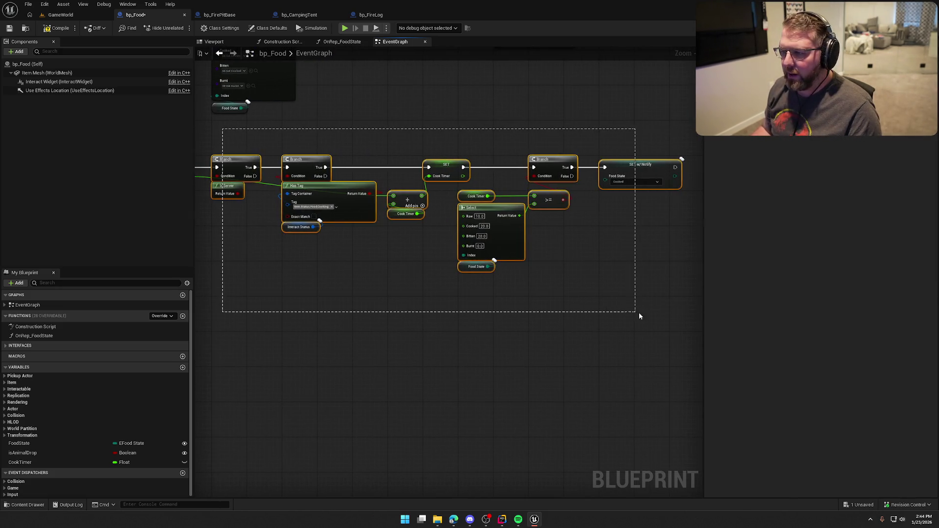
{"action": "left_click", "coordinate": [380, 271]}
{"action": "scroll", "coordinate": [441, 269], "scroll_direction": "up", "scroll_amount": 2}
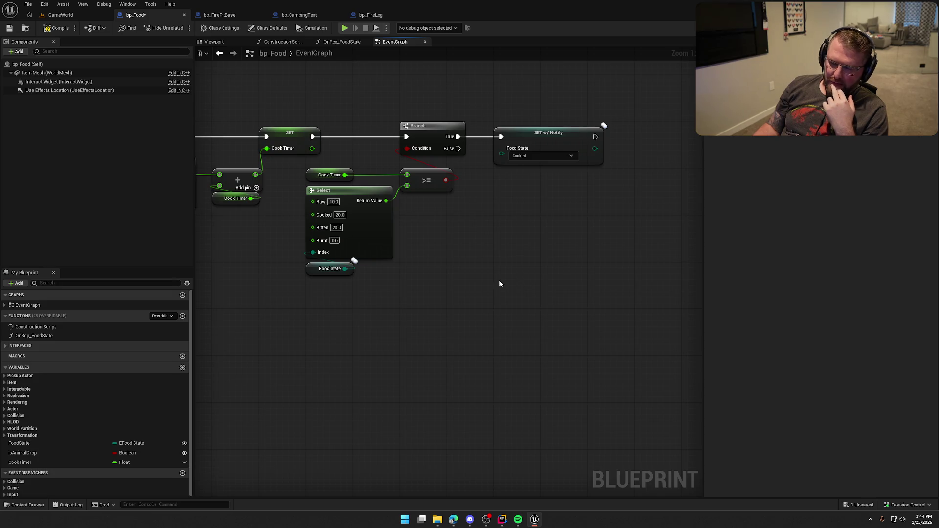
{"action": "left_click_drag", "start_coordinate": [503, 286], "coordinate": [473, 282]}
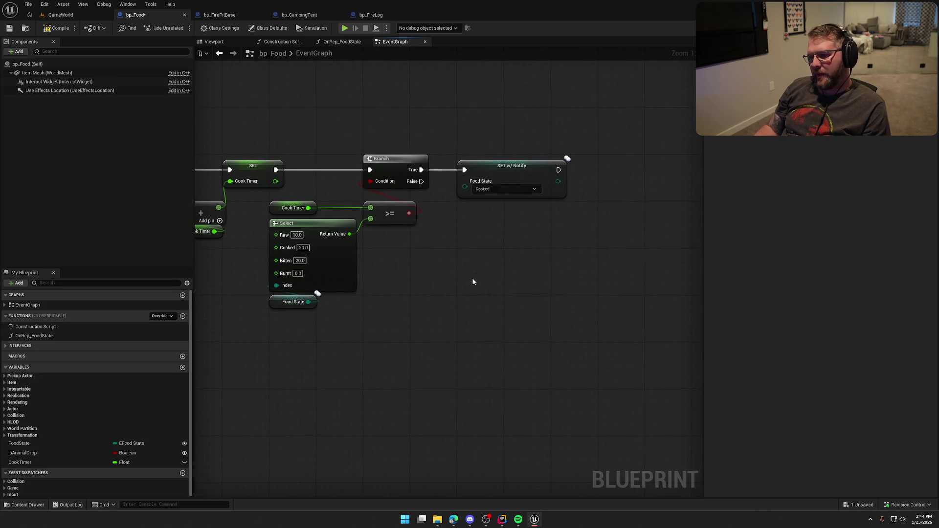
Move SET w/ Notify up and right, and duplicate the Food State getter
{"action": "left_click", "coordinate": [539, 195]}
{"action": "left_click_drag", "start_coordinate": [539, 195], "coordinate": [622, 157]}
{"action": "left_click", "coordinate": [503, 251]}
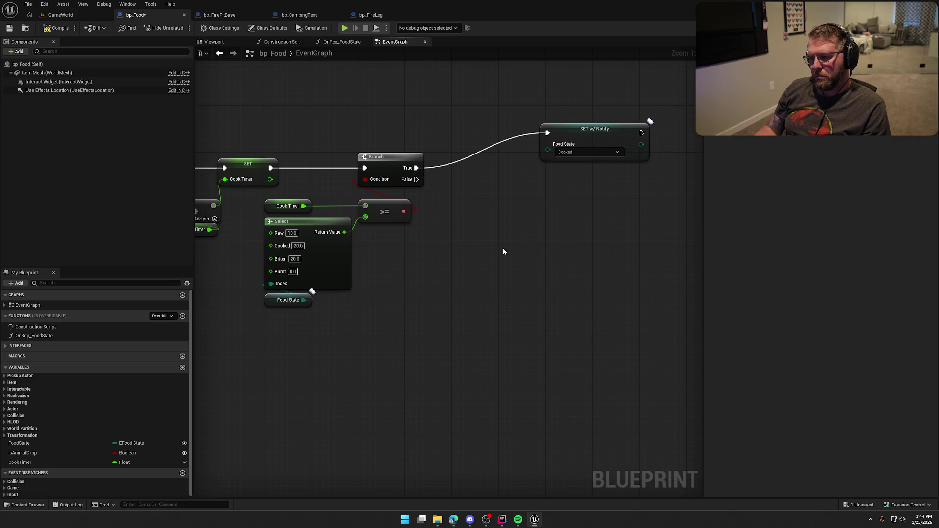
{"action": "left_click", "coordinate": [307, 302]}
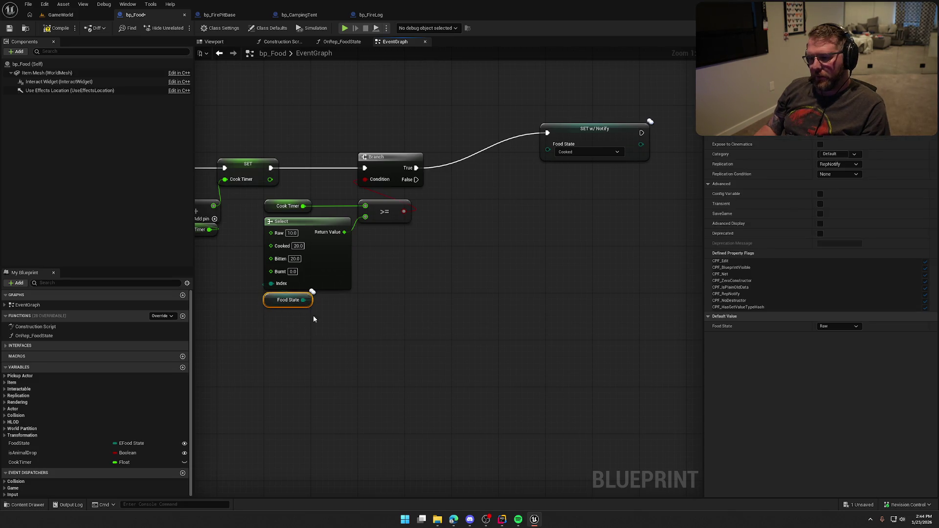
{"action": "key", "text": "ctrl+v"}
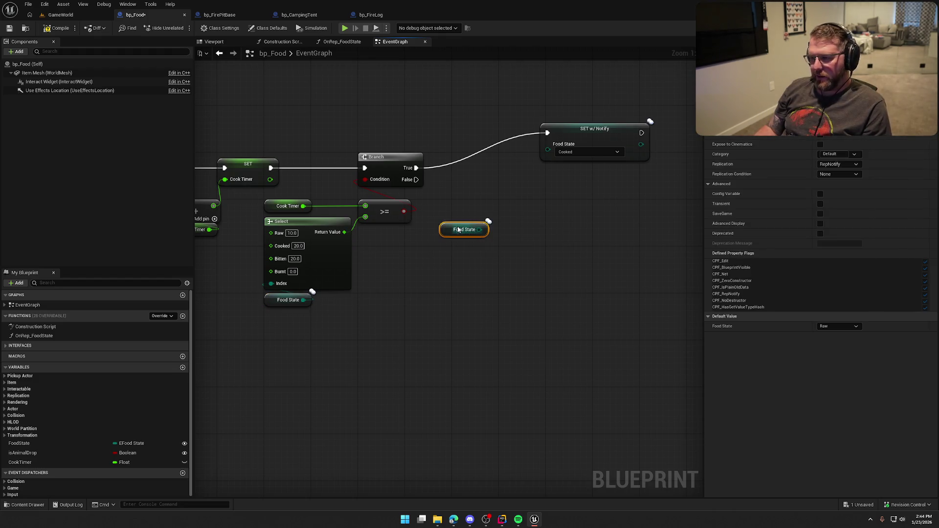
Feed SET w/ Notify's Food State from a new Select indexed by the current Food State
{"action": "left_click_drag", "start_coordinate": [547, 150], "coordinate": [543, 181]}
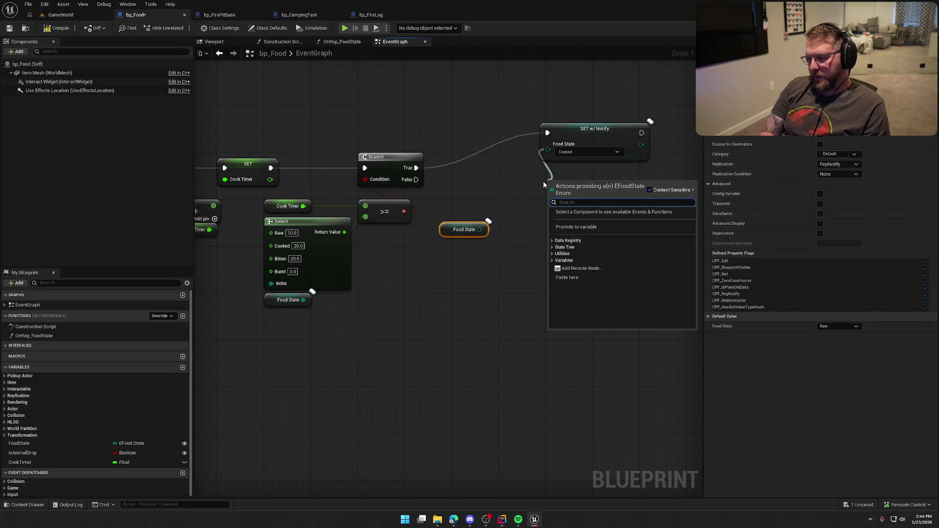
{"action": "type", "text": "selec"}
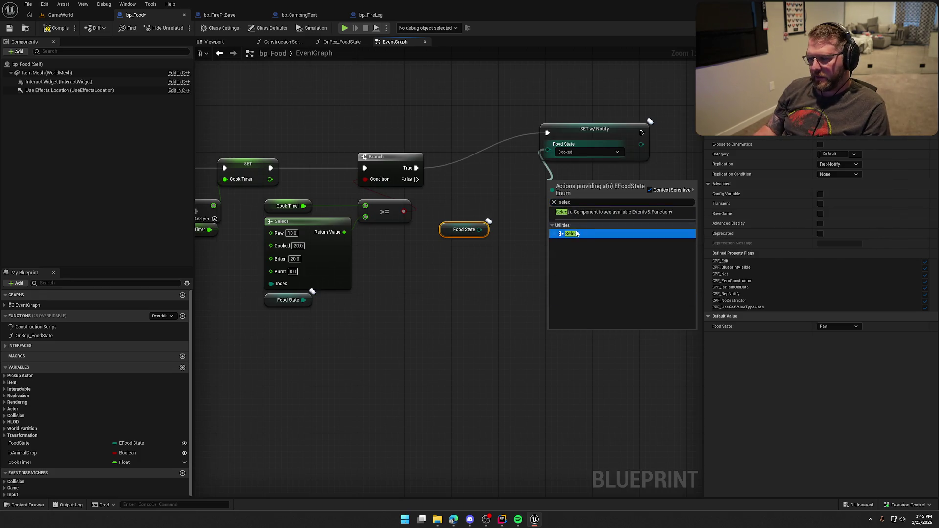
{"action": "left_click", "coordinate": [575, 234]}
{"action": "left_click_drag", "start_coordinate": [479, 229], "coordinate": [523, 239]}
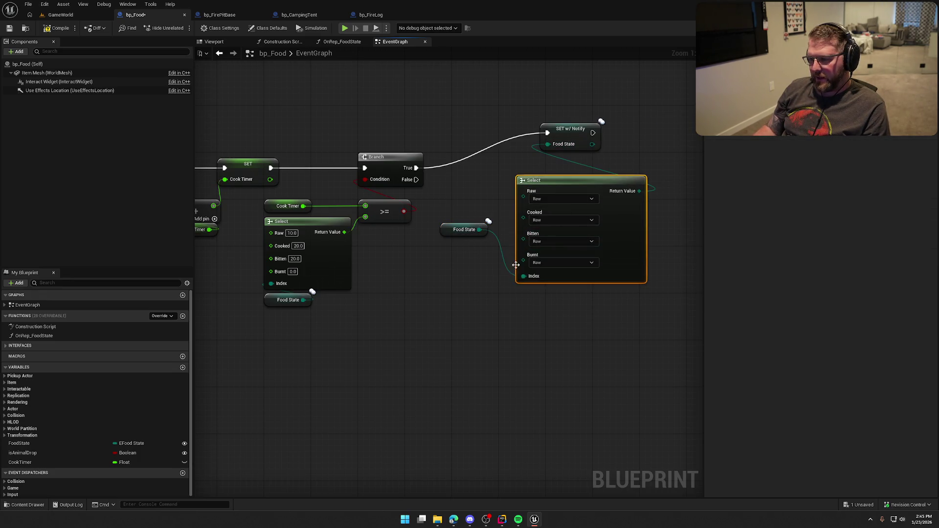
{"action": "mouse_move", "coordinate": [465, 229]}
{"action": "left_mouse_down"}
{"action": "mouse_move", "coordinate": [474, 297]}
{"action": "mouse_move", "coordinate": [541, 288]}
{"action": "left_mouse_up"}
{"action": "mouse_move", "coordinate": [571, 329]}
{"action": "left_mouse_down"}
{"action": "mouse_move", "coordinate": [539, 196]}
{"action": "mouse_move", "coordinate": [582, 159]}
{"action": "left_mouse_up"}
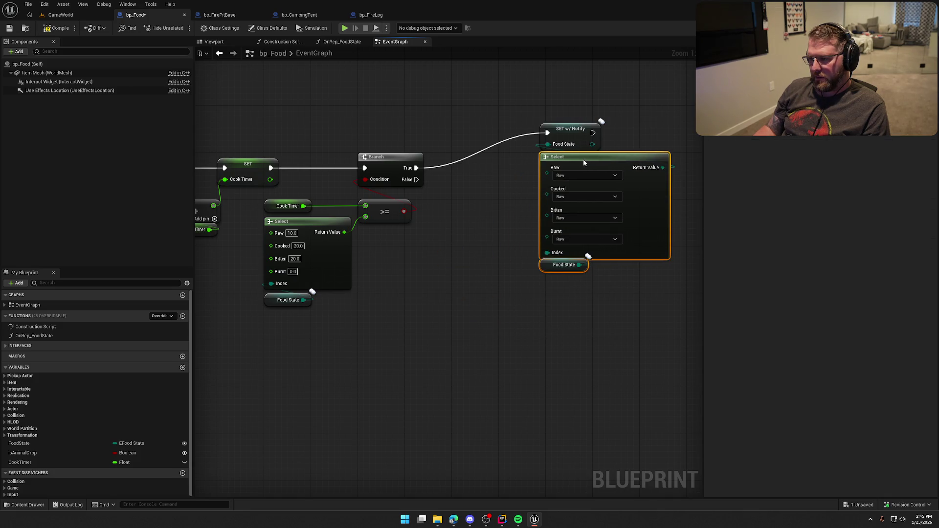
{"action": "mouse_move", "coordinate": [635, 307]}
{"action": "left_mouse_down"}
{"action": "mouse_move", "coordinate": [546, 112]}
{"action": "mouse_move", "coordinate": [486, 174]}
{"action": "mouse_move", "coordinate": [473, 169]}
{"action": "left_mouse_up"}
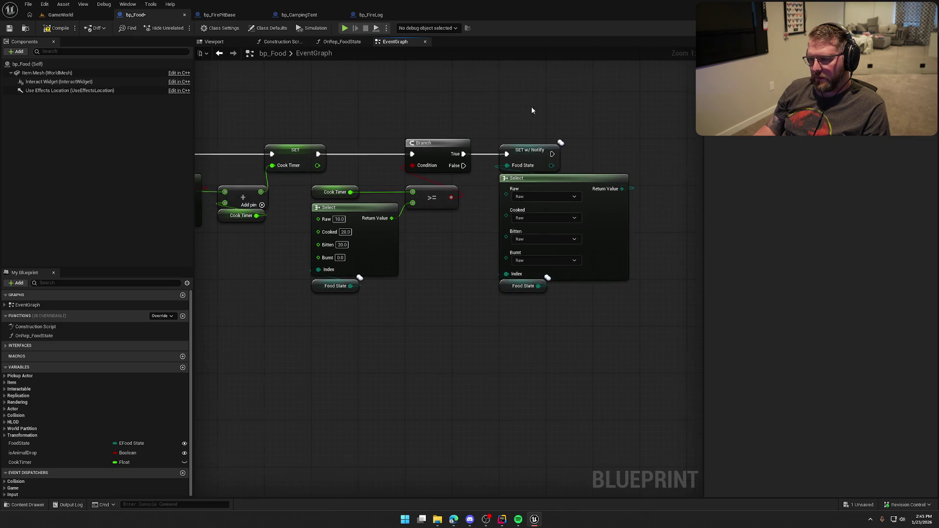
{"action": "left_click_drag", "start_coordinate": [504, 316], "coordinate": [450, 333]}
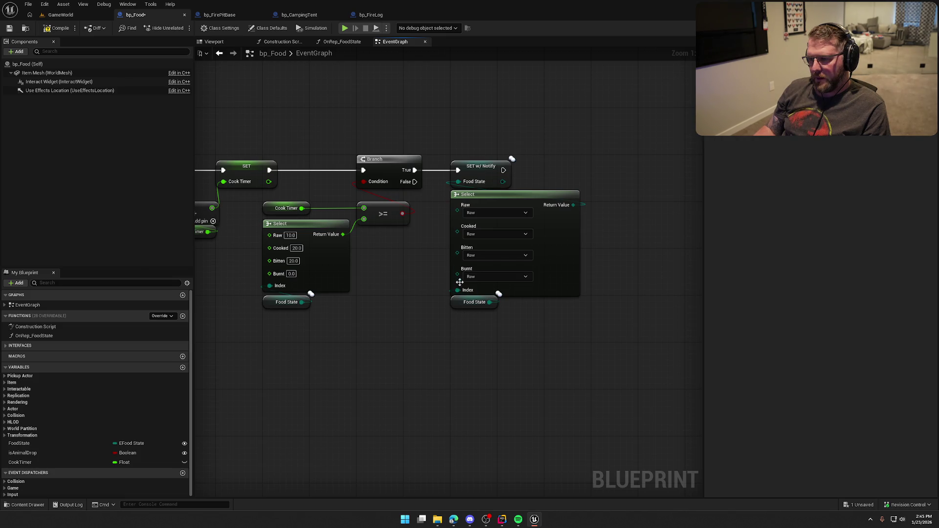
Map the Select cases: Raw to Cooked; Cooked, Bitten and Burnt to Burnt
{"action": "left_click", "coordinate": [477, 213]}
{"action": "left_click", "coordinate": [480, 230]}
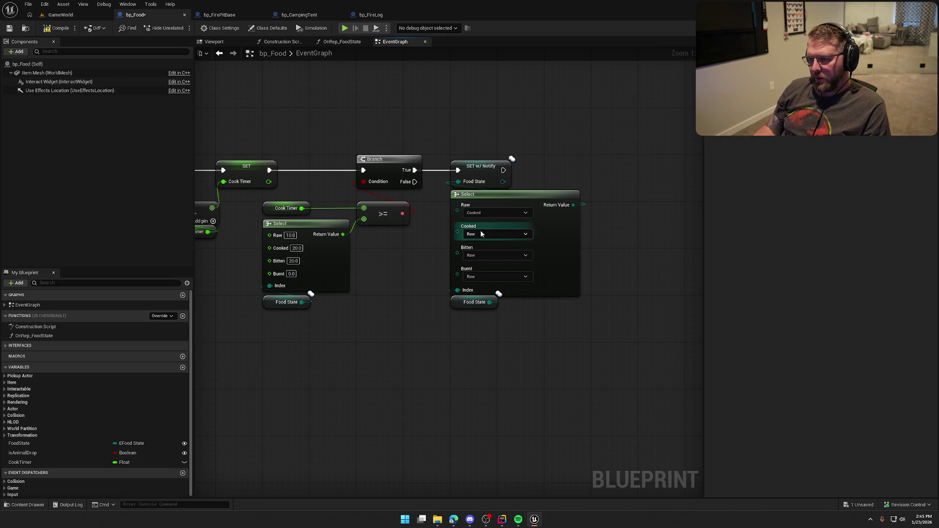
{"action": "left_click", "coordinate": [479, 233]}
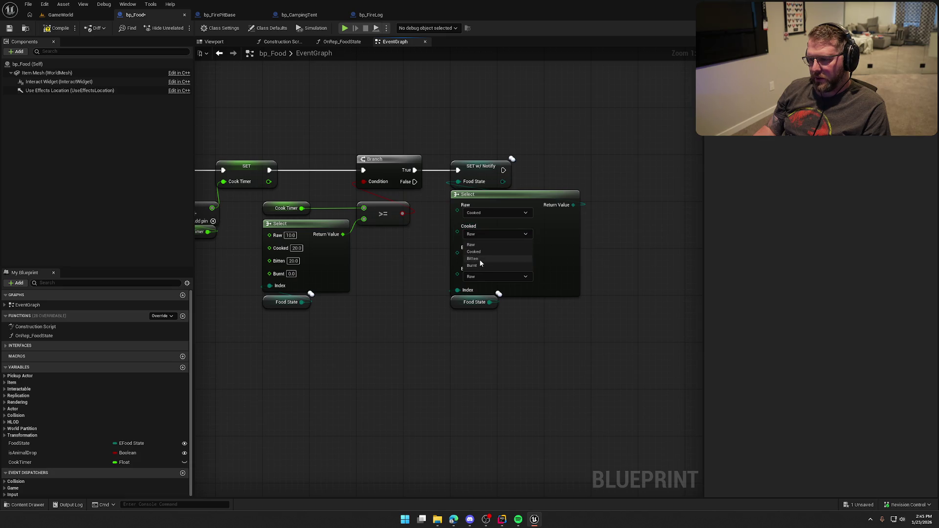
{"action": "left_click", "coordinate": [477, 266]}
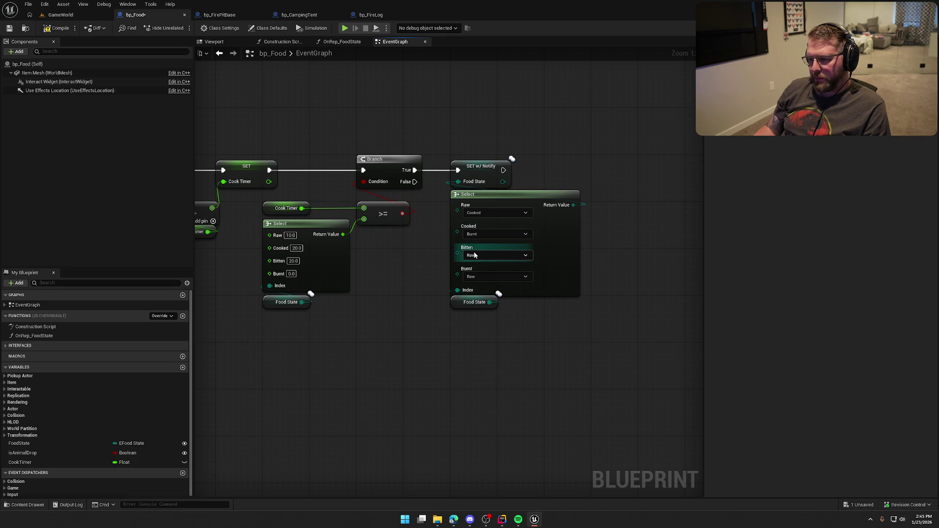
{"action": "left_click", "coordinate": [474, 255]}
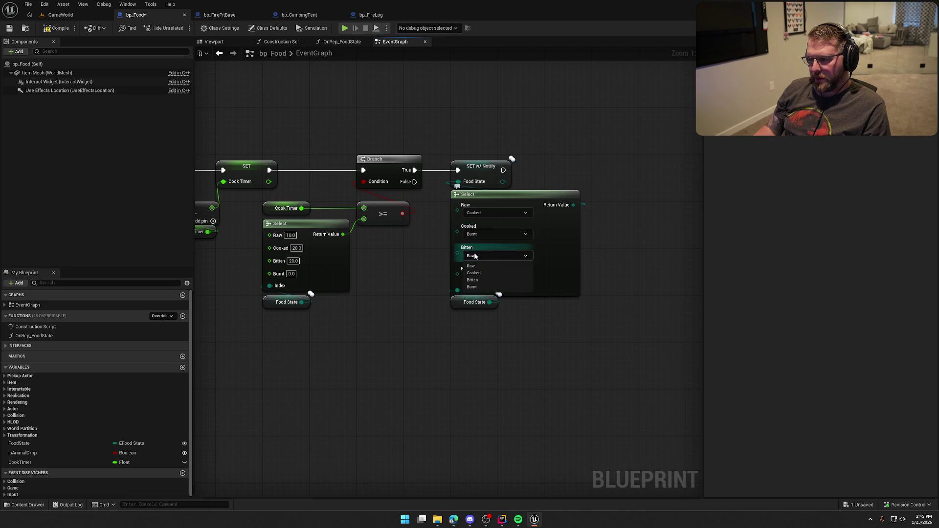
{"action": "left_click", "coordinate": [480, 285]}
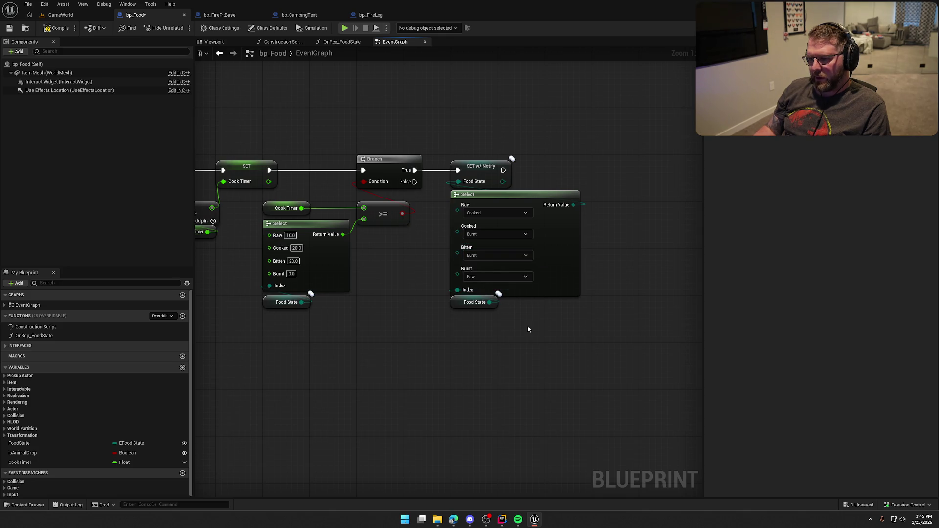
{"action": "left_click", "coordinate": [485, 277]}
{"action": "left_click", "coordinate": [484, 307]}
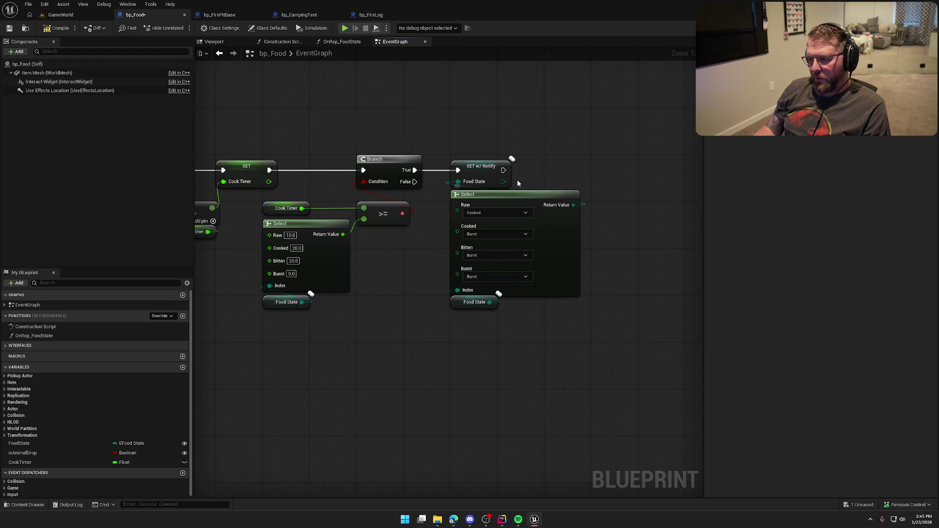
Add a Branch after SET w/ Notify that checks whether the updated Food State == Burnt
{"action": "left_click_drag", "start_coordinate": [518, 180], "coordinate": [363, 181]}
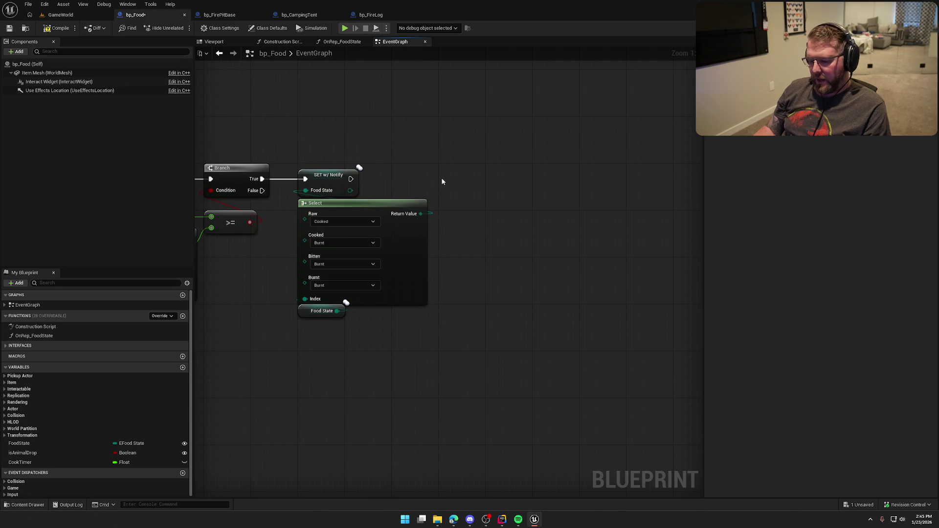
{"action": "left_click", "coordinate": [492, 170]}
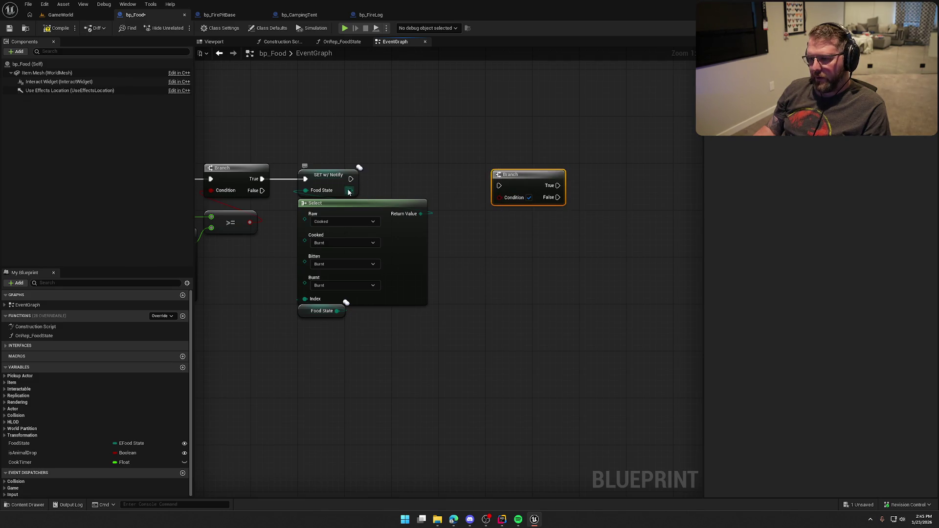
{"action": "left_click_drag", "start_coordinate": [349, 190], "coordinate": [455, 221]}
{"action": "type", "text": "=="}
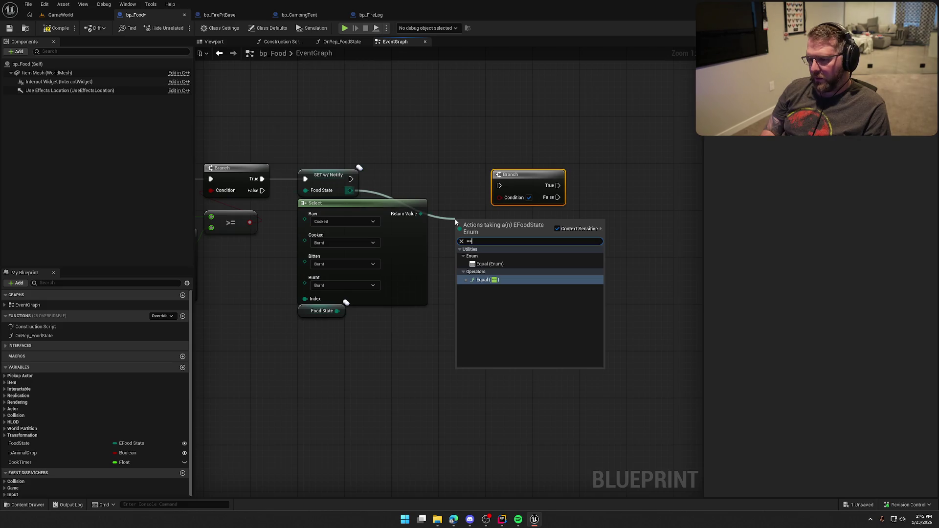
{"action": "key", "text": "Return"}
{"action": "left_click", "coordinate": [484, 236]}
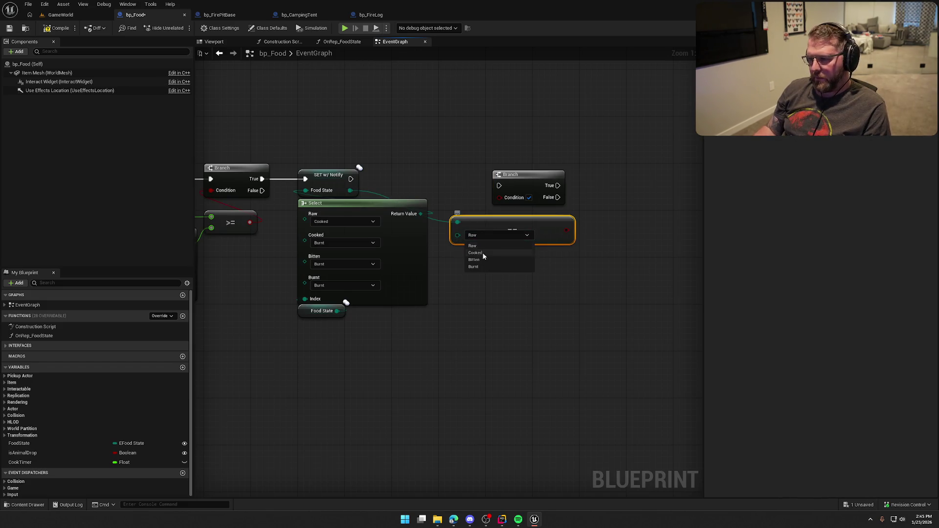
{"action": "left_click", "coordinate": [473, 267]}
{"action": "mouse_move", "coordinate": [566, 230]}
{"action": "left_mouse_down"}
{"action": "mouse_move", "coordinate": [496, 184]}
{"action": "mouse_move", "coordinate": [351, 179]}
{"action": "left_mouse_up"}
{"action": "mouse_move", "coordinate": [531, 176]}
{"action": "left_mouse_down"}
{"action": "mouse_move", "coordinate": [635, 157]}
{"action": "mouse_move", "coordinate": [617, 169]}
{"action": "left_mouse_up"}
{"action": "left_click_drag", "start_coordinate": [524, 219], "coordinate": [512, 184]}
{"action": "left_click", "coordinate": [553, 252]}
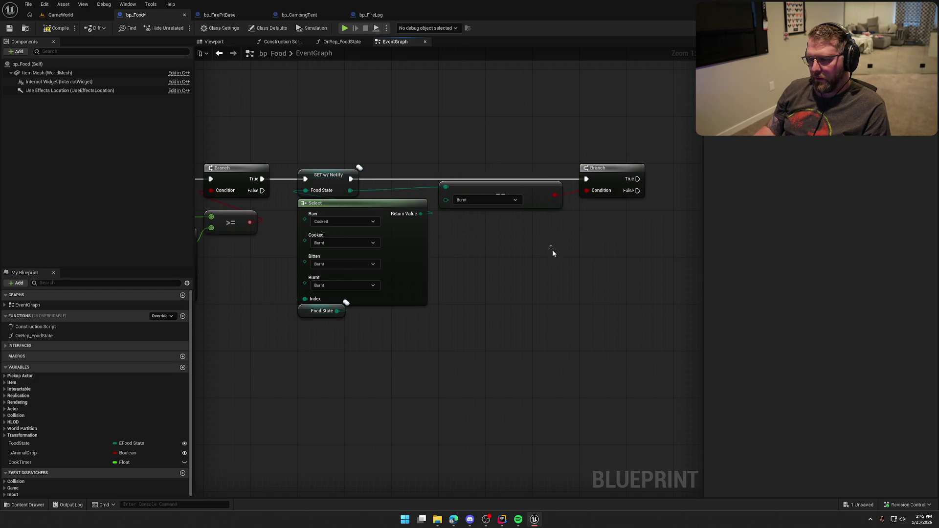
{"action": "left_click_drag", "start_coordinate": [552, 253], "coordinate": [362, 242]}
Call Set Actor Tick Enabled from the Branch's True output
{"action": "left_click_drag", "start_coordinate": [446, 168], "coordinate": [484, 168]}
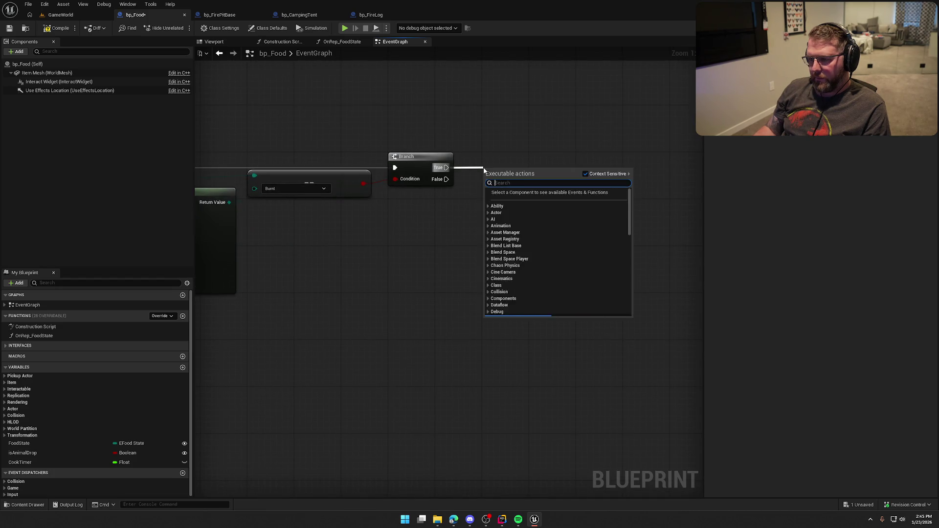
{"action": "type", "text": "set tick"}
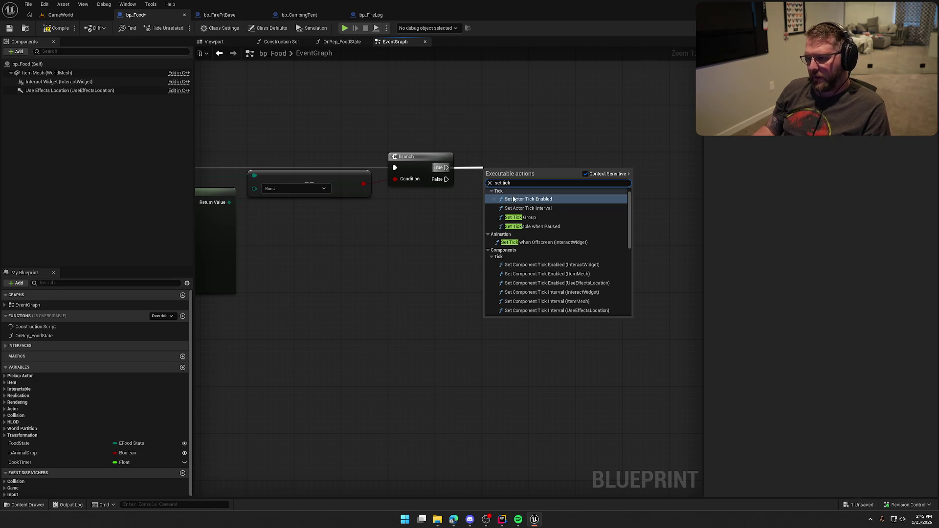
{"action": "key", "text": "Return"}
{"action": "left_click", "coordinate": [414, 256]}
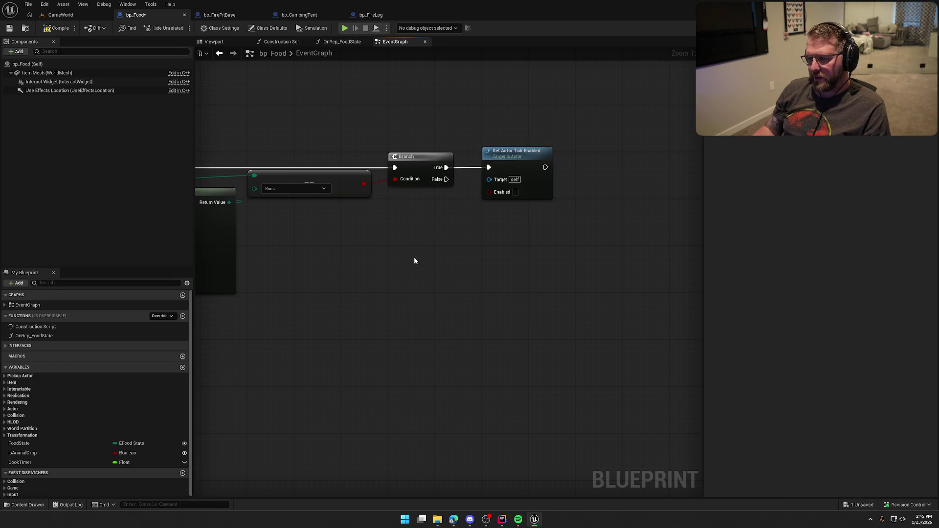
{"action": "scroll", "coordinate": [414, 257], "scroll_direction": "down", "scroll_amount": 2}
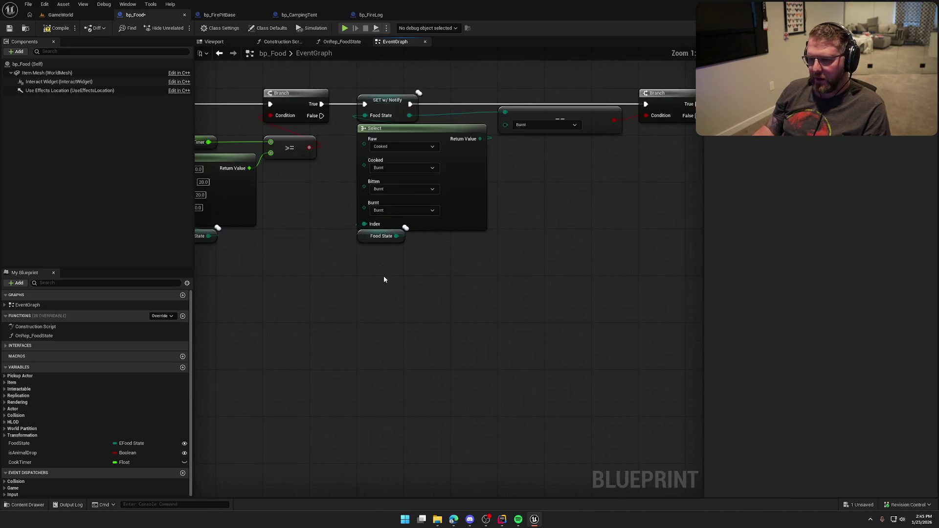
Review the Event Tick start, checking the Branch, Is Server, Has Tag and Interact Status nodes
{"action": "scroll", "coordinate": [382, 294], "scroll_direction": "up", "scroll_amount": 3}
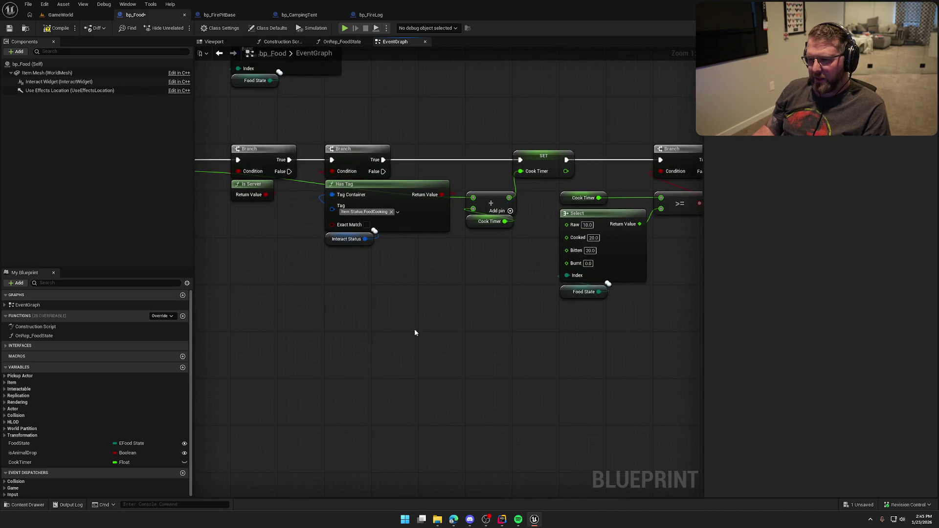
{"action": "left_click_drag", "start_coordinate": [309, 103], "coordinate": [362, 209]}
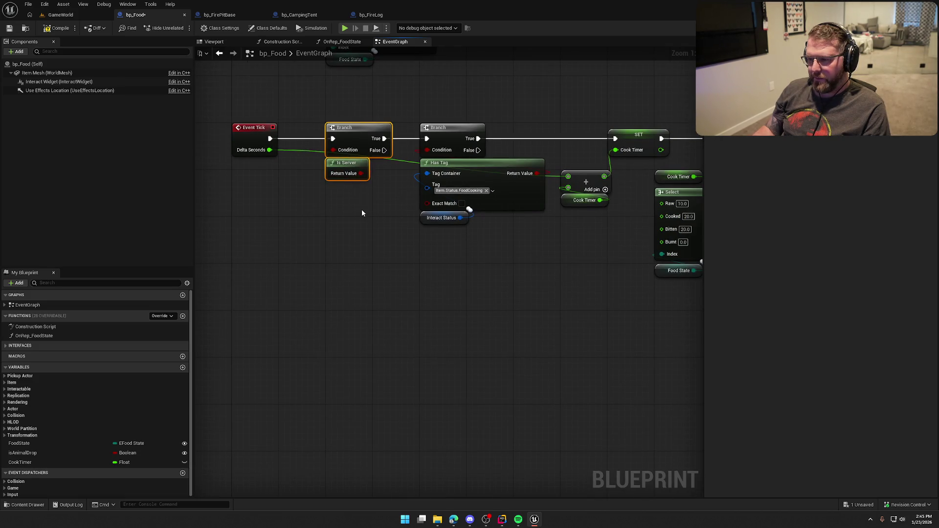
{"action": "mouse_move", "coordinate": [347, 115]}
{"action": "left_mouse_down"}
{"action": "mouse_move", "coordinate": [467, 269]}
{"action": "mouse_move", "coordinate": [488, 255]}
{"action": "mouse_move", "coordinate": [424, 250]}
{"action": "left_mouse_up"}
{"action": "left_click", "coordinate": [463, 257]}
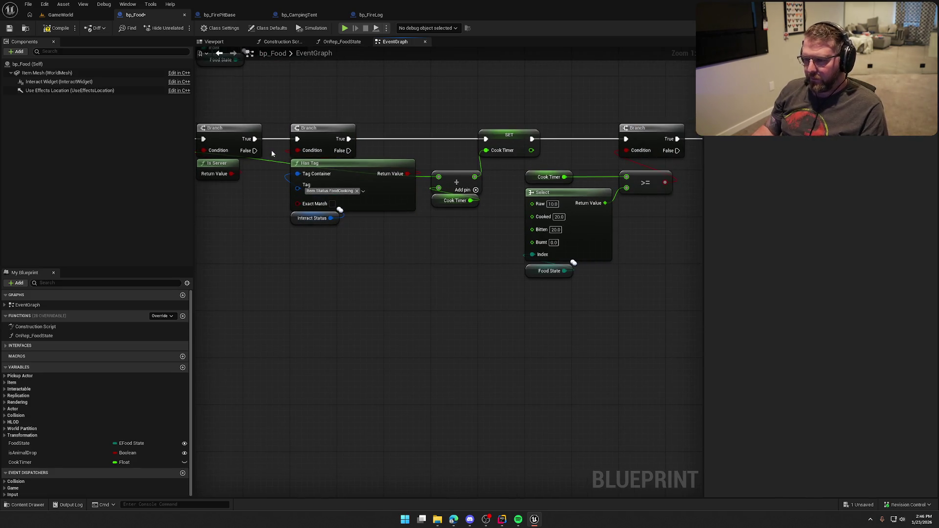
{"action": "mouse_move", "coordinate": [271, 150]}
{"action": "left_mouse_down"}
{"action": "mouse_move", "coordinate": [300, 157]}
{"action": "mouse_move", "coordinate": [337, 213]}
{"action": "left_mouse_up"}
{"action": "scroll", "coordinate": [300, 157], "scroll_direction": "down", "scroll_amount": 1}
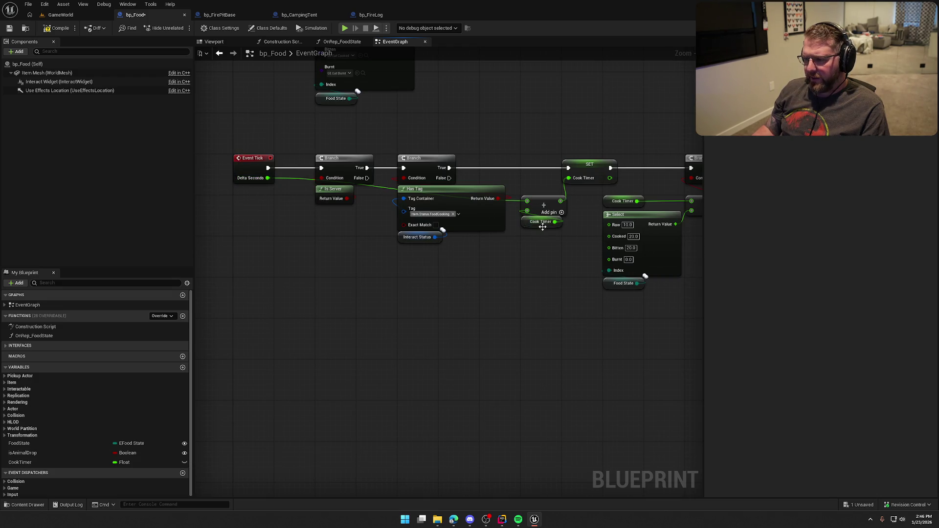
{"action": "mouse_move", "coordinate": [551, 285]}
{"action": "left_mouse_down"}
{"action": "mouse_move", "coordinate": [392, 277]}
{"action": "mouse_move", "coordinate": [338, 262]}
{"action": "left_mouse_up"}
{"action": "scroll", "coordinate": [479, 233], "scroll_direction": "up", "scroll_amount": 1}
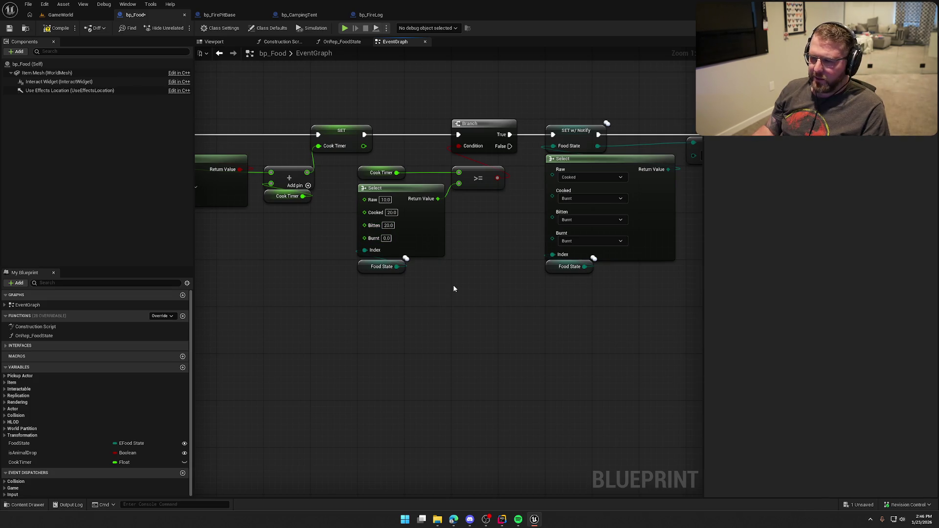
Follow the graph through the Select and SET w/ Notify logic to Set Actor Tick Enabled
{"action": "left_click_drag", "start_coordinate": [495, 248], "coordinate": [421, 261]}
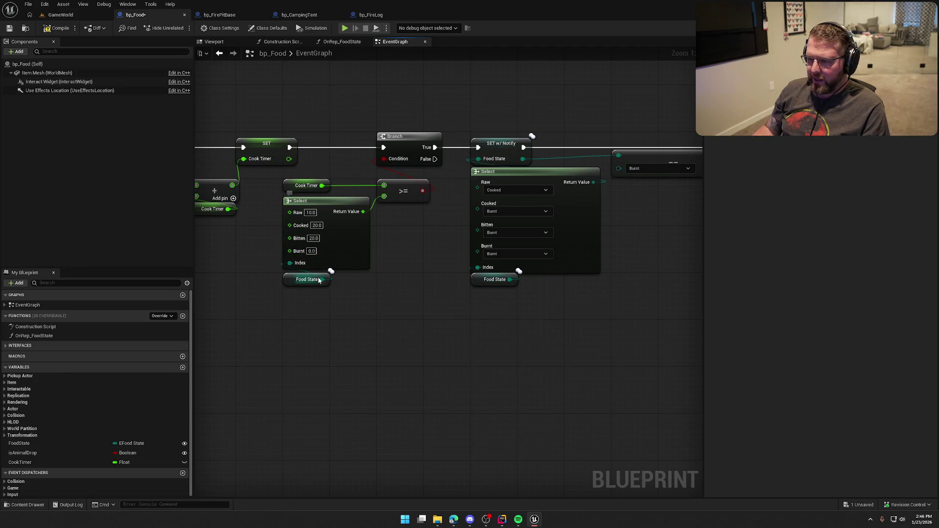
{"action": "left_click_drag", "start_coordinate": [394, 281], "coordinate": [334, 291]}
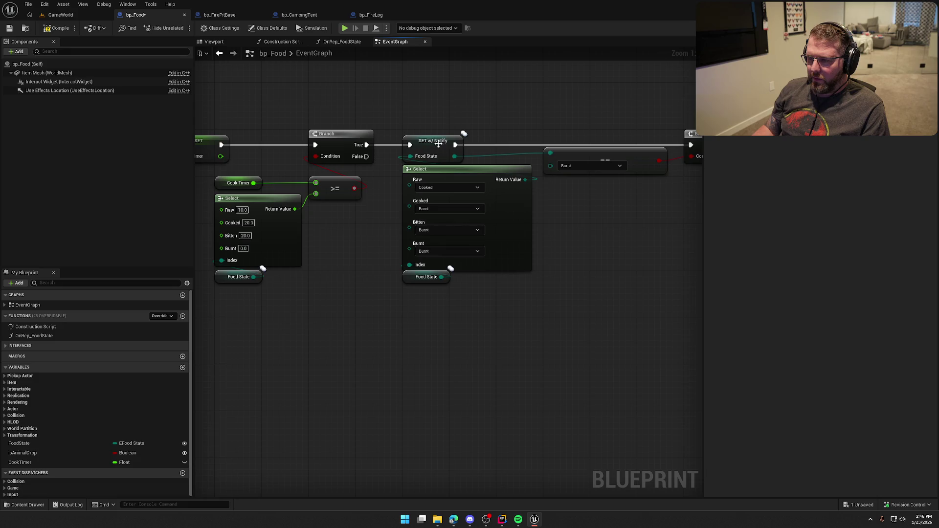
{"action": "left_click_drag", "start_coordinate": [400, 123], "coordinate": [484, 327]}
{"action": "left_click", "coordinate": [440, 318]}
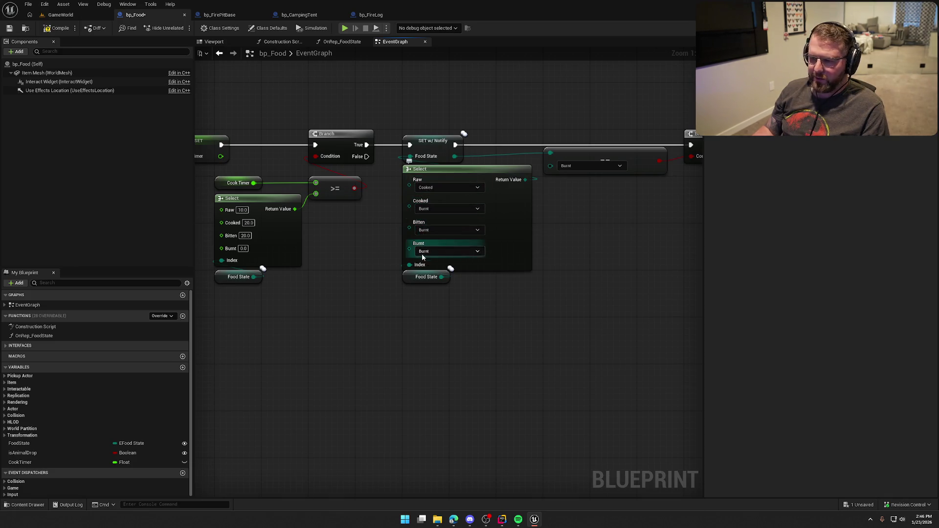
{"action": "left_click_drag", "start_coordinate": [536, 332], "coordinate": [412, 324]}
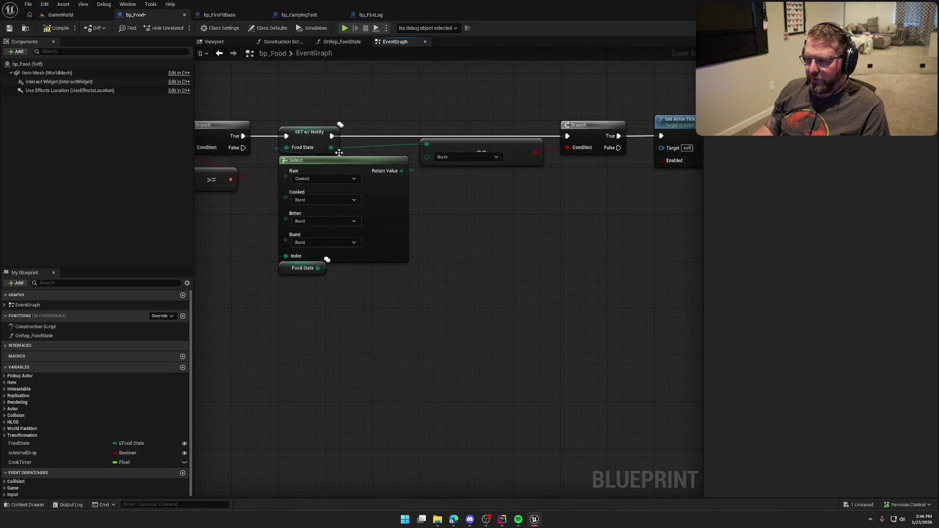
{"action": "left_click_drag", "start_coordinate": [542, 199], "coordinate": [432, 212]}
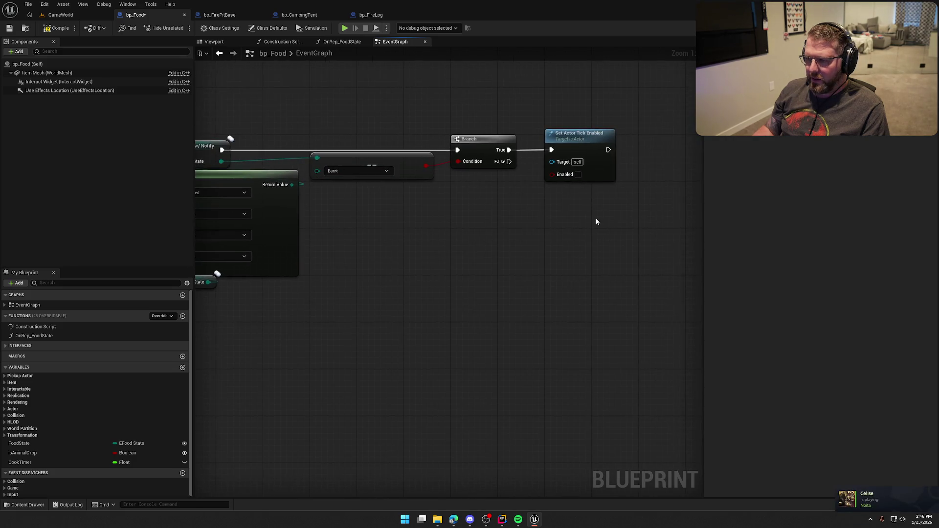
{"action": "left_click_drag", "start_coordinate": [644, 240], "coordinate": [451, 126]}
{"action": "left_click", "coordinate": [316, 303]}
{"action": "mouse_move", "coordinate": [316, 303]}
{"action": "left_mouse_down"}
{"action": "mouse_move", "coordinate": [631, 304]}
{"action": "mouse_move", "coordinate": [459, 347]}
{"action": "mouse_move", "coordinate": [262, 208]}
{"action": "mouse_move", "coordinate": [353, 266]}
{"action": "mouse_move", "coordinate": [407, 274]}
{"action": "mouse_move", "coordinate": [342, 274]}
{"action": "left_mouse_up"}
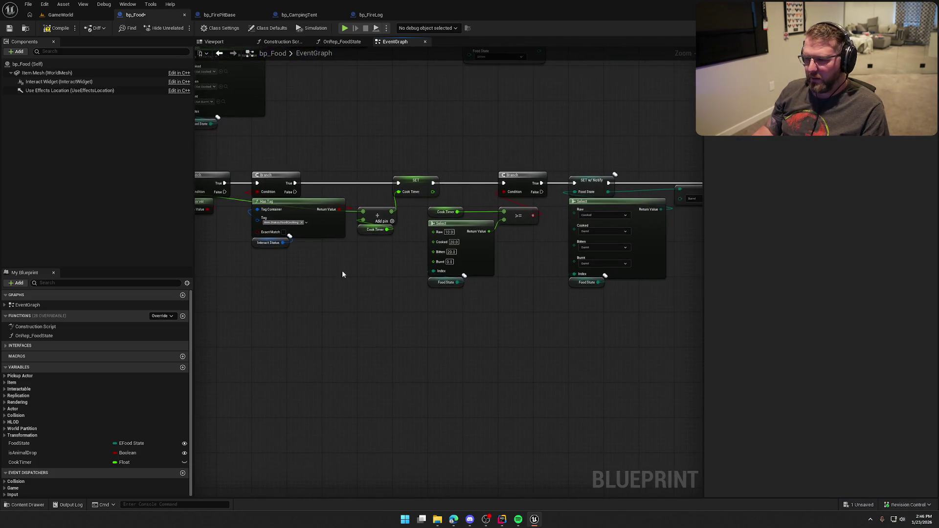
Compile bp_Food and check it out so its changes can be saved
{"action": "key", "text": "ctrl+s"}
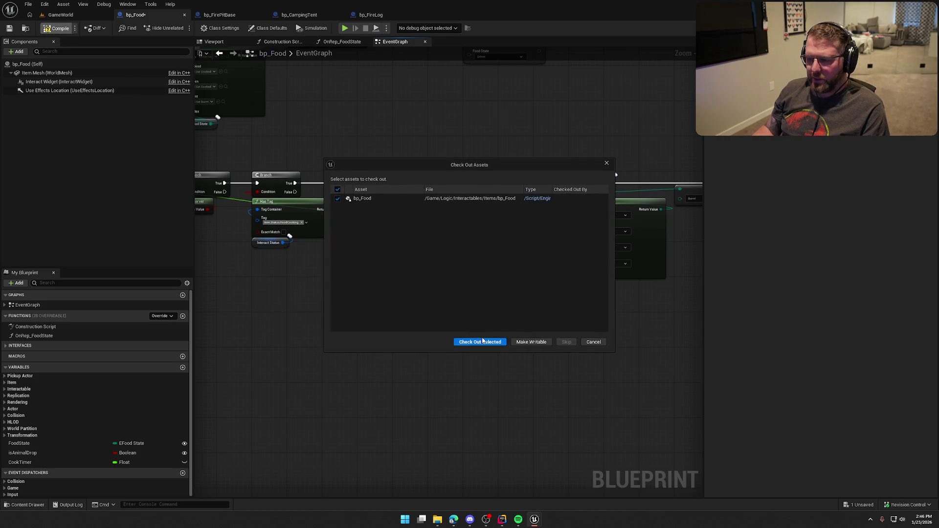
{"action": "left_click", "coordinate": [483, 341]}
{"action": "mouse_move", "coordinate": [398, 315]}
{"action": "left_mouse_down"}
{"action": "mouse_move", "coordinate": [342, 289]}
{"action": "mouse_move", "coordinate": [398, 294]}
{"action": "left_mouse_up"}
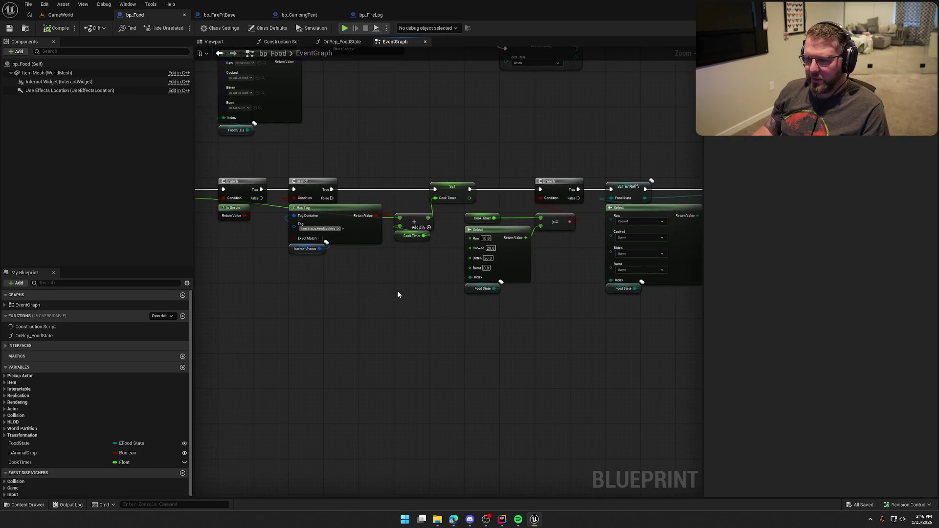
{"action": "scroll", "coordinate": [431, 133], "scroll_direction": "up", "scroll_amount": 3}
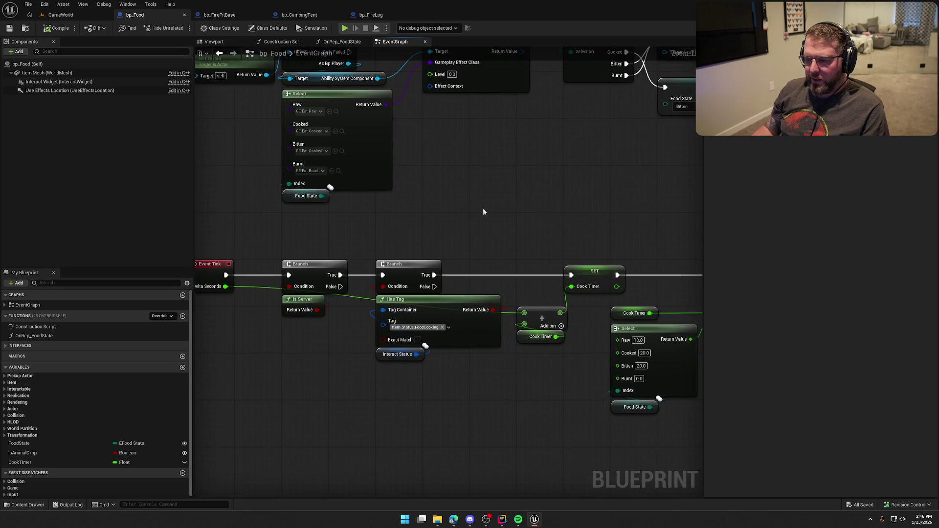
{"action": "left_click_drag", "start_coordinate": [483, 212], "coordinate": [526, 220]}
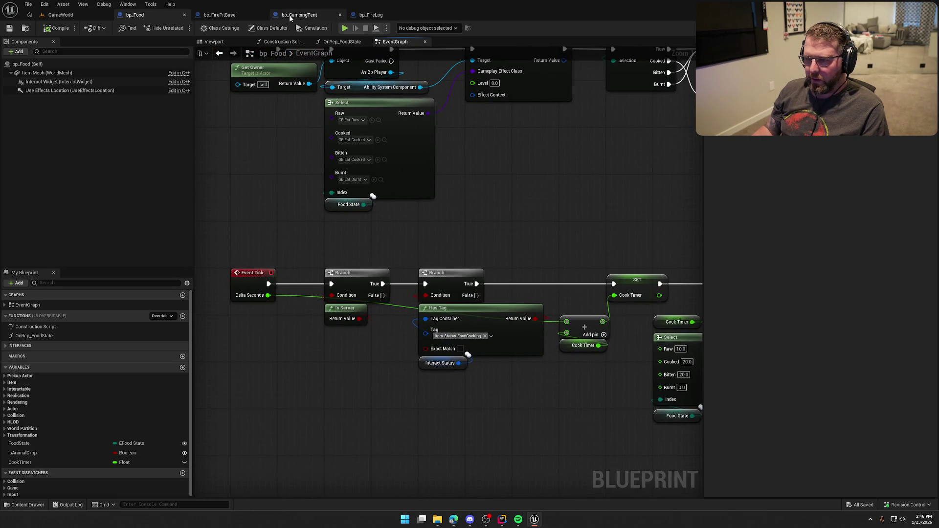
{"action": "left_click", "coordinate": [227, 19]}
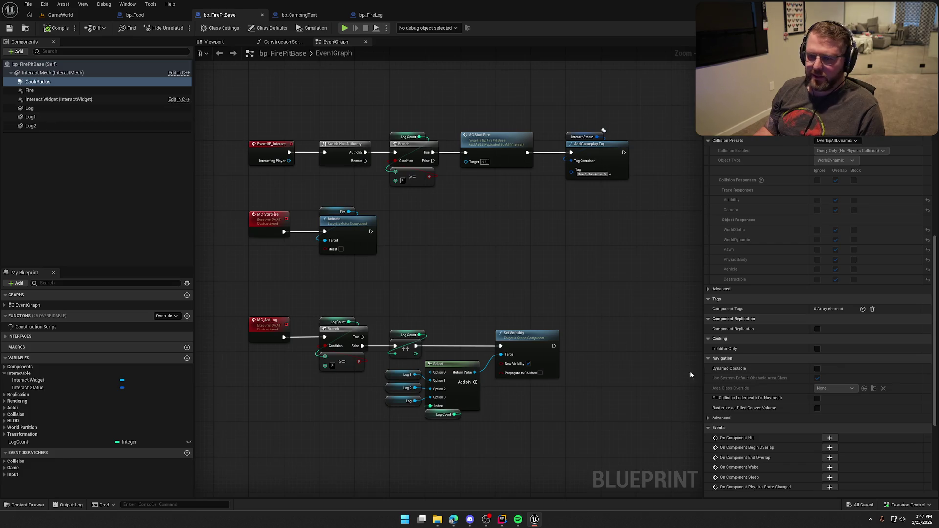
Add On Component Begin Overlap and End Overlap events for CookRadius and arrange them
{"action": "left_click", "coordinate": [831, 448]}
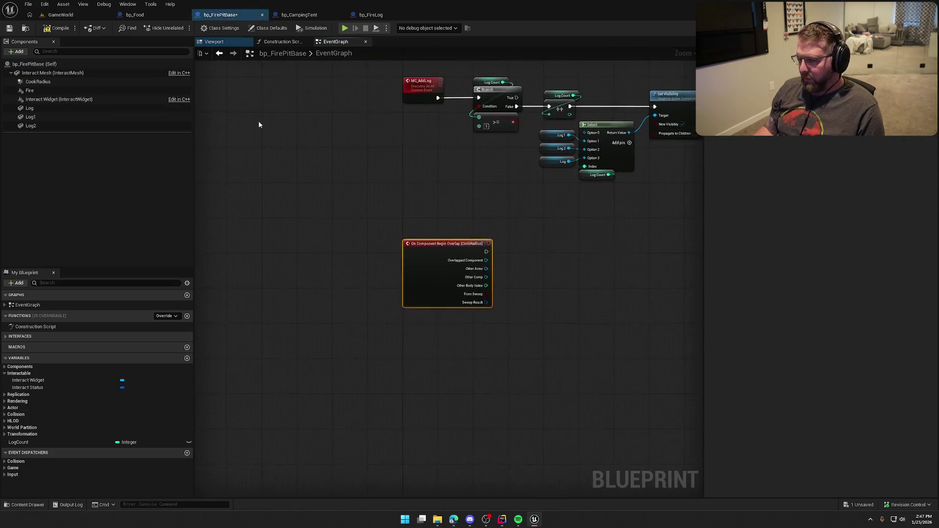
{"action": "left_click", "coordinate": [830, 458]}
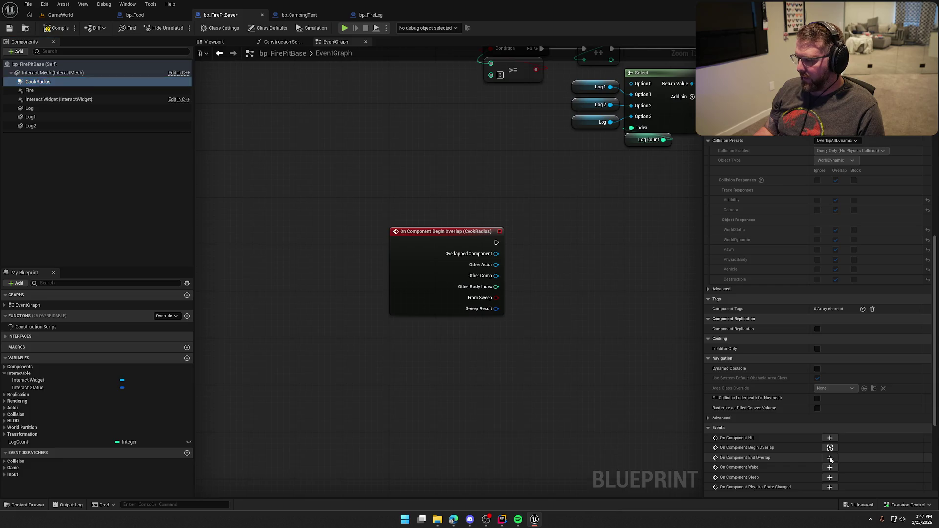
{"action": "left_click_drag", "start_coordinate": [313, 256], "coordinate": [312, 271]}
{"action": "left_click_drag", "start_coordinate": [316, 162], "coordinate": [318, 133]}
Cast the Begin Overlap's Other Actor to bp_Food
{"action": "mouse_move", "coordinate": [470, 151]}
{"action": "left_mouse_down"}
{"action": "mouse_move", "coordinate": [442, 228]}
{"action": "mouse_move", "coordinate": [405, 222]}
{"action": "mouse_move", "coordinate": [390, 231]}
{"action": "mouse_move", "coordinate": [414, 228]}
{"action": "left_mouse_up"}
{"action": "type", "text": "cast to bp foo"}
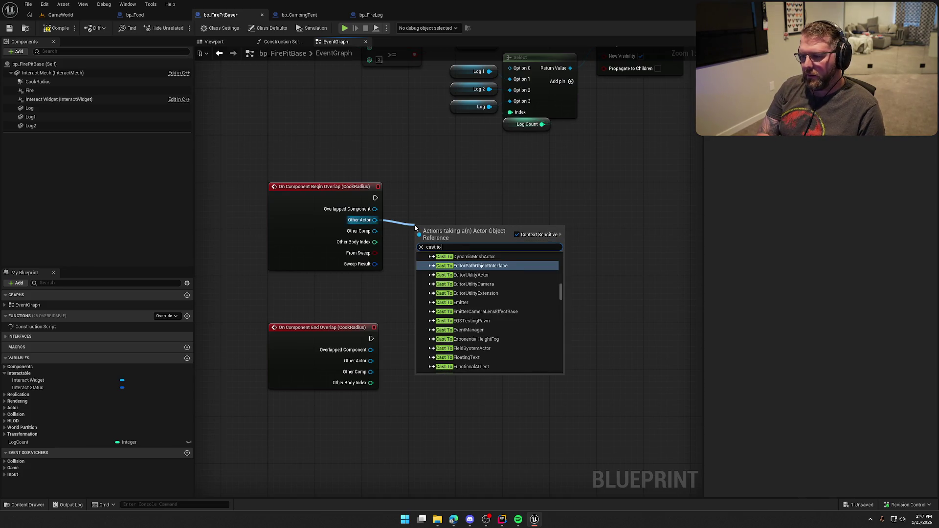
{"action": "key", "text": "Return"}
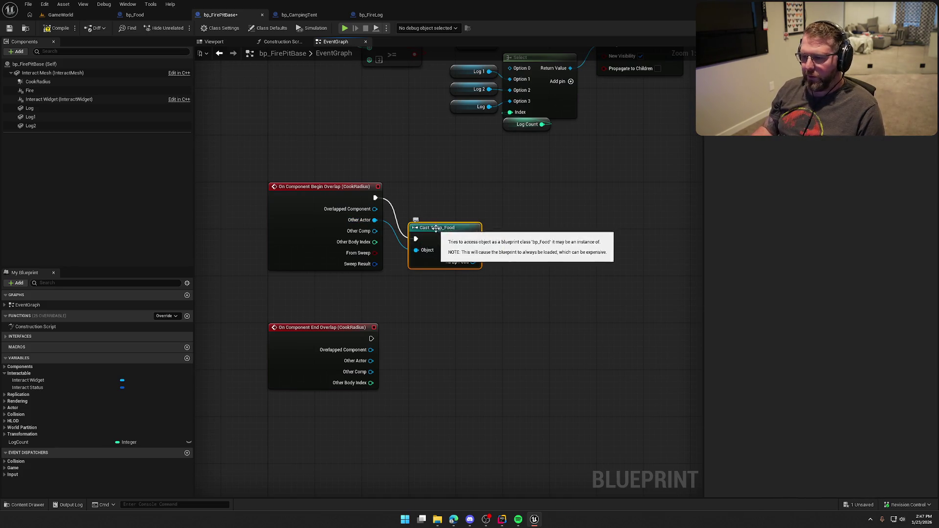
{"action": "left_click_drag", "start_coordinate": [472, 299], "coordinate": [426, 288]}
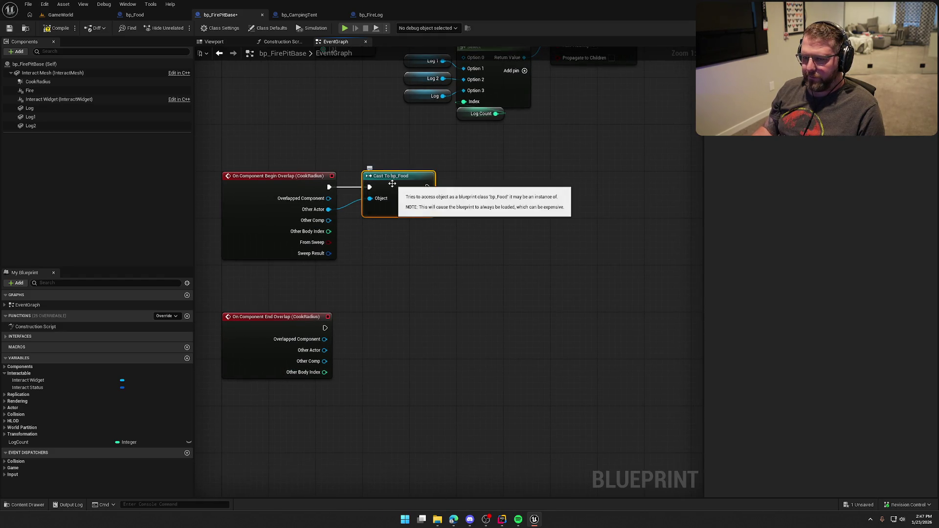
{"action": "left_click", "coordinate": [38, 81]}
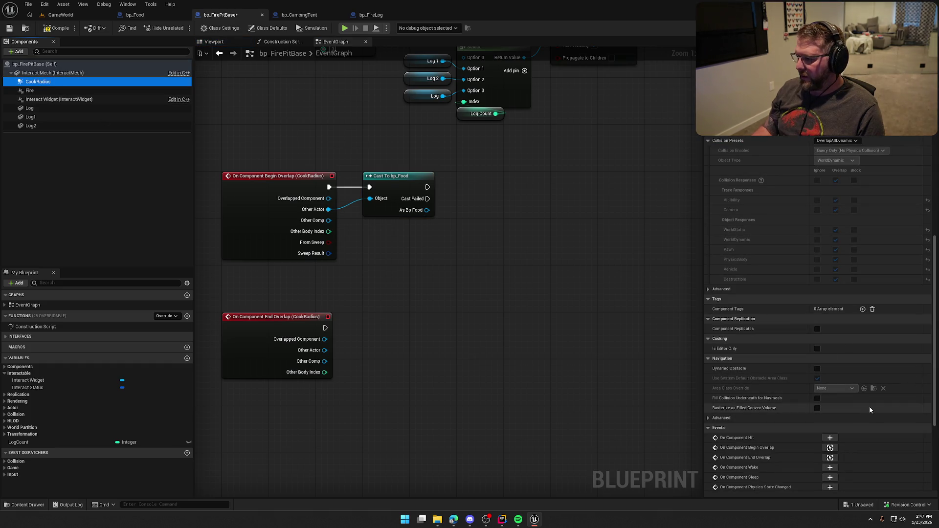
Search CookRadius's Details for 'collision' to see its OverlapAllDynamic preset and overlap-event setting
{"action": "scroll", "coordinate": [870, 406], "scroll_direction": "up", "scroll_amount": 3}
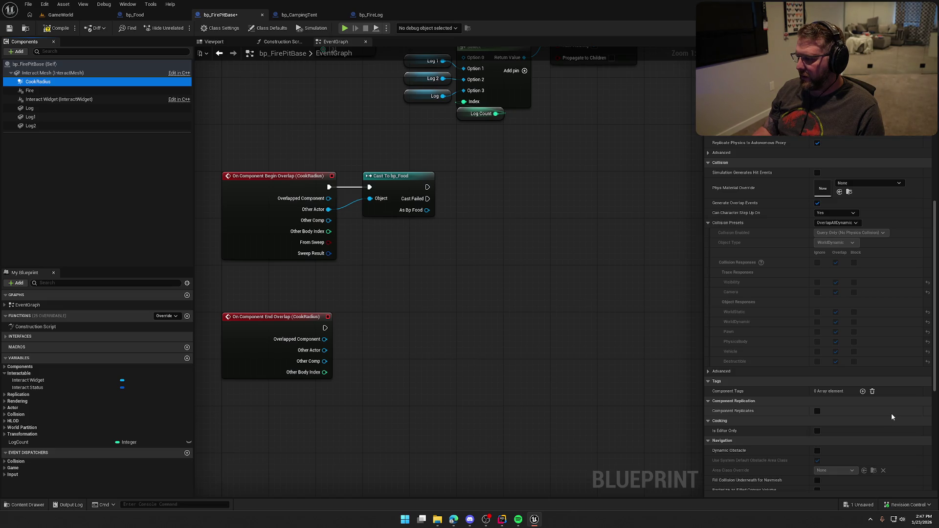
{"action": "scroll", "coordinate": [892, 416], "scroll_direction": "up", "scroll_amount": 12}
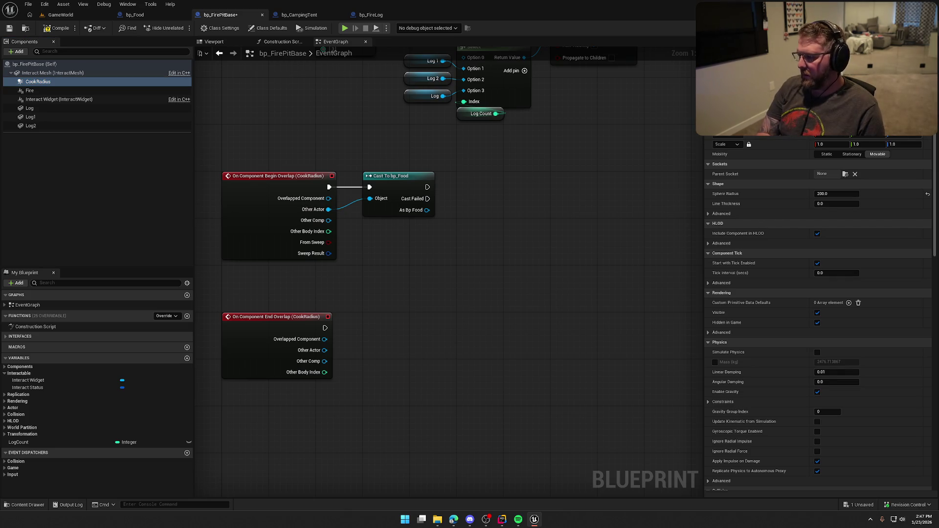
{"action": "type", "text": "collision"}
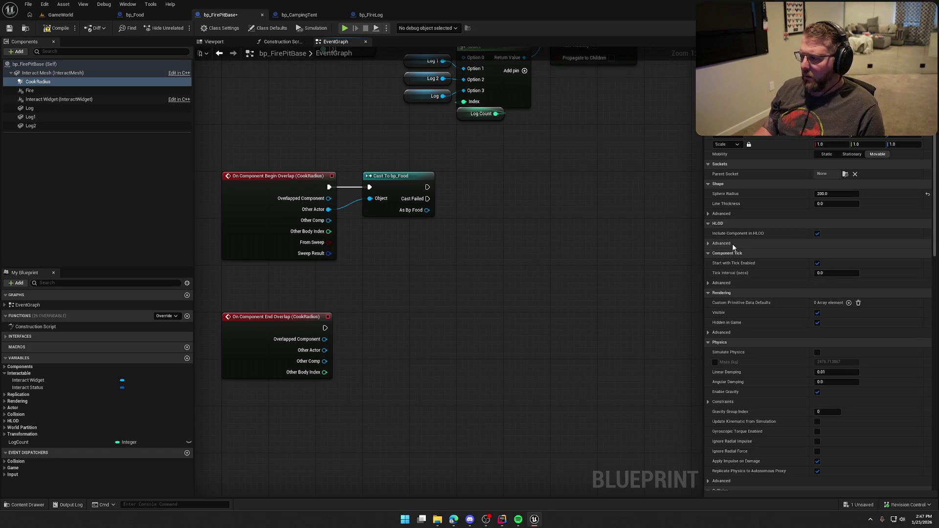
{"action": "scroll", "coordinate": [755, 293], "scroll_direction": "down", "scroll_amount": 10}
{"action": "scroll", "coordinate": [758, 294], "scroll_direction": "down", "scroll_amount": 3}
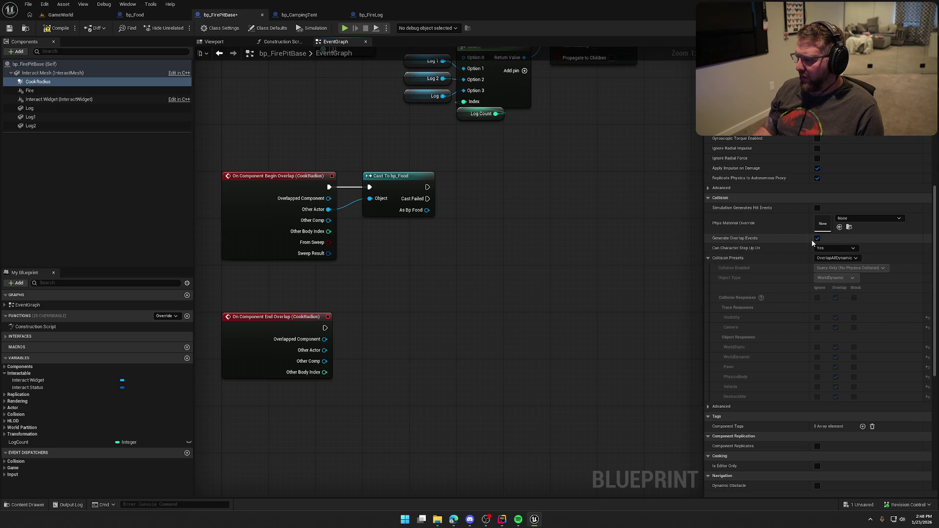
{"action": "mouse_move", "coordinate": [439, 237]}
{"action": "left_mouse_down"}
{"action": "mouse_move", "coordinate": [452, 357]}
{"action": "mouse_move", "coordinate": [489, 453]}
{"action": "left_mouse_up"}
After Fire's Activate in MC_StartFire, set Cook Radius's Generate Overlap Events to true
{"action": "left_click_drag", "start_coordinate": [512, 240], "coordinate": [436, 260]}
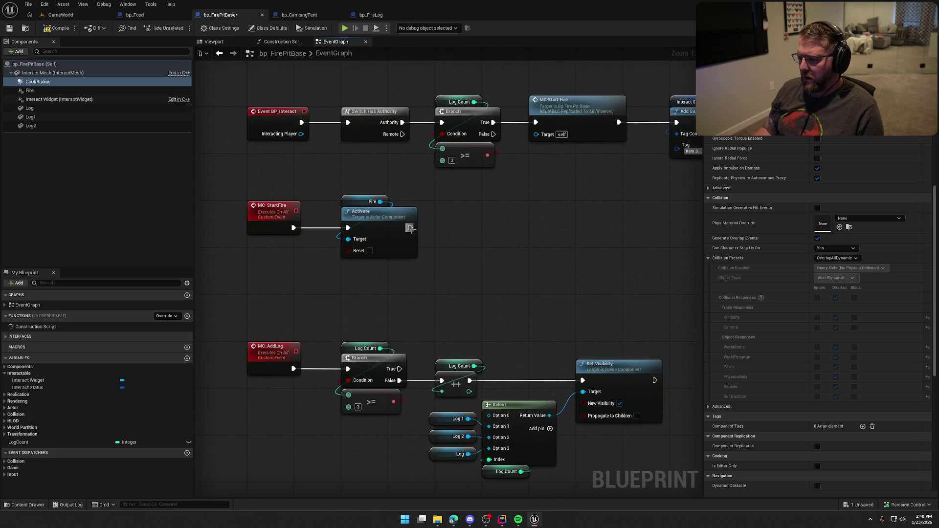
{"action": "mouse_move", "coordinate": [50, 83]}
{"action": "left_mouse_down"}
{"action": "mouse_move", "coordinate": [396, 159]}
{"action": "mouse_move", "coordinate": [442, 202]}
{"action": "mouse_move", "coordinate": [496, 212]}
{"action": "left_mouse_up"}
{"action": "type", "text": "generat"}
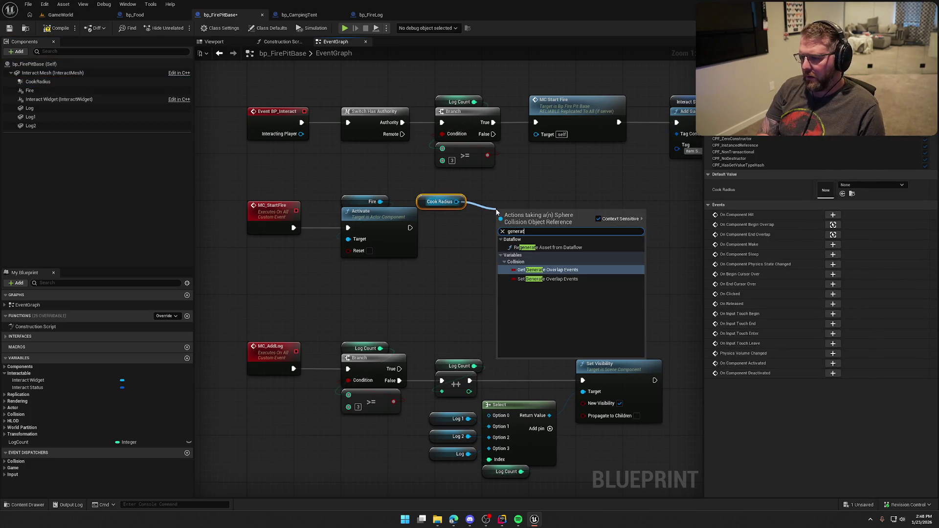
{"action": "left_click", "coordinate": [551, 280]}
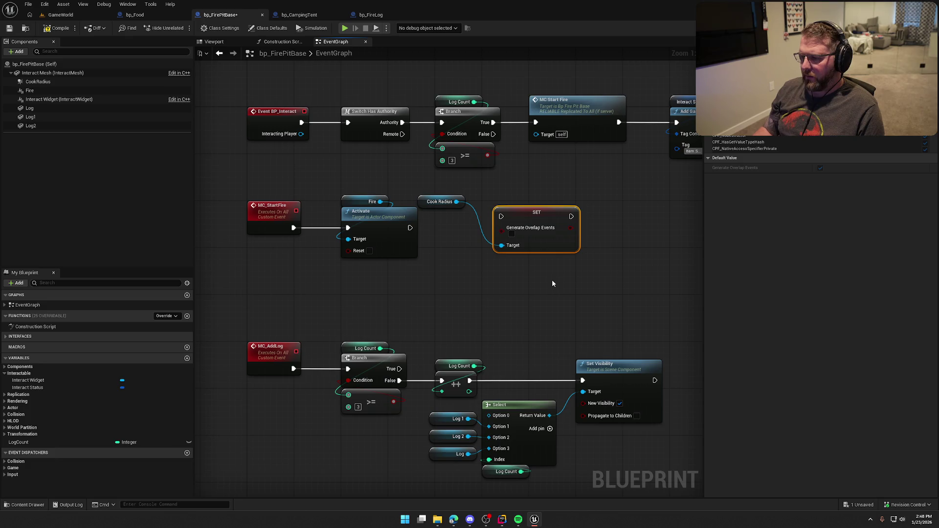
{"action": "left_click", "coordinate": [512, 234]}
{"action": "left_click_drag", "start_coordinate": [501, 216], "coordinate": [447, 239]}
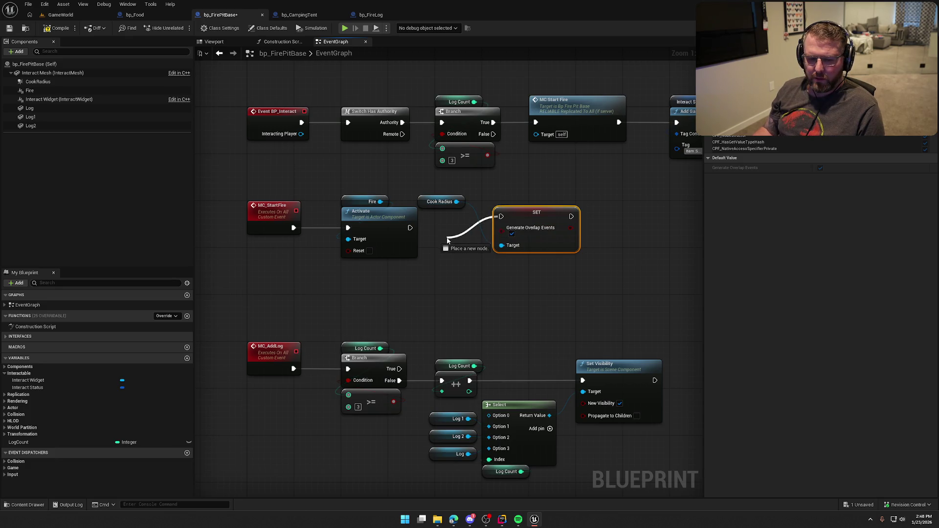
{"action": "left_click_drag", "start_coordinate": [447, 240], "coordinate": [408, 229]}
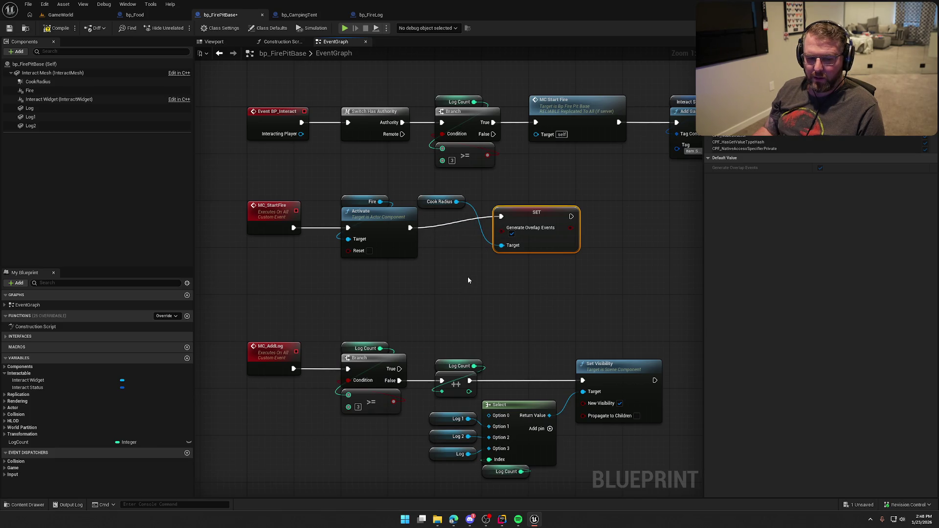
{"action": "left_click_drag", "start_coordinate": [540, 226], "coordinate": [482, 237]}
{"action": "left_click_drag", "start_coordinate": [425, 201], "coordinate": [445, 212]}
{"action": "left_click", "coordinate": [506, 208]}
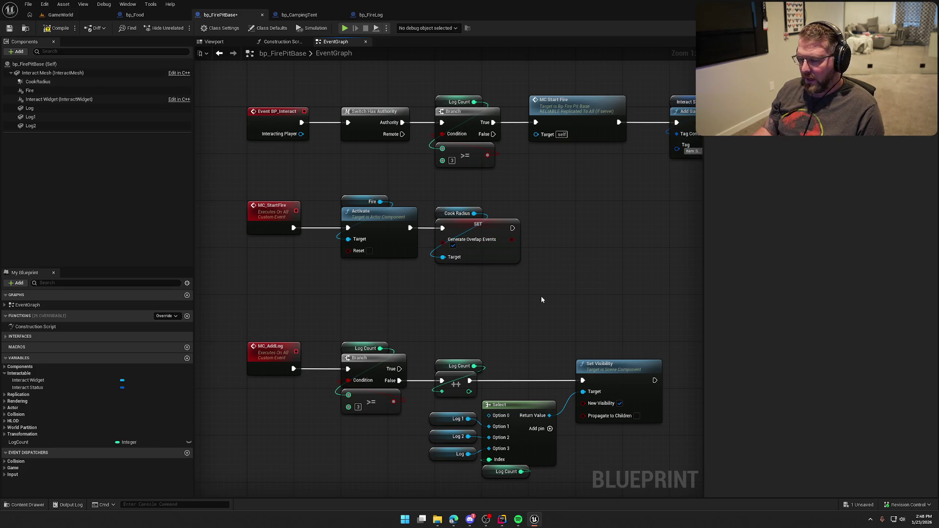
Untick Generate Overlap Events in the CookRadius component's collision details
{"action": "left_click_drag", "start_coordinate": [541, 295], "coordinate": [513, 244]}
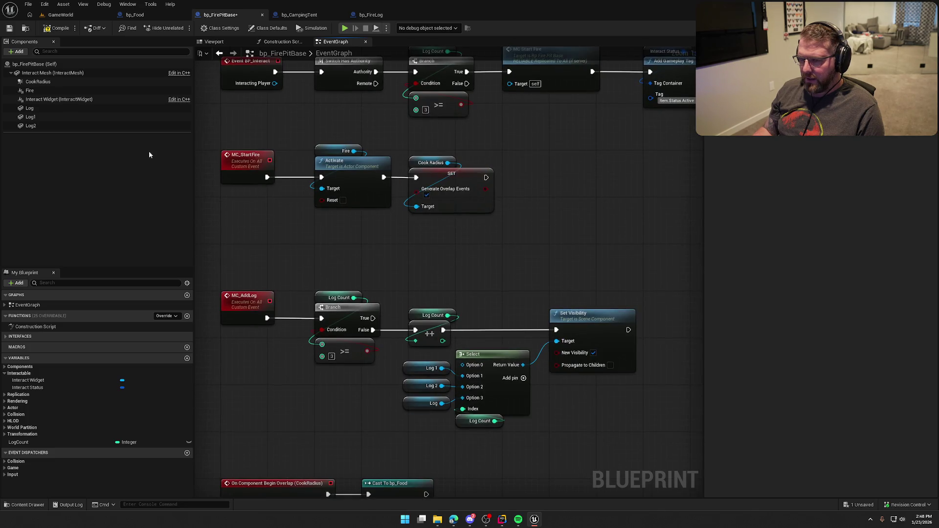
{"action": "left_click", "coordinate": [59, 82]}
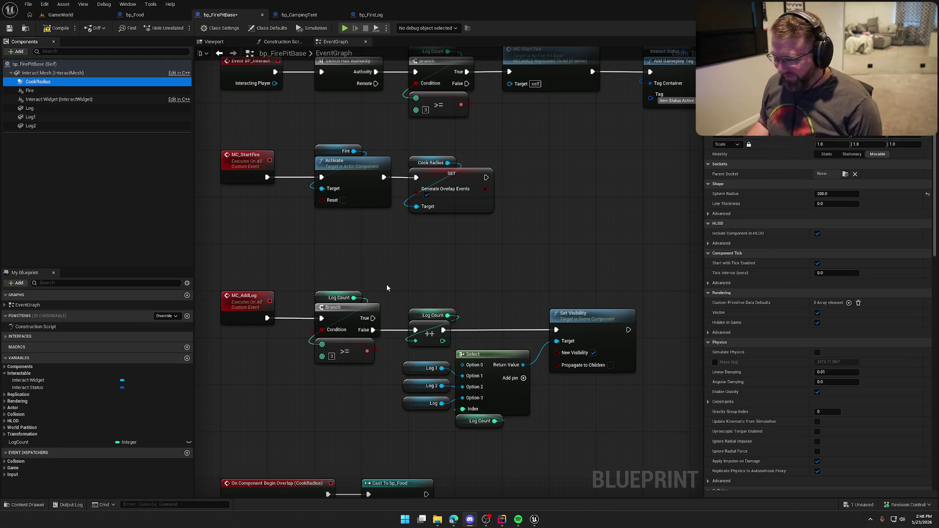
{"action": "scroll", "coordinate": [802, 260], "scroll_direction": "down", "scroll_amount": 10}
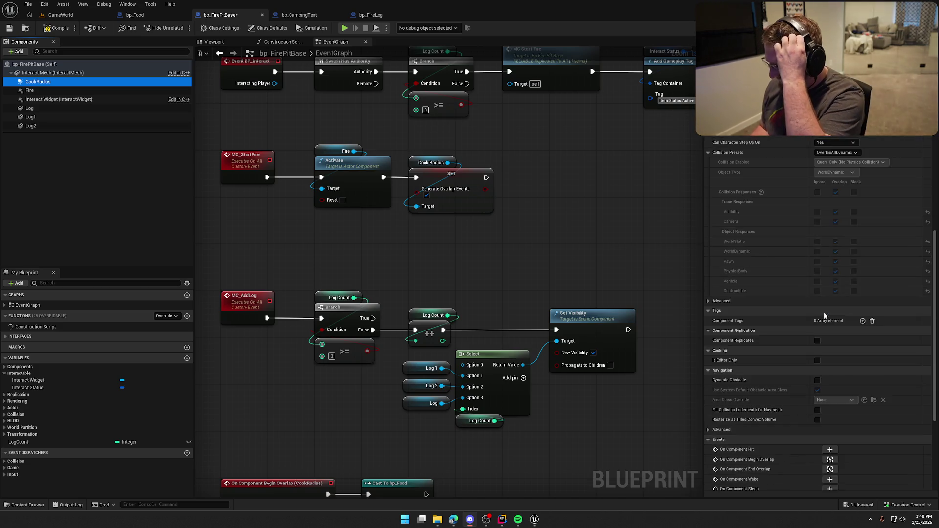
{"action": "scroll", "coordinate": [825, 317], "scroll_direction": "down", "scroll_amount": 5}
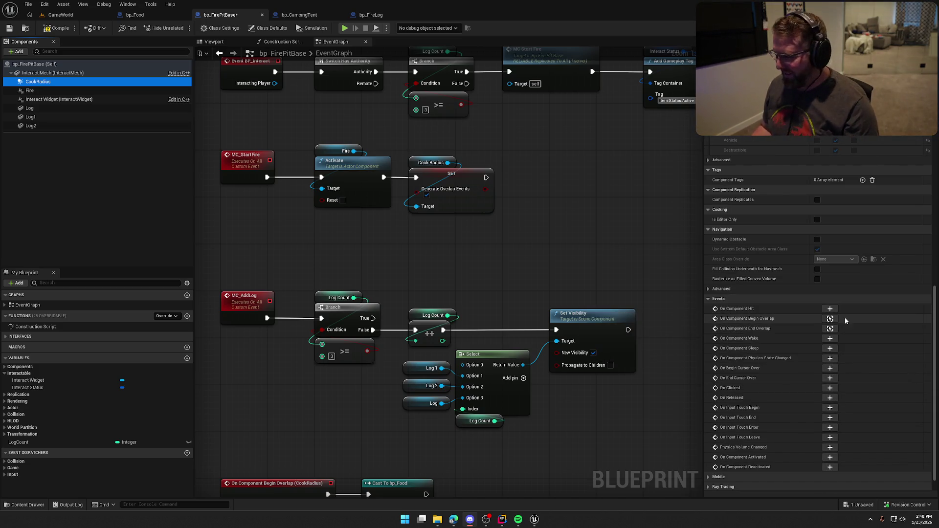
{"action": "scroll", "coordinate": [844, 316], "scroll_direction": "up", "scroll_amount": 3}
{"action": "scroll", "coordinate": [844, 319], "scroll_direction": "up", "scroll_amount": 8}
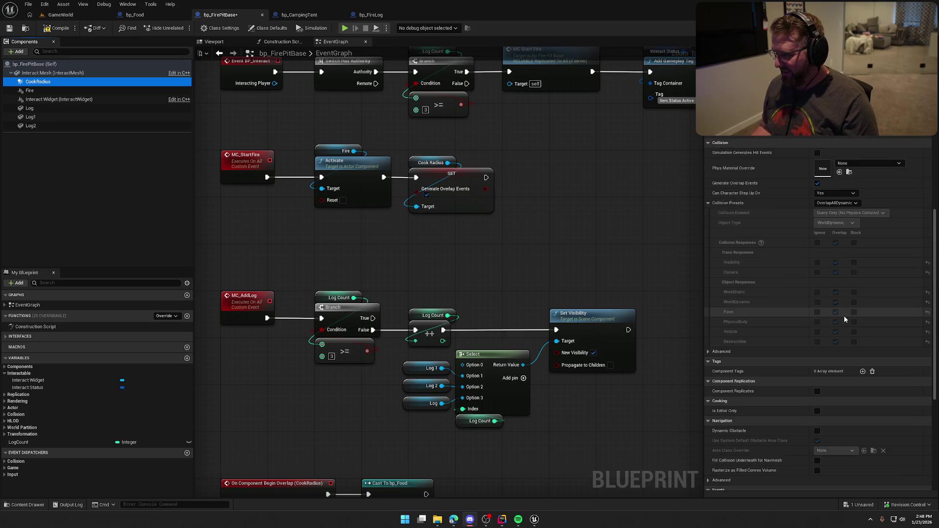
{"action": "left_click", "coordinate": [817, 183]}
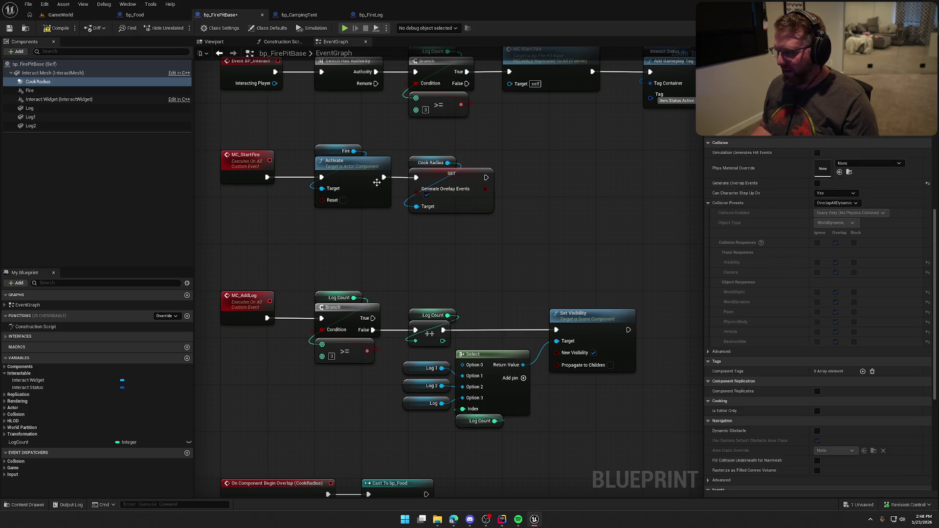
Save bp_FirePitBase with Ctrl+S
{"action": "key", "text": "ctrl+s"}
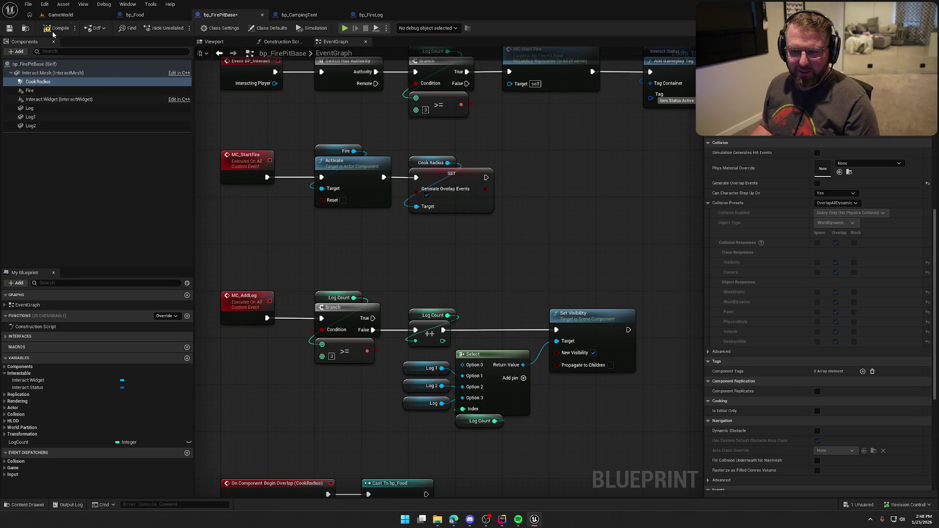
{"action": "left_click_drag", "start_coordinate": [387, 268], "coordinate": [433, 254]}
{"action": "left_click", "coordinate": [477, 195]}
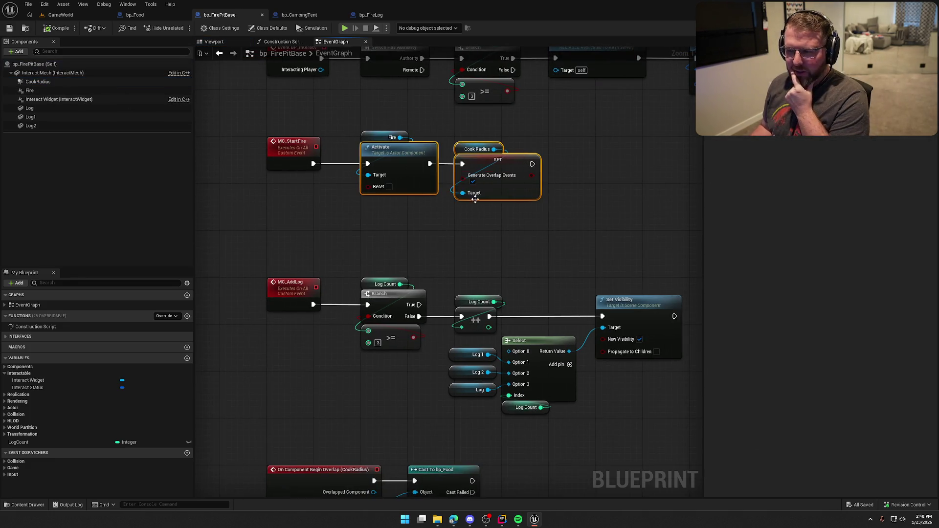
Add a Print String after Cast To bp_Food showing the food's Get Display Name, then save
{"action": "left_click", "coordinate": [456, 237]}
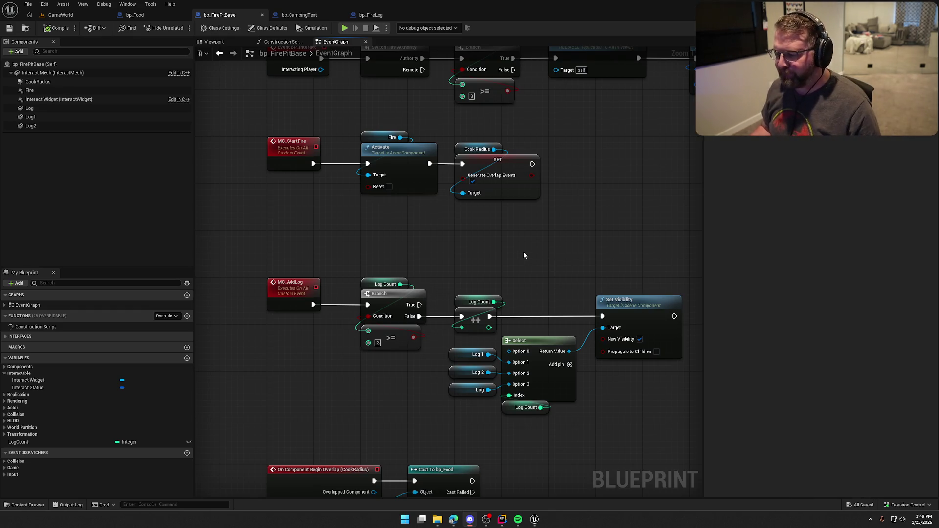
{"action": "left_click_drag", "start_coordinate": [541, 222], "coordinate": [431, 113]}
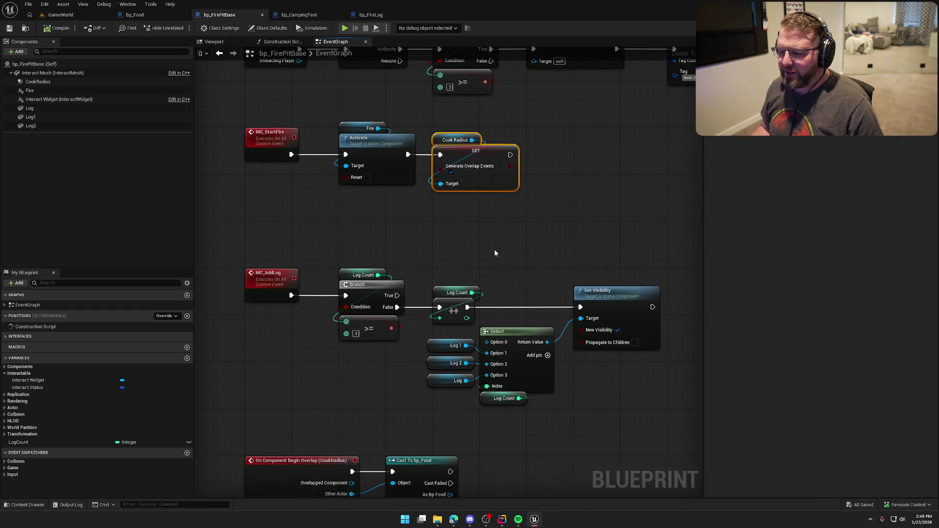
{"action": "left_click_drag", "start_coordinate": [495, 253], "coordinate": [496, 116]}
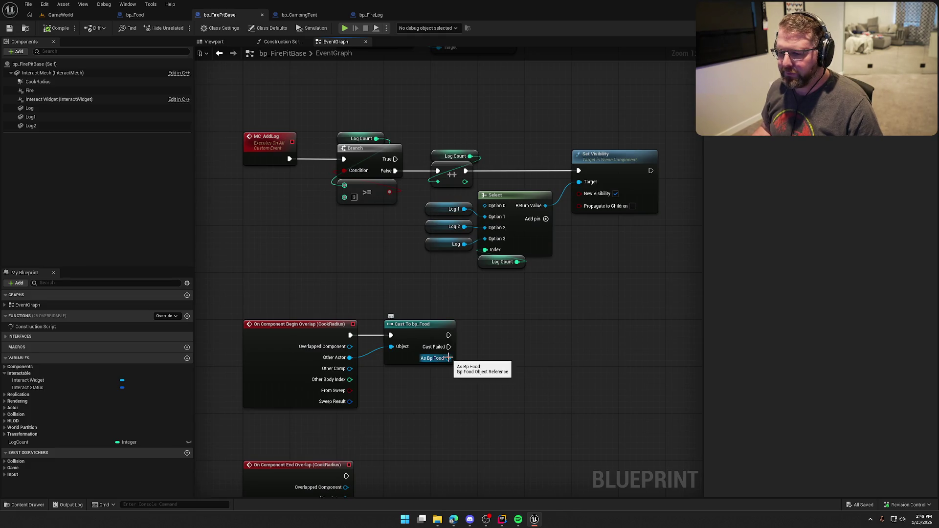
{"action": "left_click_drag", "start_coordinate": [448, 335], "coordinate": [546, 332]}
{"action": "type", "text": "print string"}
{"action": "key", "text": "Return"}
{"action": "left_click_drag", "start_coordinate": [451, 359], "coordinate": [532, 348]}
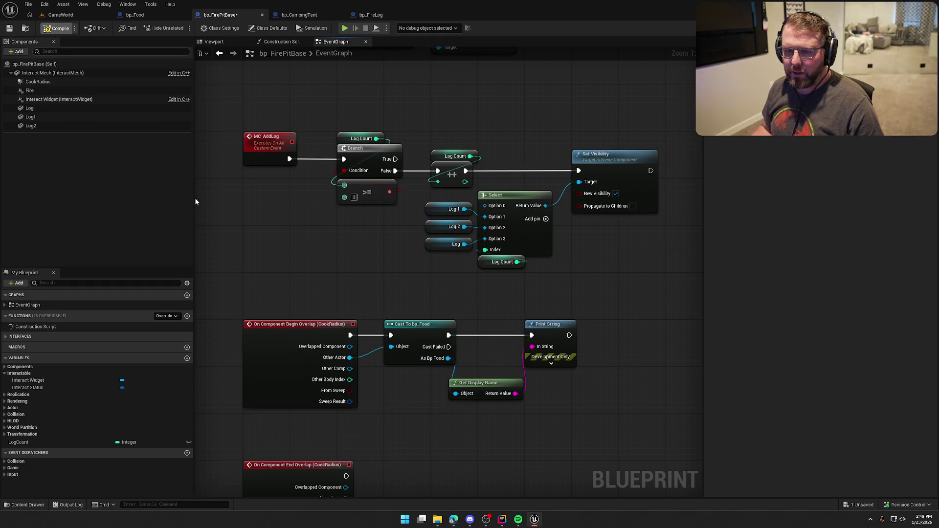
{"action": "key", "text": "ctrl+s"}
Playtest GameWorld: carry the meat drumstick to the fire pit, light it, confirm bp_Food1 prints
{"action": "left_click", "coordinate": [74, 15]}
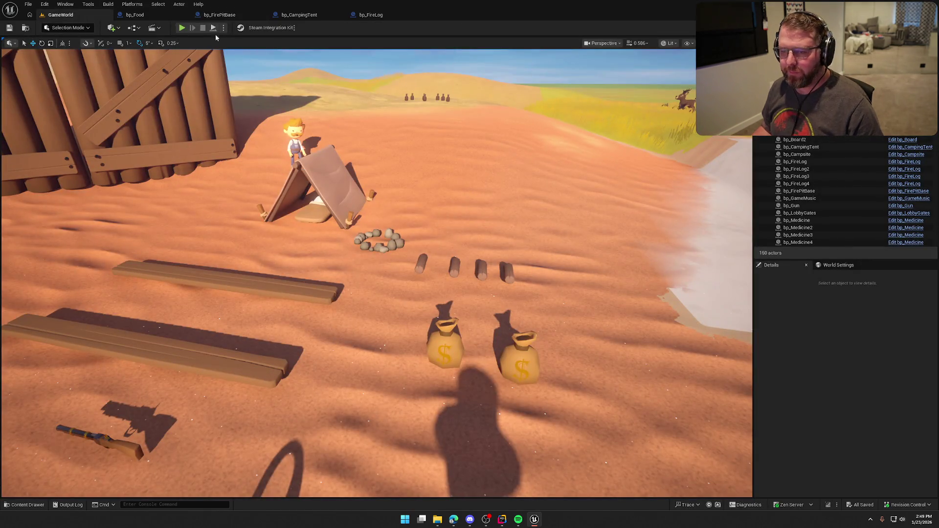
{"action": "left_click", "coordinate": [182, 29]}
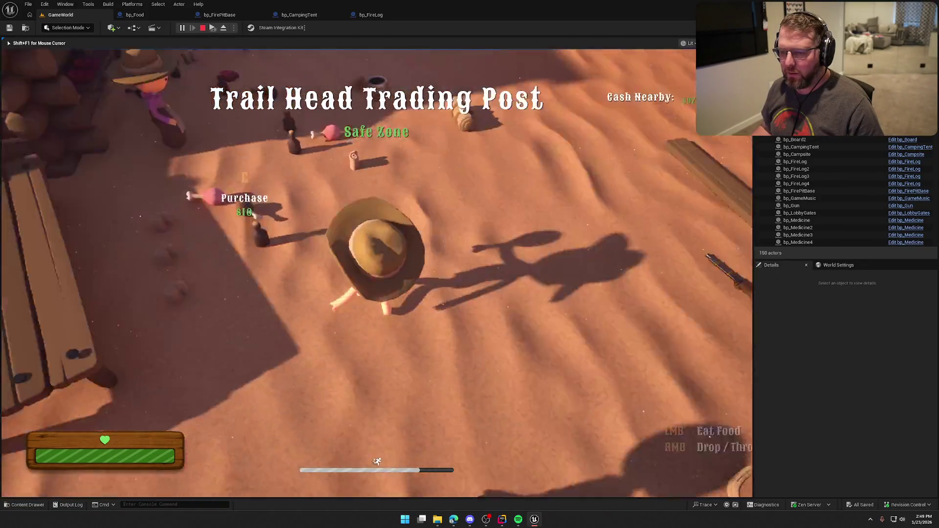
{"action": "key", "text": "shift+w"}
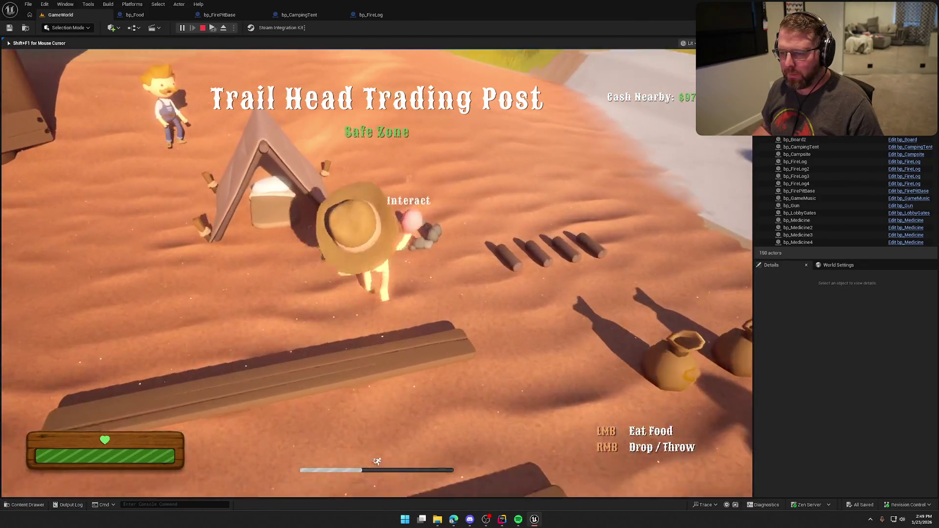
{"action": "key", "text": "s"}
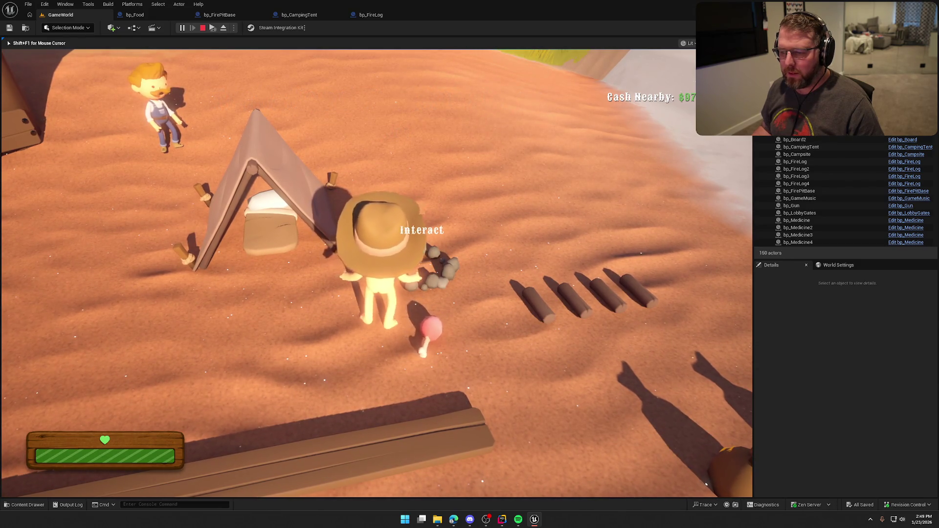
{"action": "key", "text": "e"}
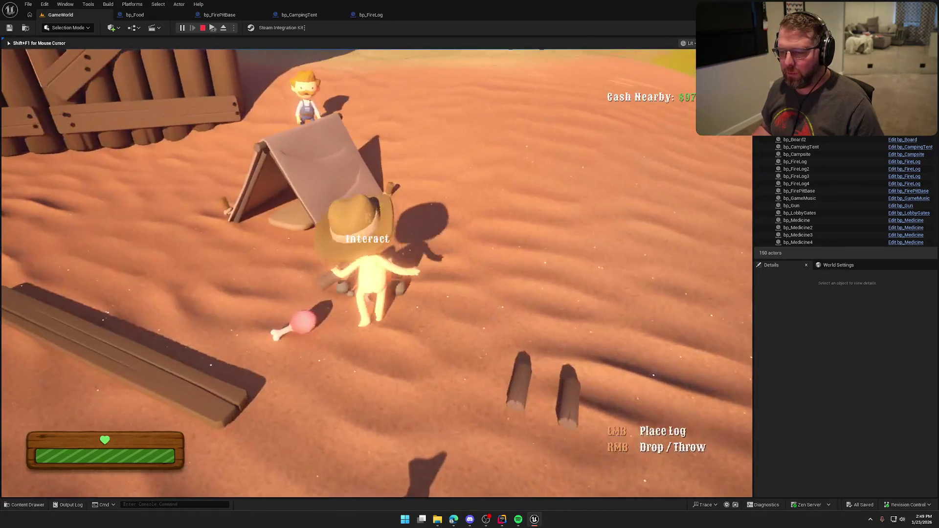
{"action": "key", "text": "e"}
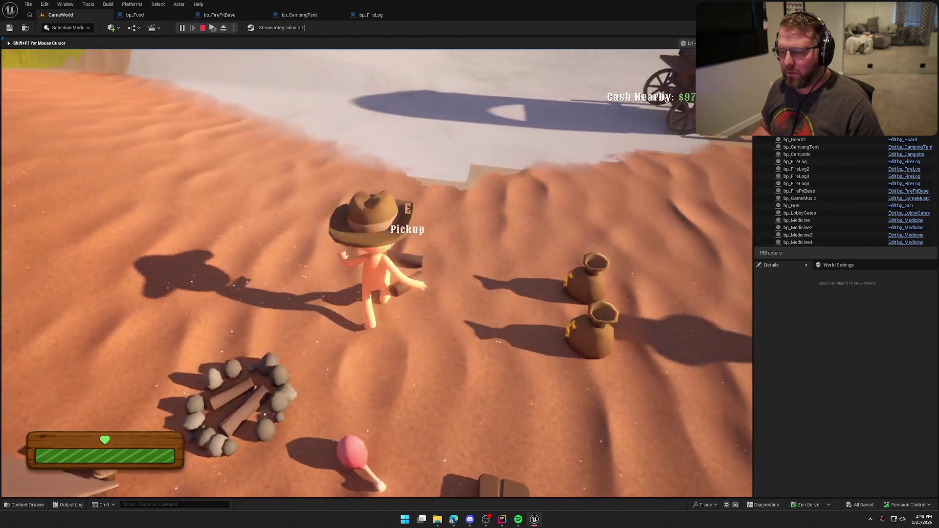
{"action": "key", "text": "e"}
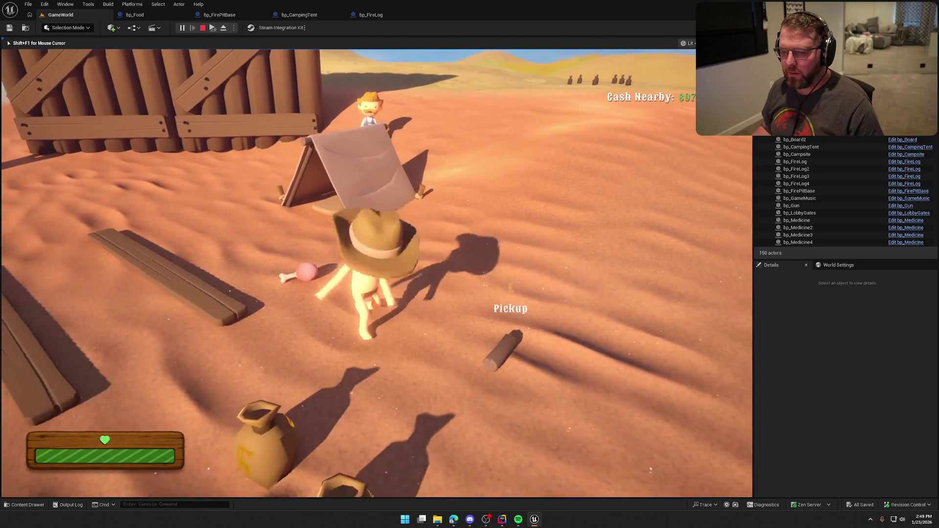
{"action": "key", "text": "e"}
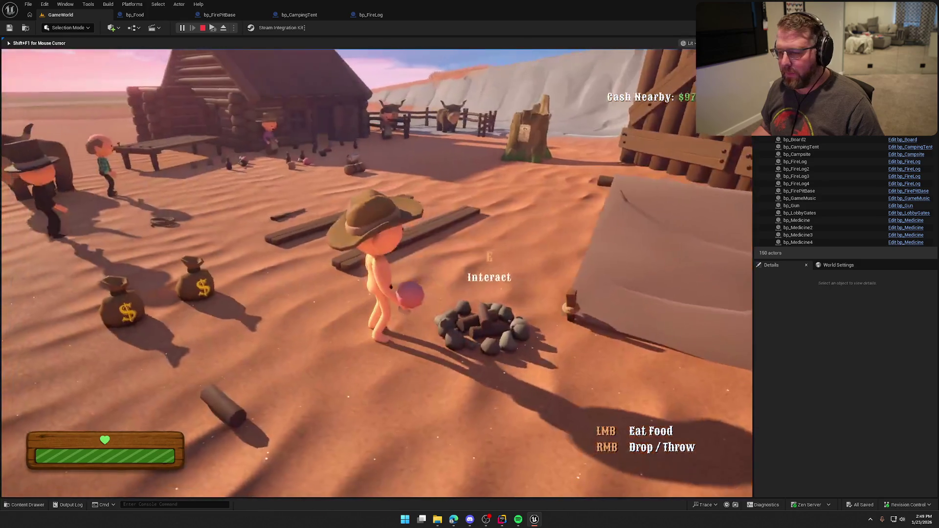
{"action": "key", "text": "e"}
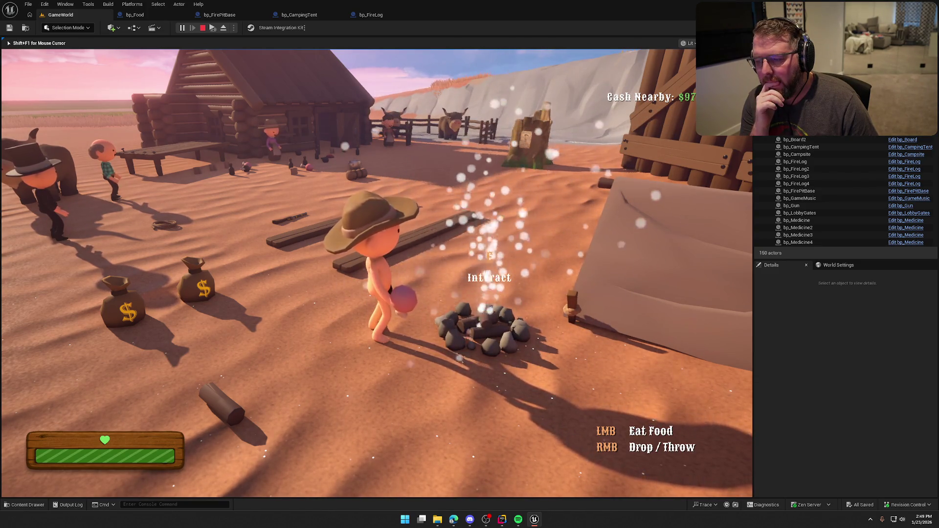
{"action": "key", "text": "Escape"}
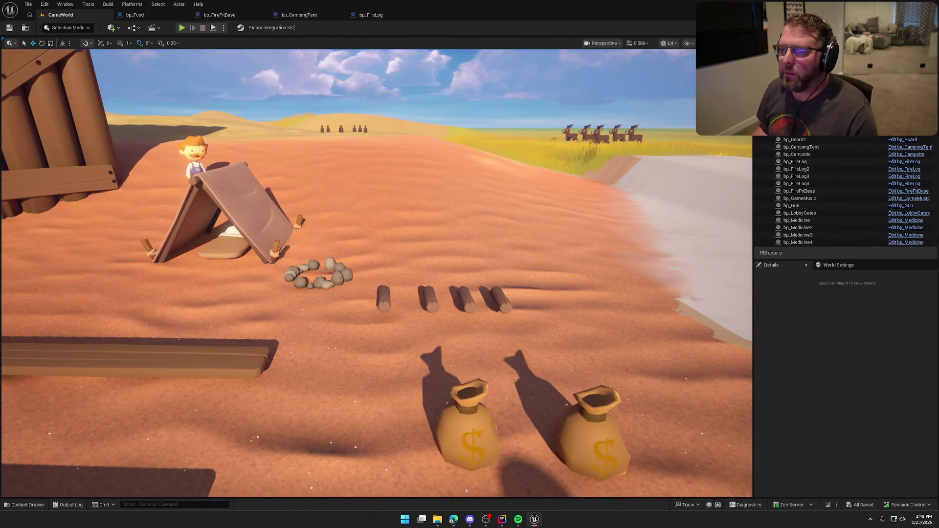
{"action": "left_click", "coordinate": [217, 14]}
Delete the debug print nodes and put Switch Has Authority between begin overlap and Cast To bp_Food
{"action": "scroll", "coordinate": [361, 252], "scroll_direction": "up", "scroll_amount": 2}
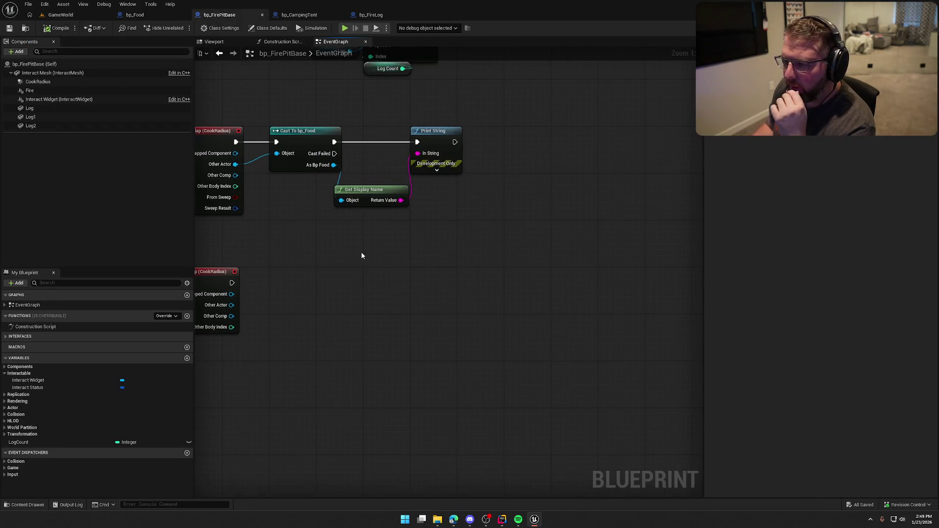
{"action": "left_click_drag", "start_coordinate": [467, 205], "coordinate": [425, 147]}
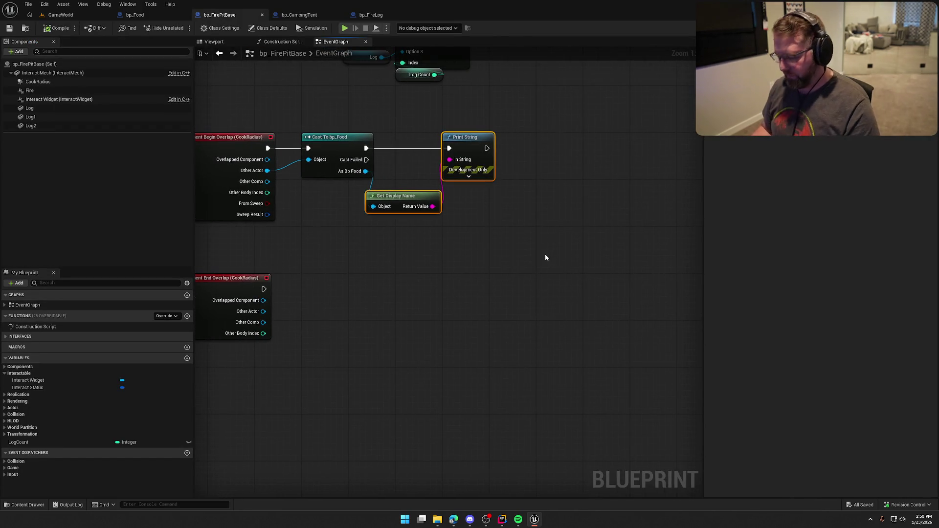
{"action": "key", "text": "Delete"}
{"action": "mouse_move", "coordinate": [409, 178]}
{"action": "left_mouse_down"}
{"action": "mouse_move", "coordinate": [450, 186]}
{"action": "mouse_move", "coordinate": [472, 242]}
{"action": "left_mouse_up"}
{"action": "left_click_drag", "start_coordinate": [406, 216], "coordinate": [541, 351]}
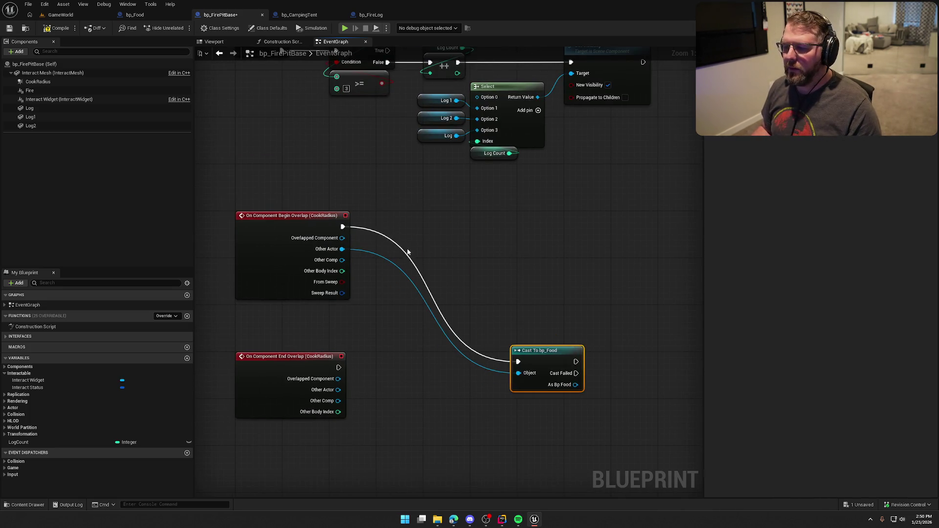
{"action": "left_click_drag", "start_coordinate": [342, 227], "coordinate": [406, 230]}
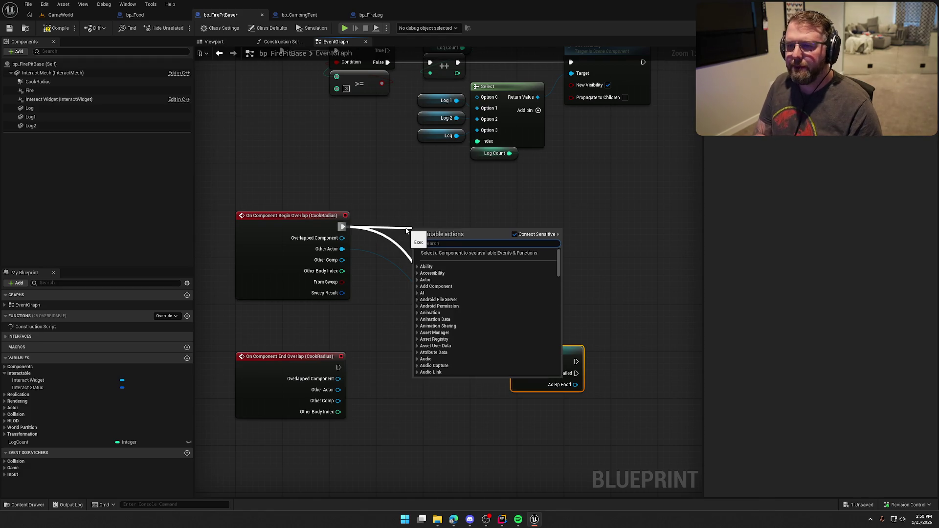
{"action": "type", "text": "switch has"}
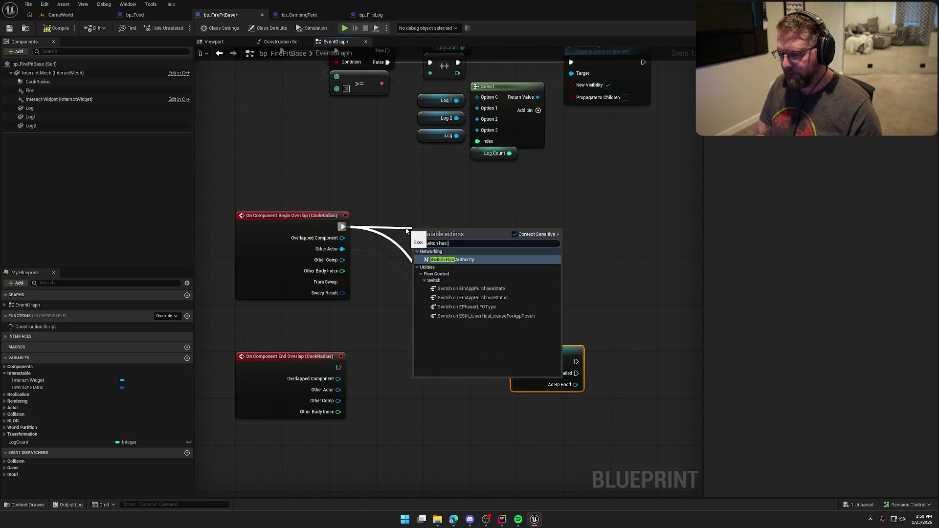
{"action": "key", "text": "Return"}
{"action": "left_click_drag", "start_coordinate": [439, 235], "coordinate": [405, 225]}
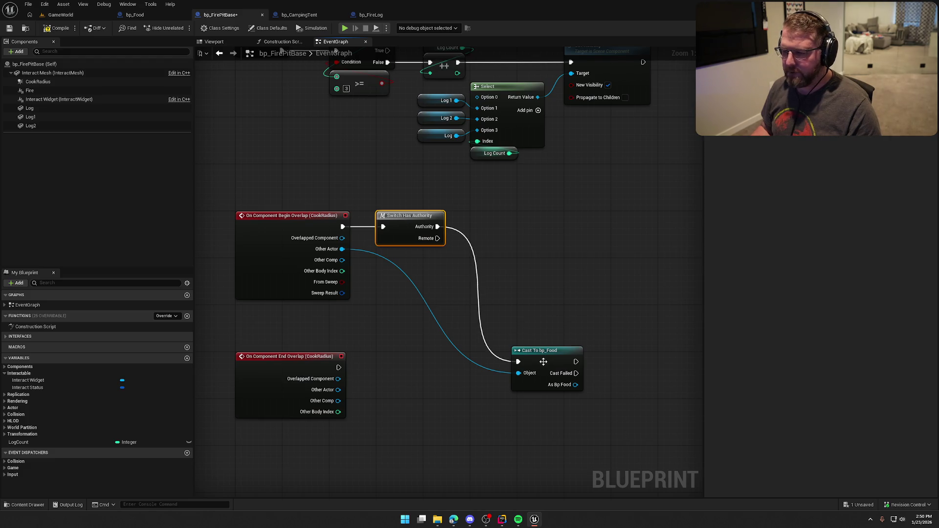
{"action": "mouse_move", "coordinate": [543, 362]}
{"action": "left_mouse_down"}
{"action": "mouse_move", "coordinate": [503, 221]}
{"action": "mouse_move", "coordinate": [487, 251]}
{"action": "left_mouse_up"}
Add the Item.Status.FoodCooking gameplay tag to the cast food's Interact Status
{"action": "type", "text": "get"}
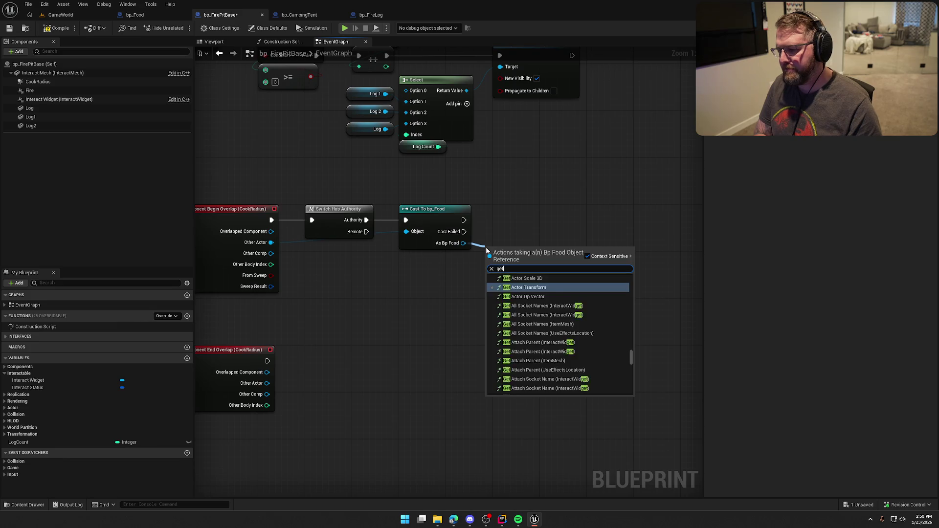
{"action": "type", "text": " interact sta"}
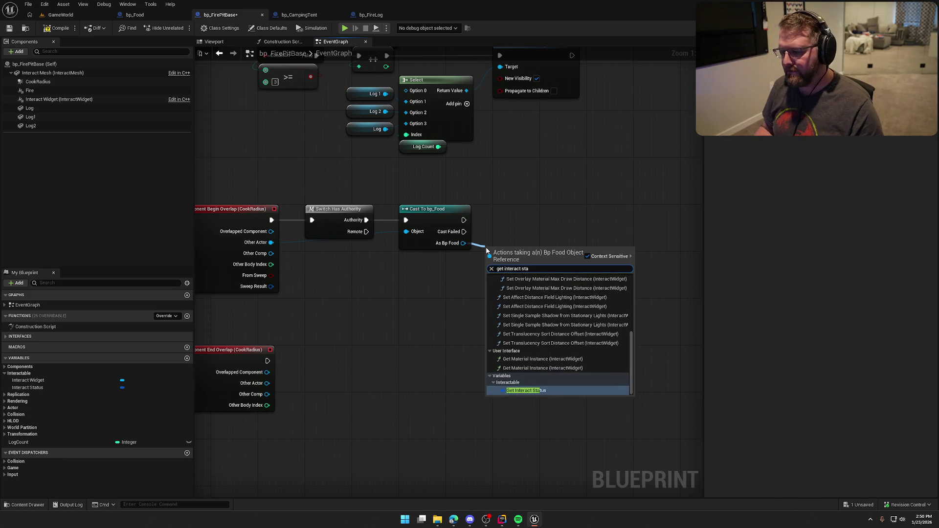
{"action": "left_click", "coordinate": [533, 393]}
{"action": "mouse_move", "coordinate": [516, 252]}
{"action": "left_mouse_down"}
{"action": "mouse_move", "coordinate": [430, 262]}
{"action": "mouse_move", "coordinate": [507, 260]}
{"action": "left_mouse_up"}
{"action": "type", "text": "add"}
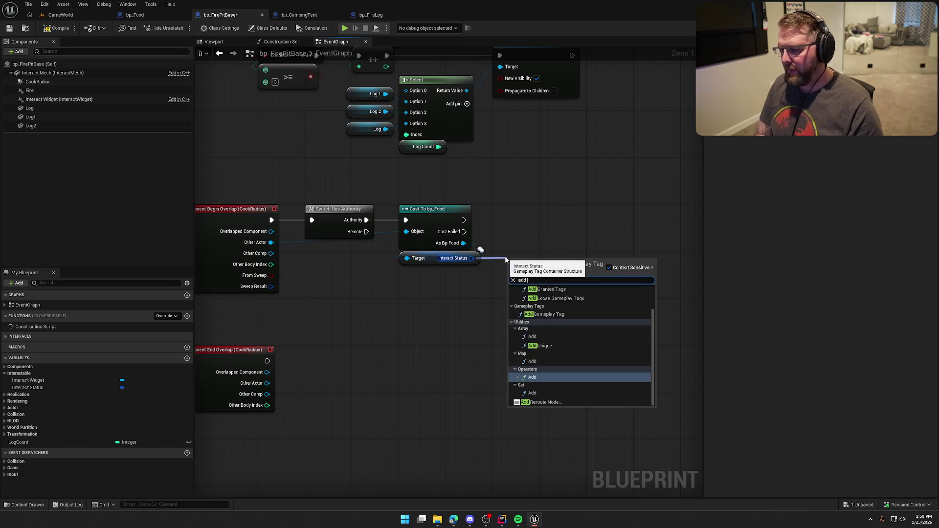
{"action": "type", "text": " gamep"}
{"action": "key", "text": "Return"}
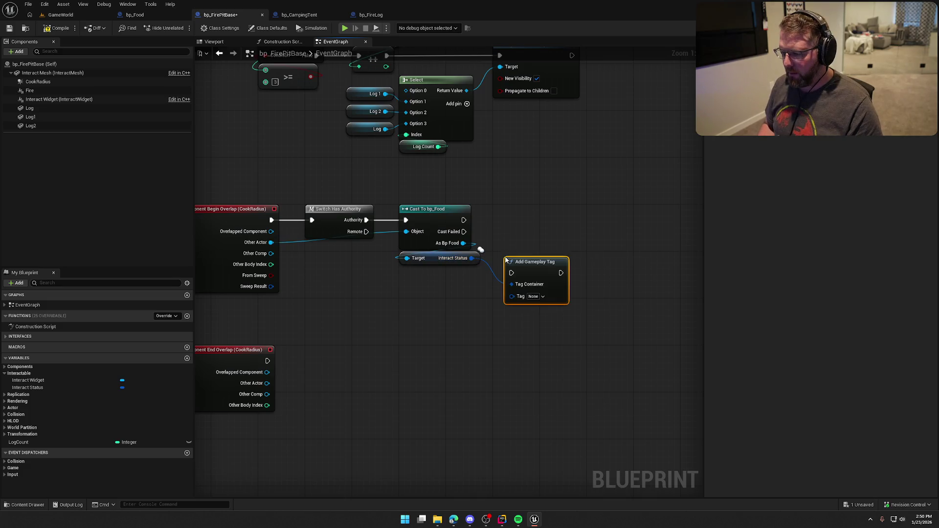
{"action": "mouse_move", "coordinate": [512, 273]}
{"action": "left_mouse_down"}
{"action": "mouse_move", "coordinate": [464, 220]}
{"action": "mouse_move", "coordinate": [521, 226]}
{"action": "left_mouse_up"}
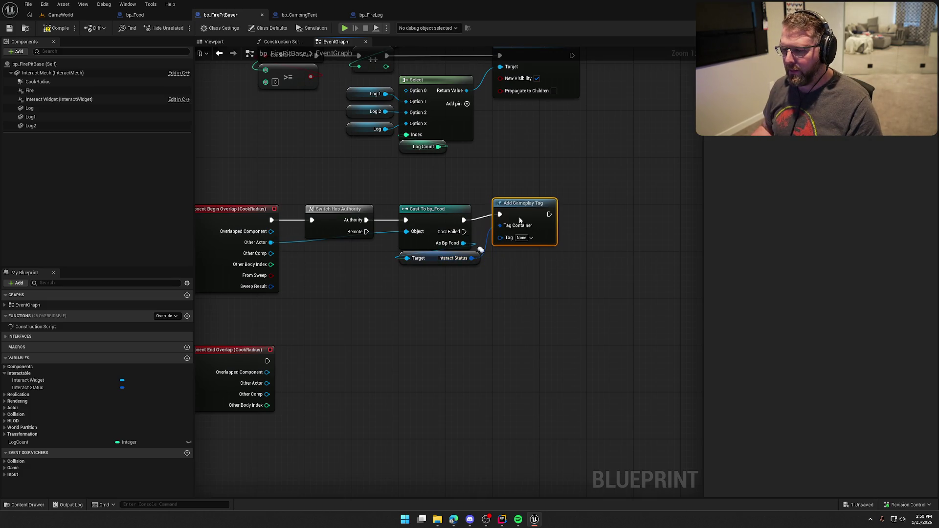
{"action": "left_click", "coordinate": [522, 245]}
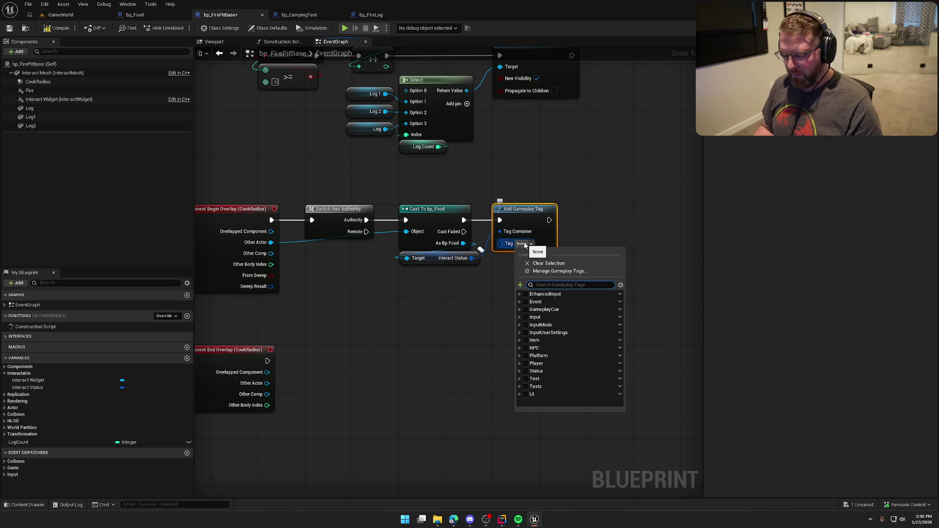
{"action": "type", "text": "foodco"}
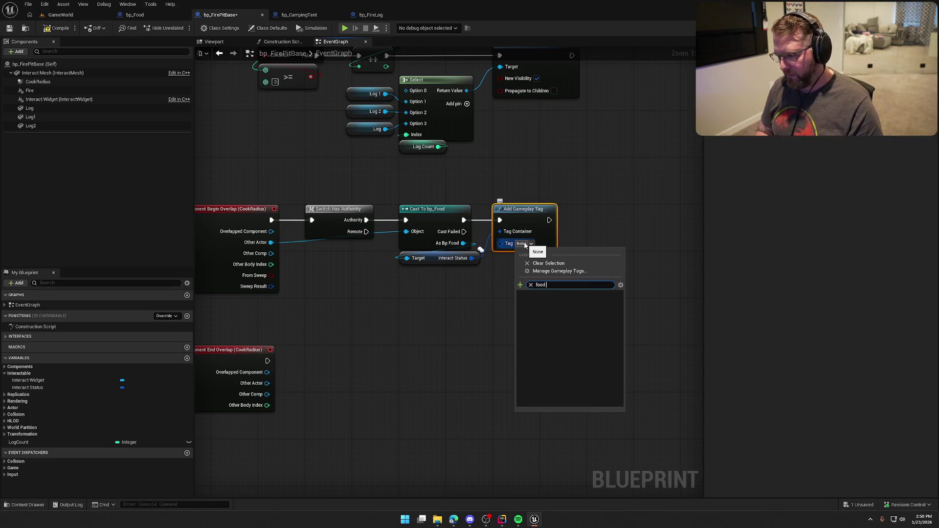
{"action": "left_click", "coordinate": [550, 310]}
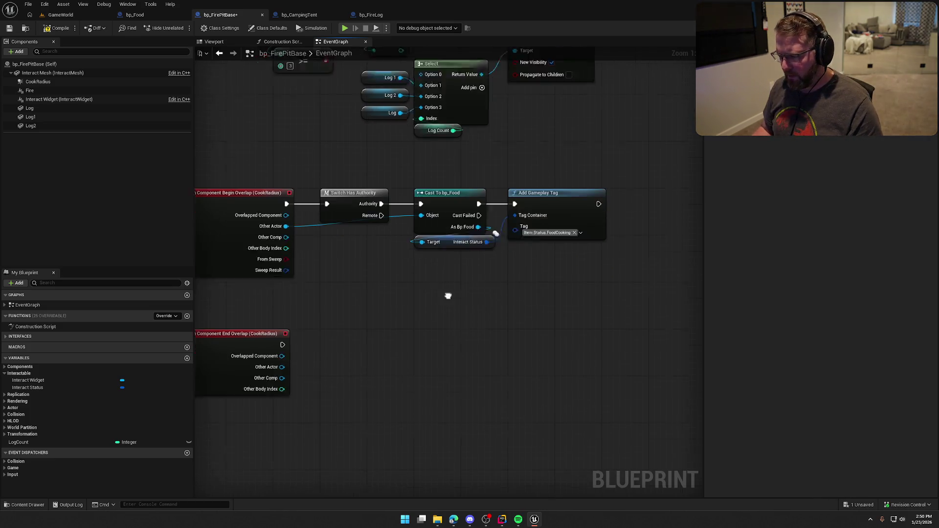
Paste copies of the authority check and cast, driven by the End Overlap event
{"action": "left_click_drag", "start_coordinate": [376, 140], "coordinate": [617, 239]}
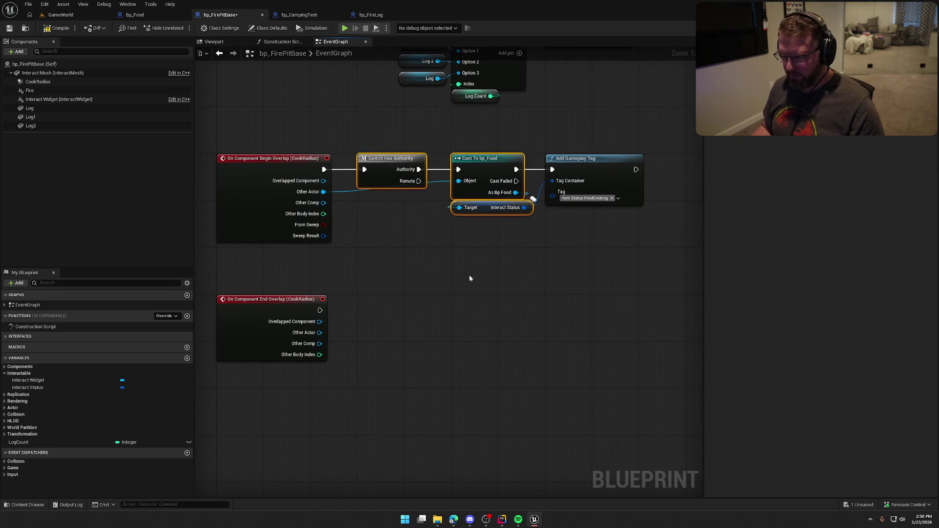
{"action": "key", "text": "ctrl+v"}
{"action": "left_click_drag", "start_coordinate": [320, 310], "coordinate": [375, 302]}
{"action": "left_click", "coordinate": [398, 362]}
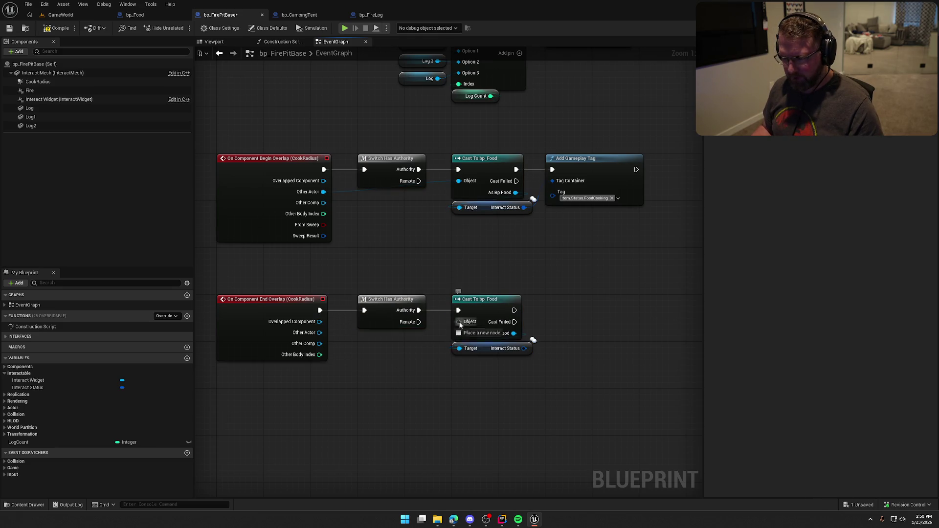
Cast Other Actor to food and remove Item.Status.FoodCooking from its Interact Status
{"action": "left_click_drag", "start_coordinate": [460, 326], "coordinate": [320, 333]}
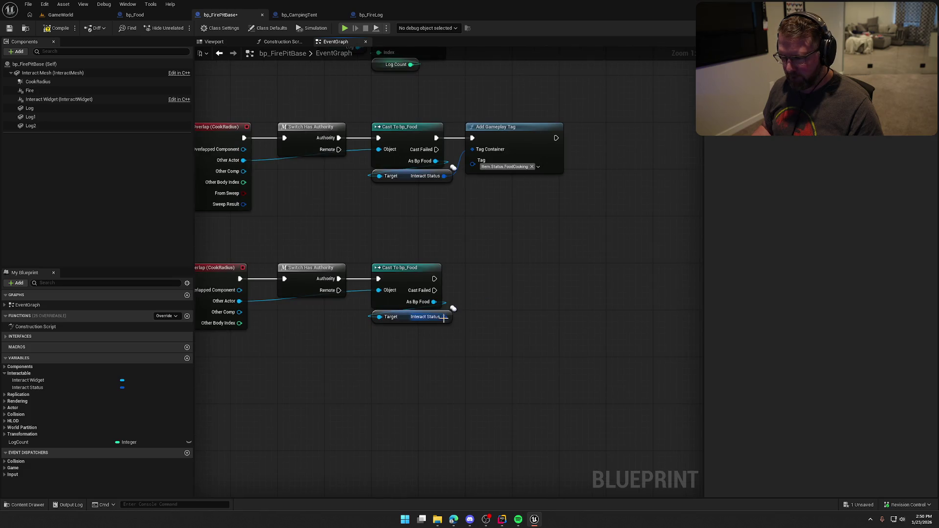
{"action": "left_click_drag", "start_coordinate": [444, 317], "coordinate": [470, 321]}
{"action": "type", "text": "remove g"}
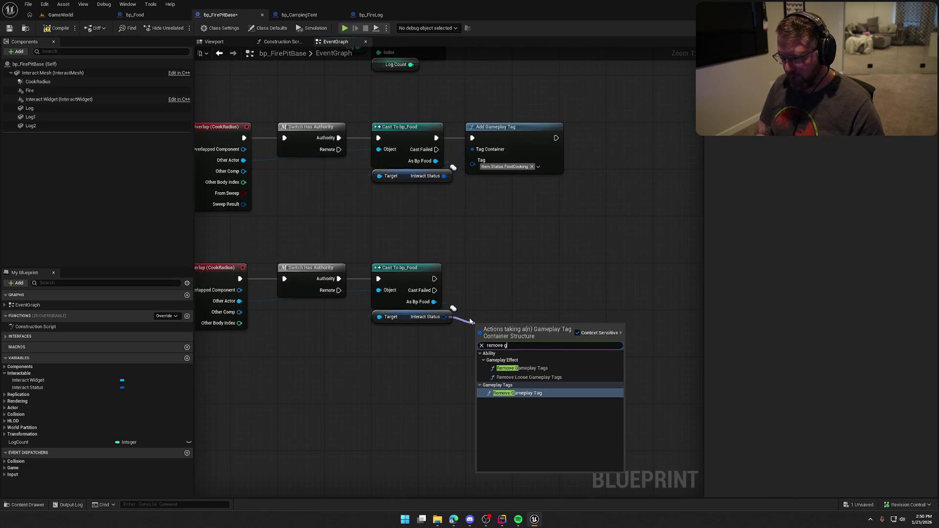
{"action": "type", "text": "a"}
{"action": "key", "text": "Return"}
{"action": "mouse_move", "coordinate": [481, 333]}
{"action": "left_mouse_down"}
{"action": "mouse_move", "coordinate": [481, 286]}
{"action": "mouse_move", "coordinate": [469, 290]}
{"action": "mouse_move", "coordinate": [490, 280]}
{"action": "left_mouse_up"}
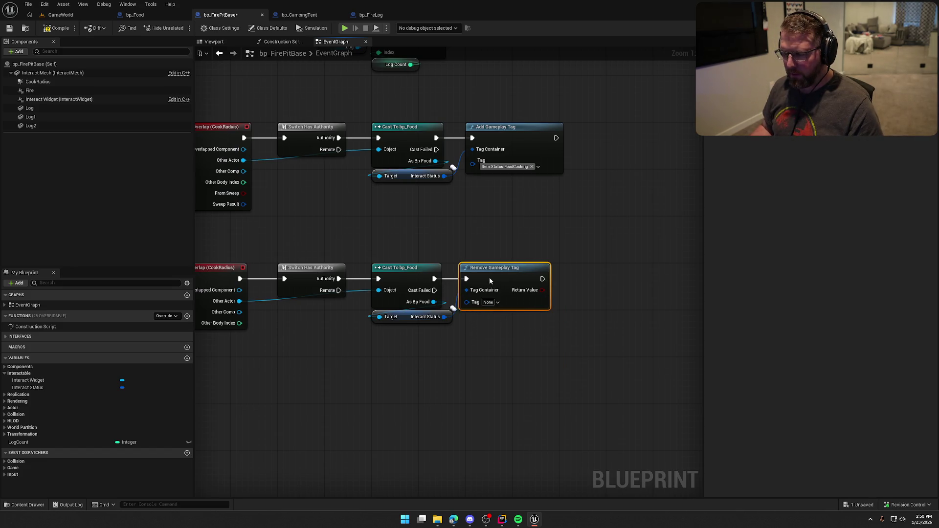
{"action": "left_click", "coordinate": [499, 305]}
{"action": "type", "text": "food"}
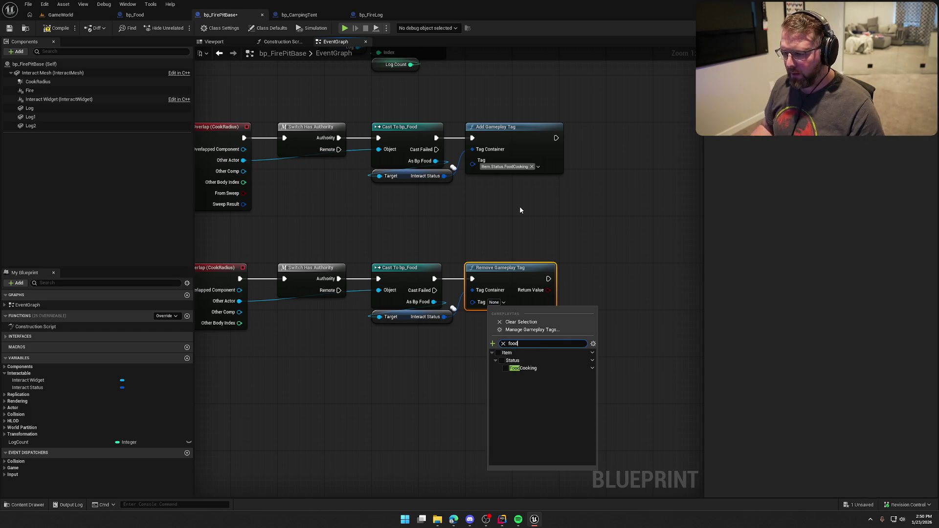
{"action": "left_click", "coordinate": [505, 369]}
Compile the bp_FirePitBase blueprint
{"action": "scroll", "coordinate": [451, 371], "scroll_direction": "down", "scroll_amount": 3}
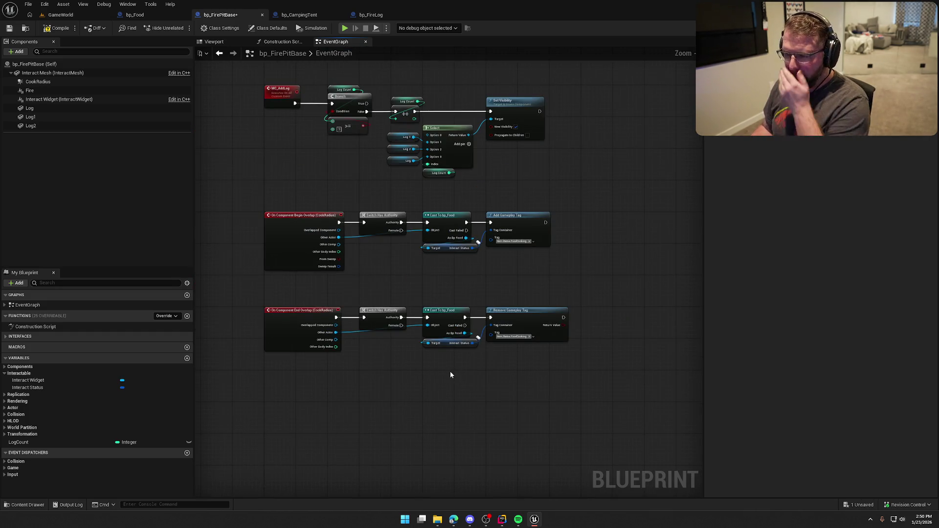
{"action": "key", "text": "Home"}
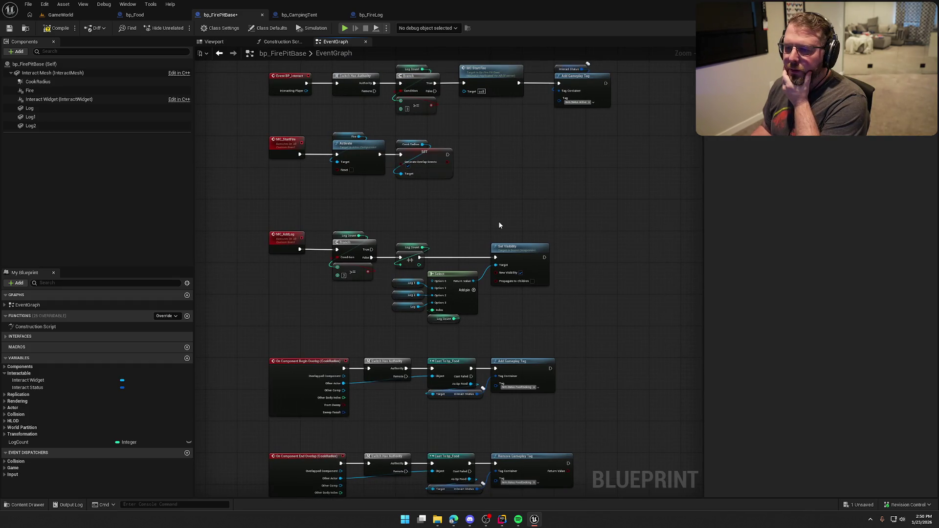
{"action": "left_click", "coordinate": [53, 30]}
Play the GameWorld level, walk to the fire pit and pick up a log
{"action": "left_click", "coordinate": [61, 15]}
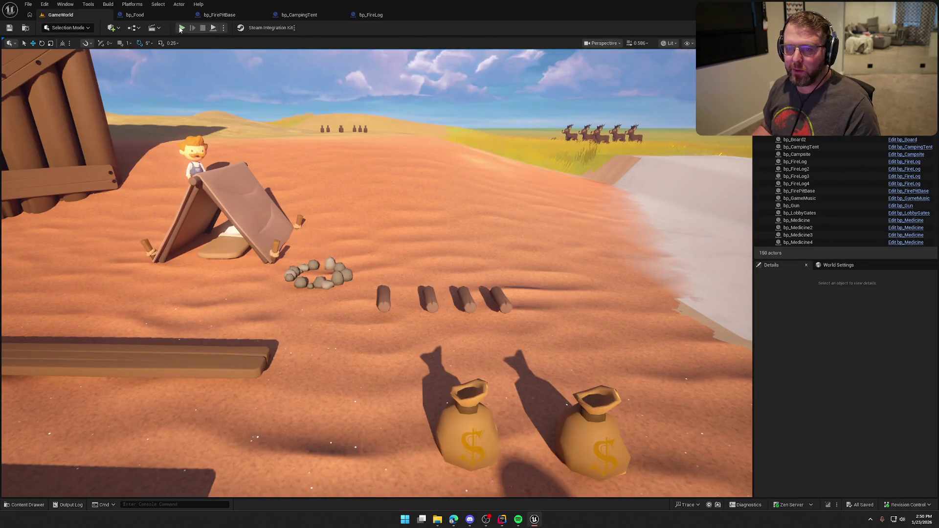
{"action": "key", "text": "alt+p"}
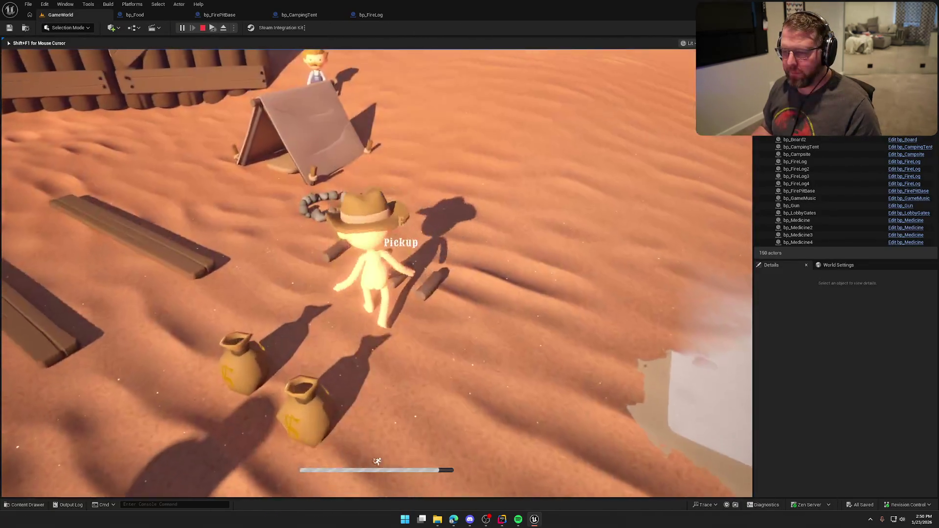
{"action": "key", "text": "w"}
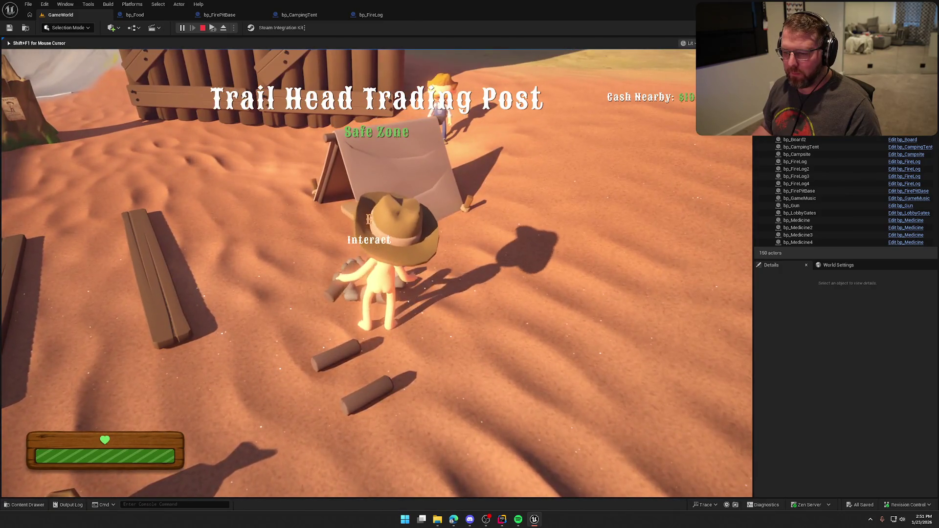
{"action": "key", "text": "e"}
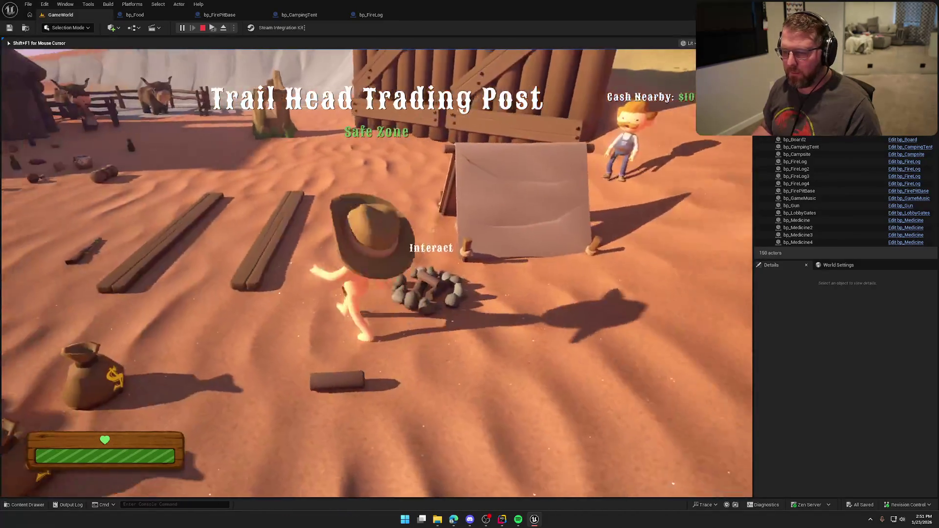
{"action": "key", "text": "w"}
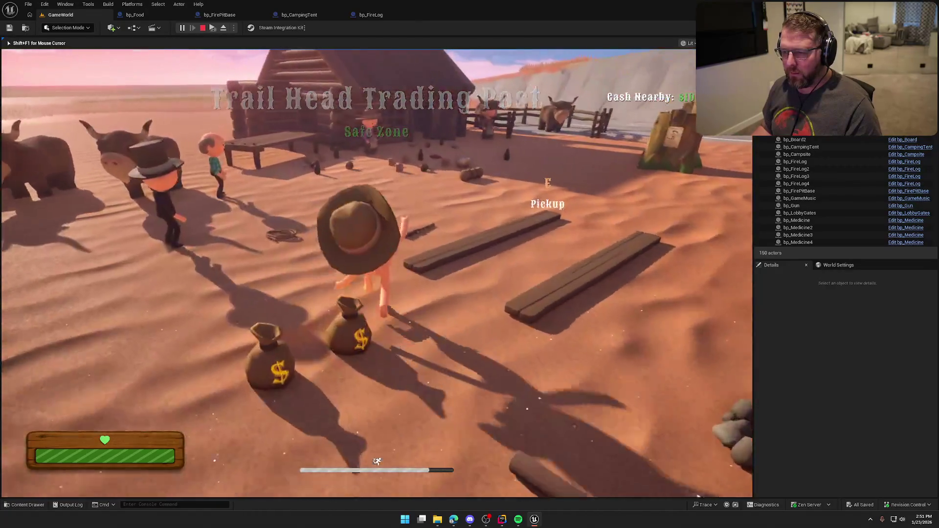
{"action": "key", "text": "w"}
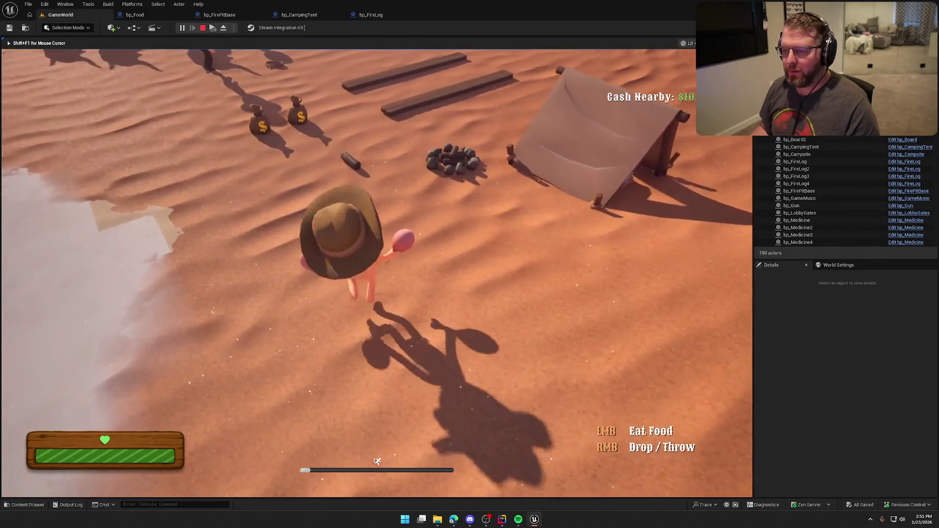
Carry the food near the fire until the drumsticks darken, then stop play
{"action": "key", "text": "w"}
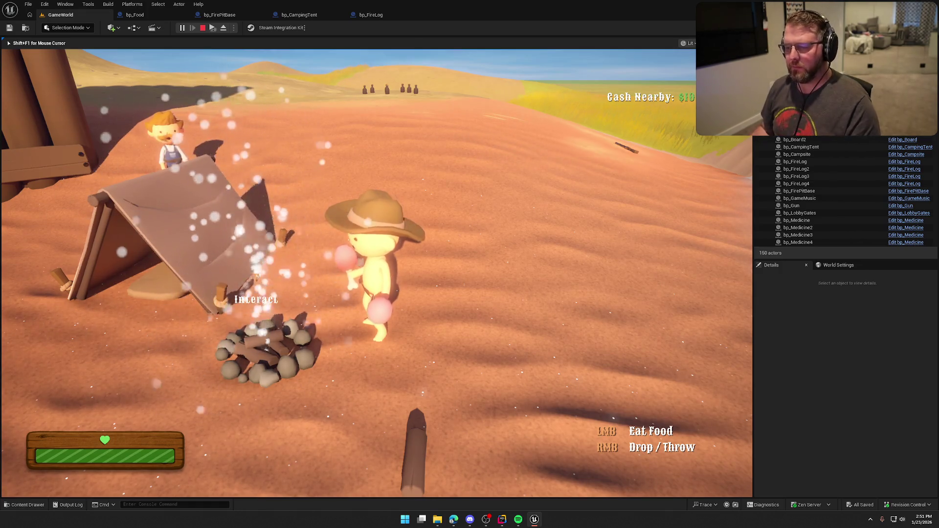
{"action": "mouse_move", "coordinate": [376, 196]}
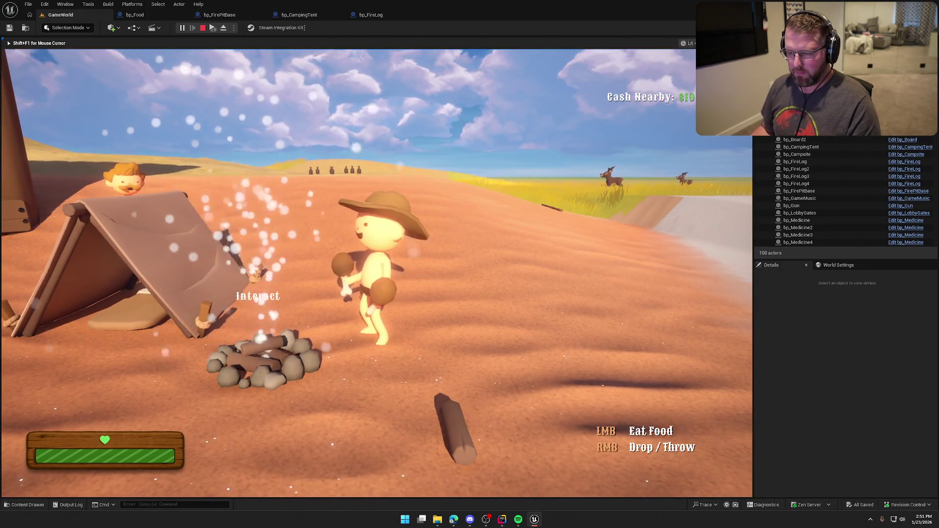
{"action": "key", "text": "shift+w"}
{"action": "key", "text": "s"}
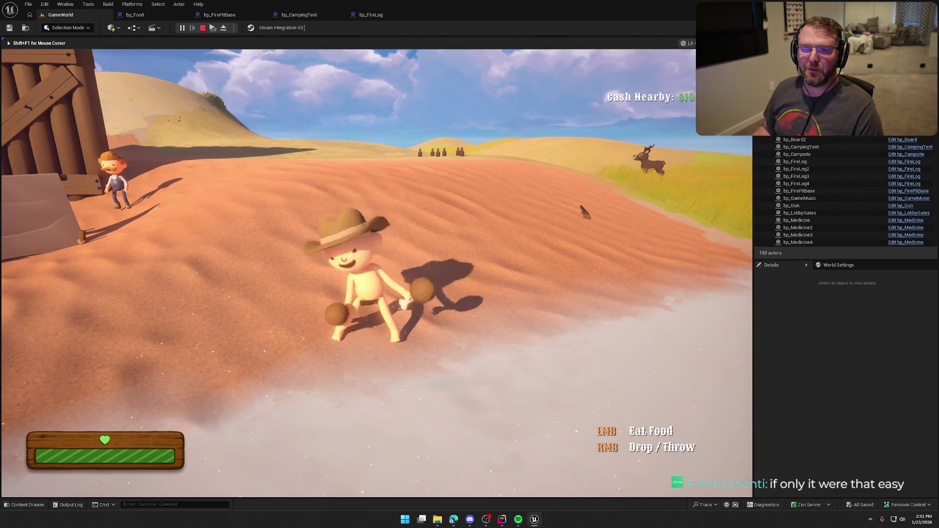
{"action": "key", "text": "shift+w"}
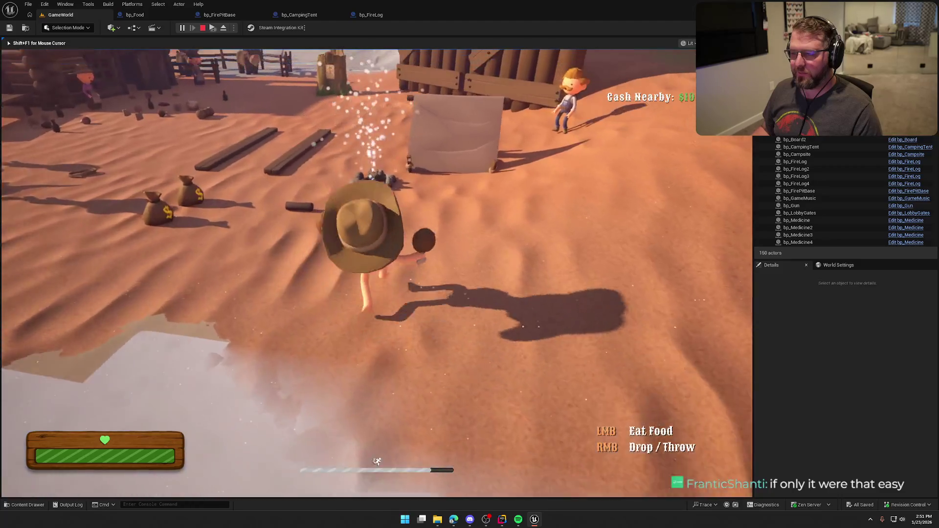
{"action": "key", "text": "s"}
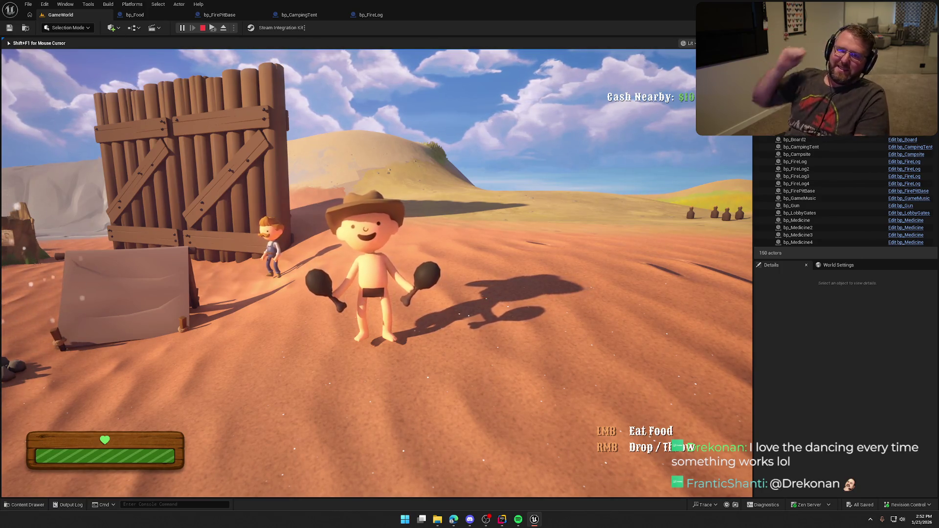
{"action": "key", "text": "shift+w"}
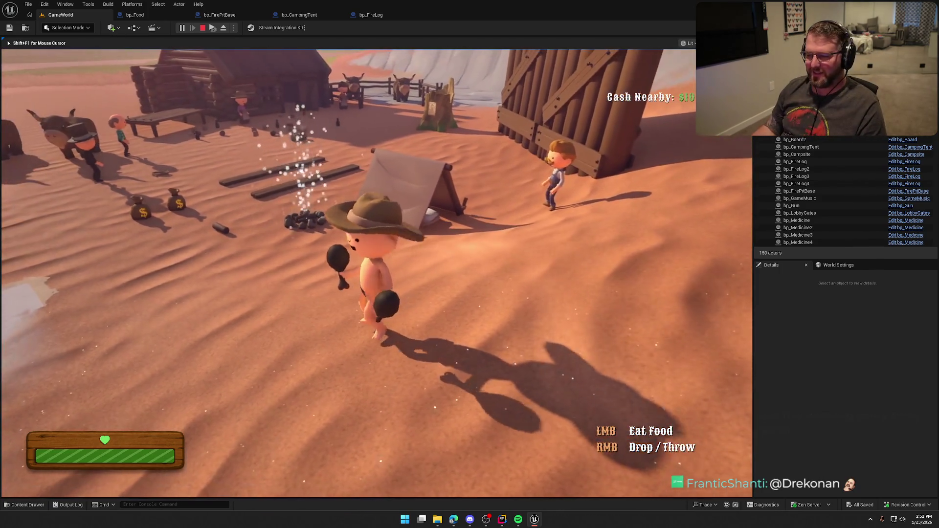
{"action": "key", "text": "Escape"}
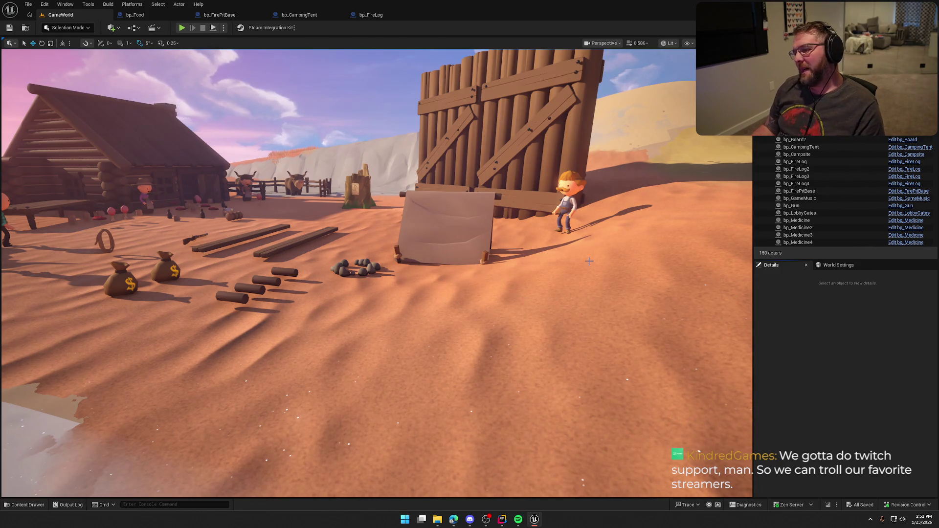
Start a new play session, pick up a log, light the campfire and reach the trading post
{"action": "scroll", "coordinate": [589, 261], "scroll_direction": "up", "scroll_amount": 5}
{"action": "left_click_drag", "start_coordinate": [507, 236], "coordinate": [469, 251]}
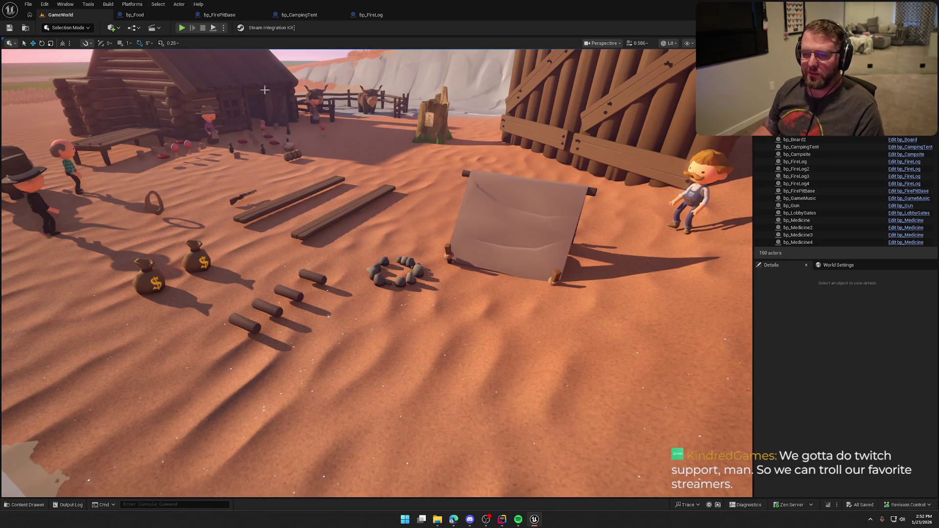
{"action": "left_click", "coordinate": [182, 28]}
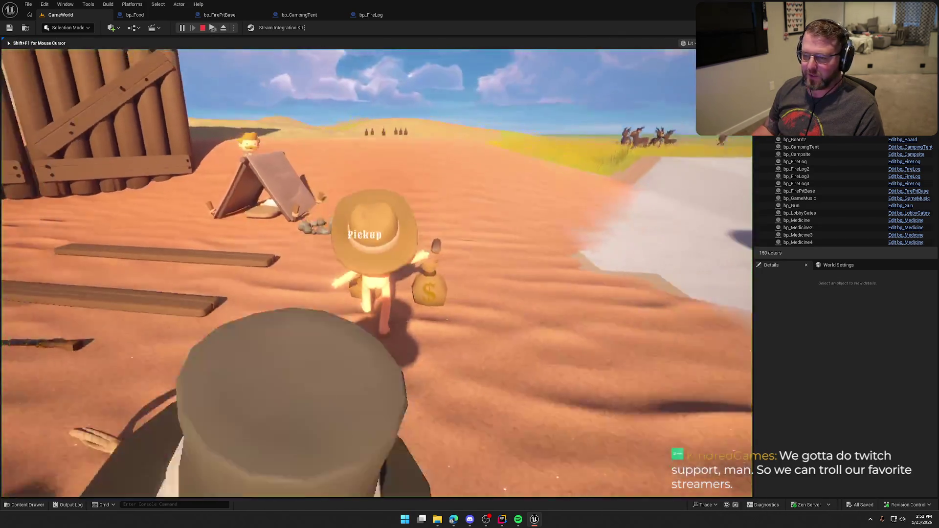
{"action": "key", "text": "e"}
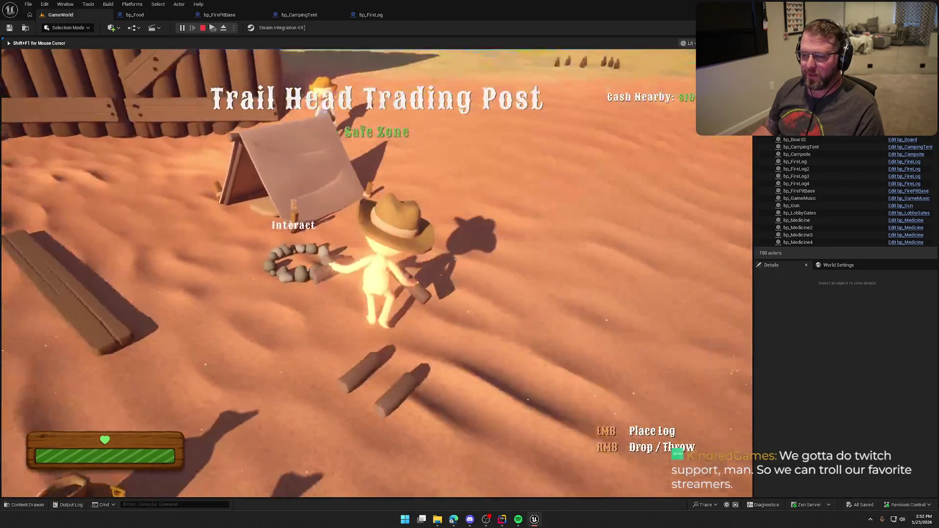
{"action": "key", "text": "w"}
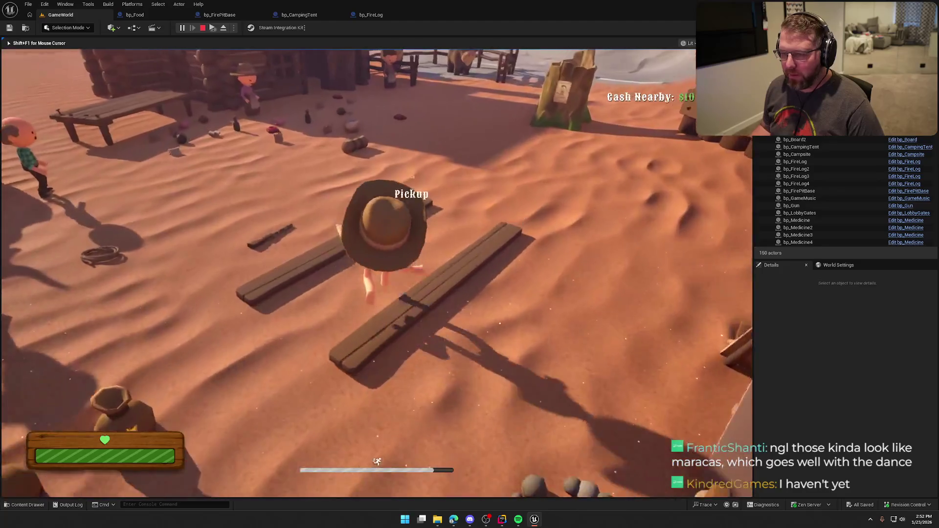
{"action": "key", "text": "e"}
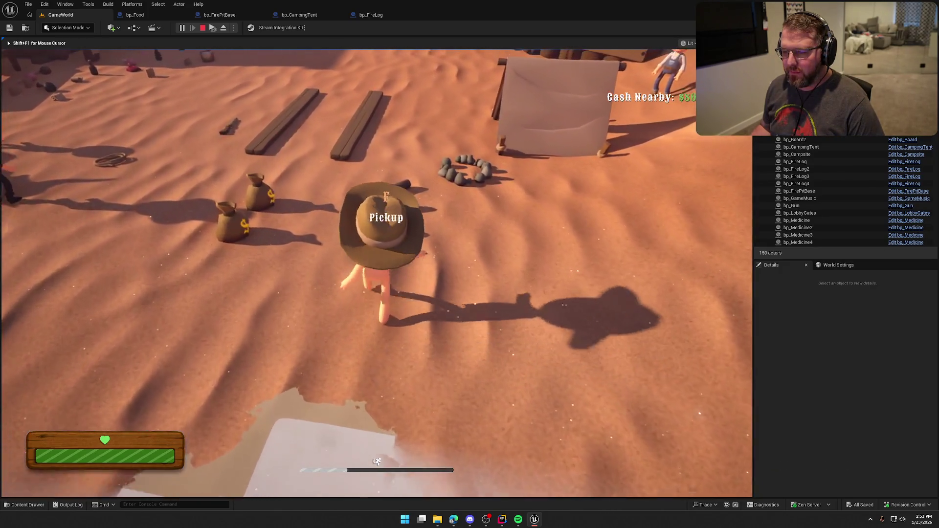
{"action": "key", "text": "f"}
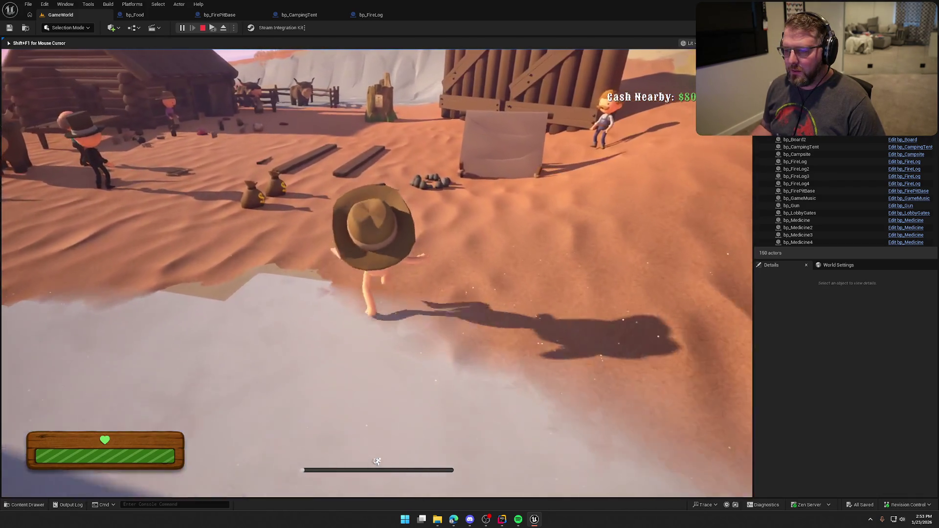
{"action": "key", "text": "e"}
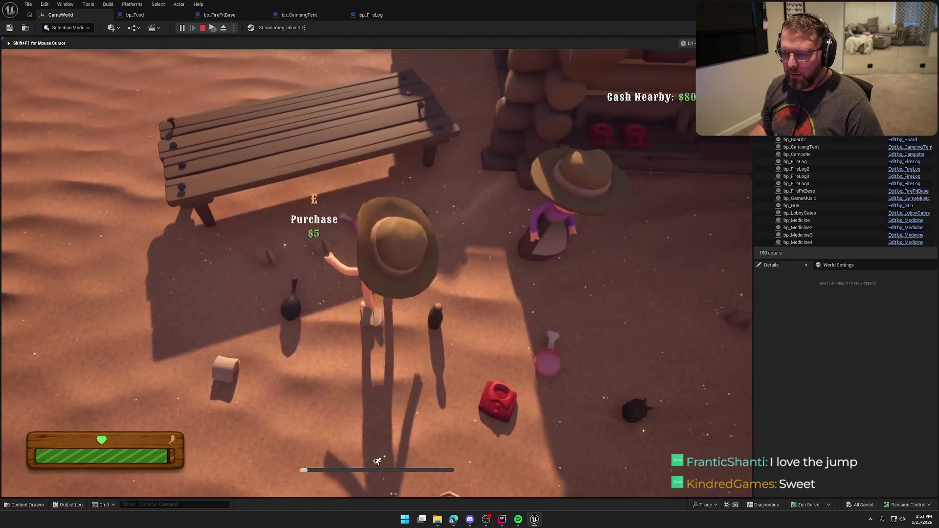
Pick up food, drop it, pick it back up and take a bite of the drumstick
{"action": "key", "text": "e"}
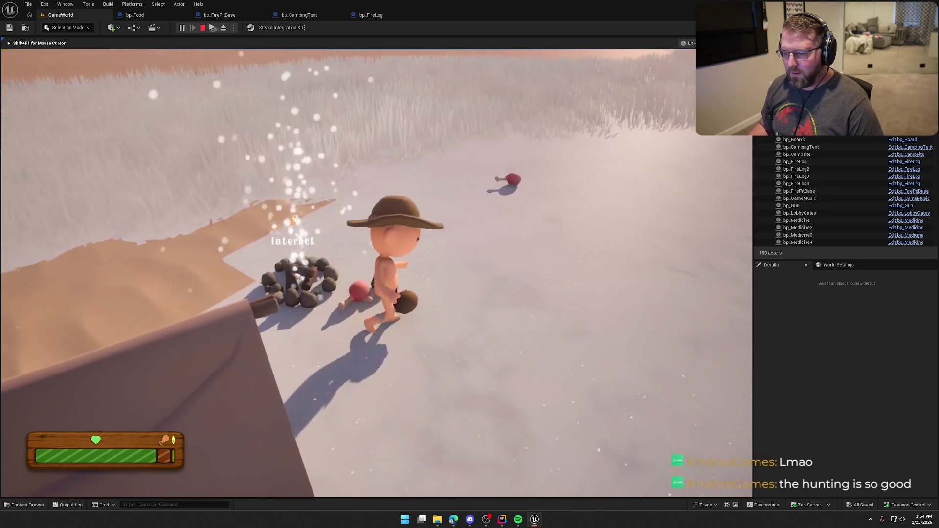
{"action": "key", "text": "e"}
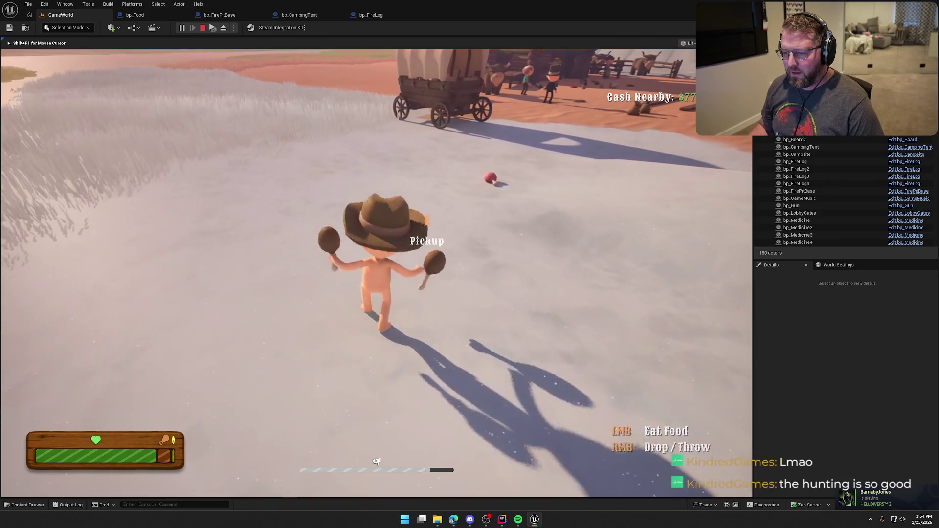
{"action": "right_click", "coordinate": [377, 273]}
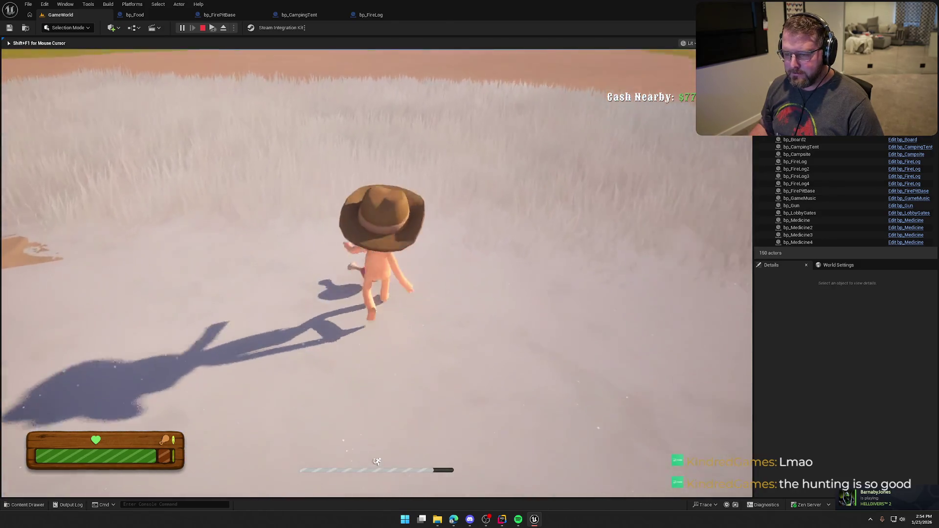
{"action": "key", "text": "e"}
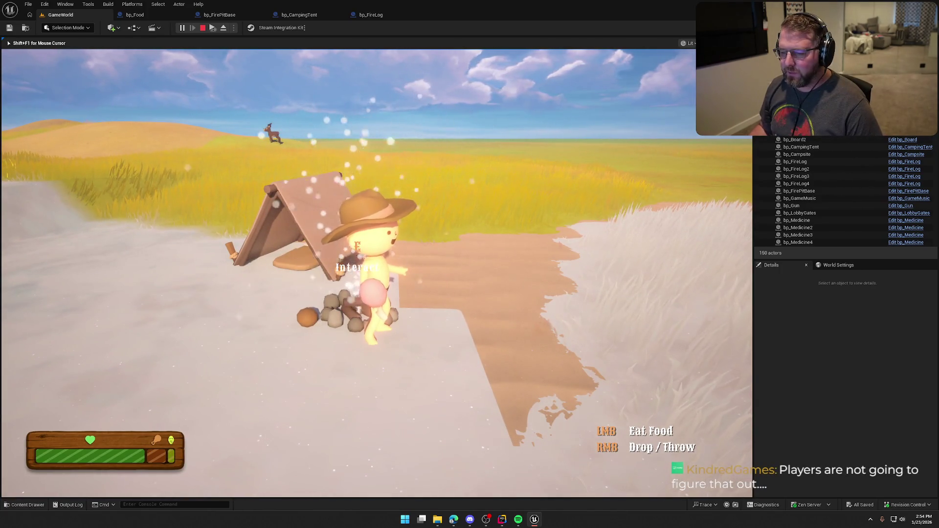
{"action": "key", "text": "w"}
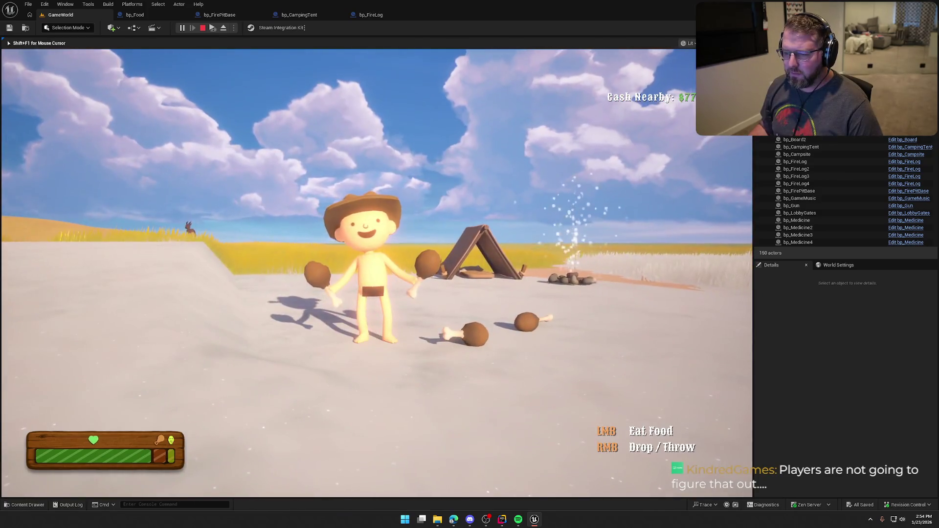
{"action": "left_click", "coordinate": [376, 273]}
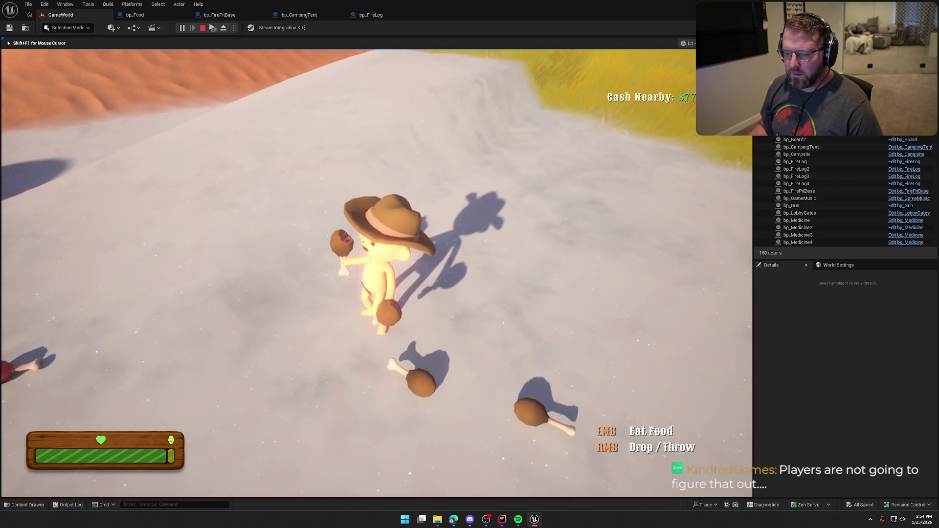
Drop the drumsticks near the lit campfire and end the play session
{"action": "key", "text": "shift+w"}
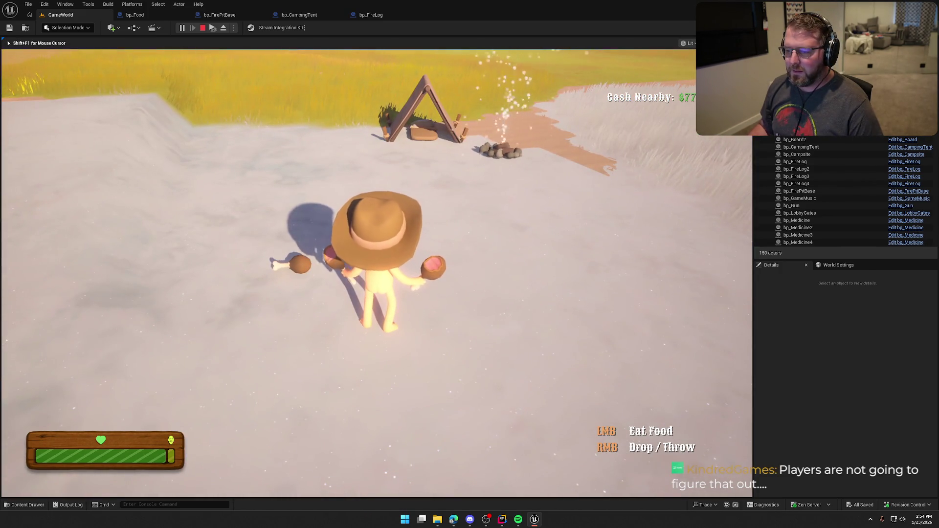
{"action": "right_click", "coordinate": [377, 273]}
{"action": "key", "text": "s"}
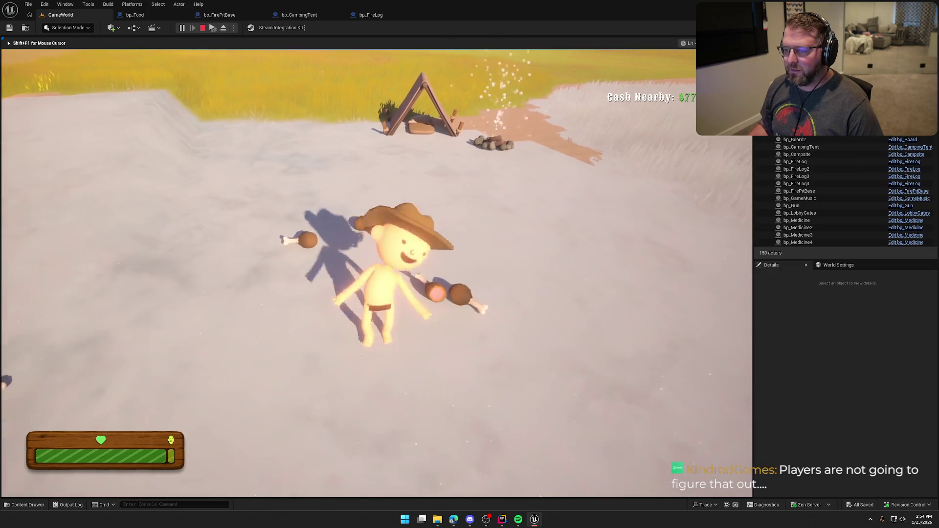
{"action": "key", "text": "w"}
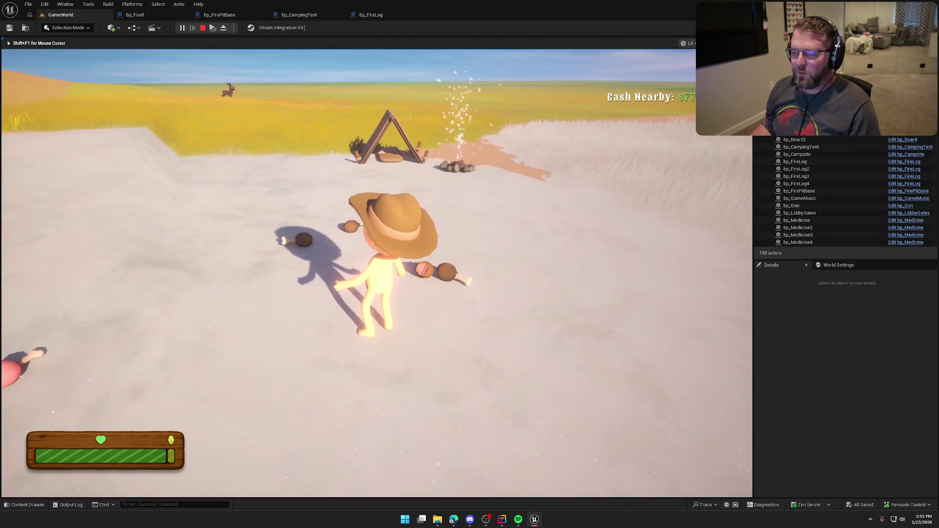
{"action": "key", "text": "w"}
{"action": "key", "text": "e"}
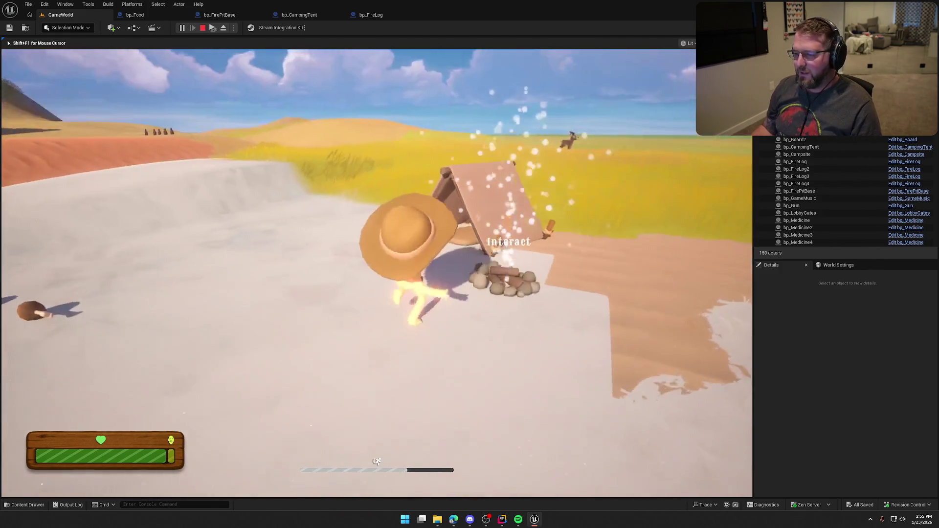
{"action": "key", "text": "Escape"}
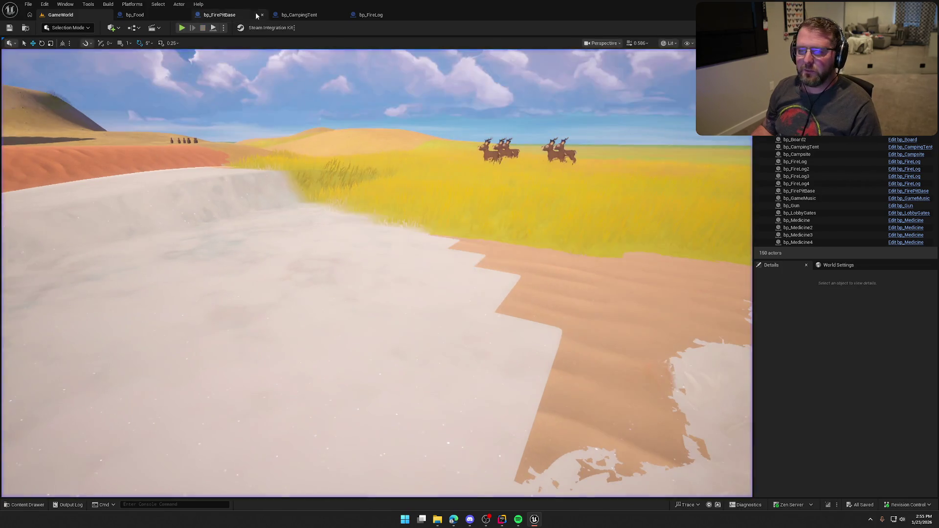
Inspect bp_FirePitBase's CookRadius overlap nodes, then move to the bp_Food event graph
{"action": "left_click", "coordinate": [256, 17]}
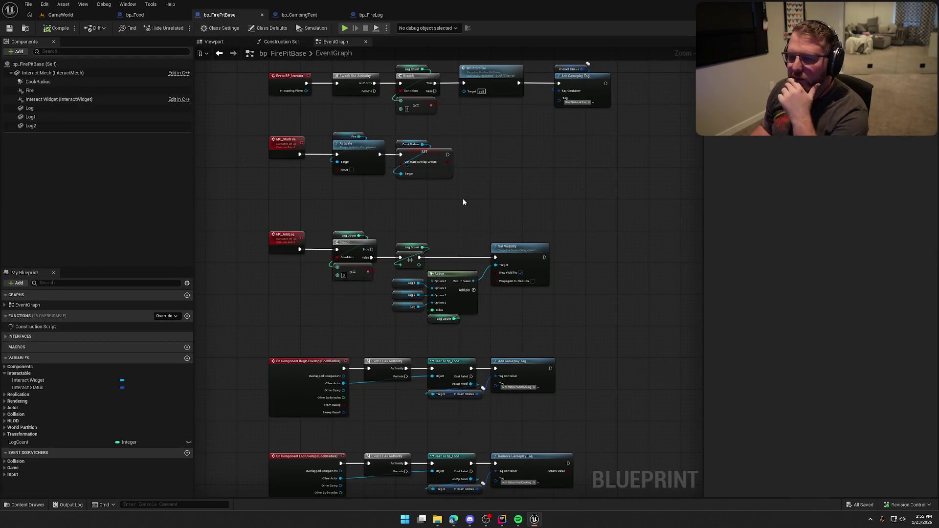
{"action": "left_click_drag", "start_coordinate": [508, 198], "coordinate": [516, 249]}
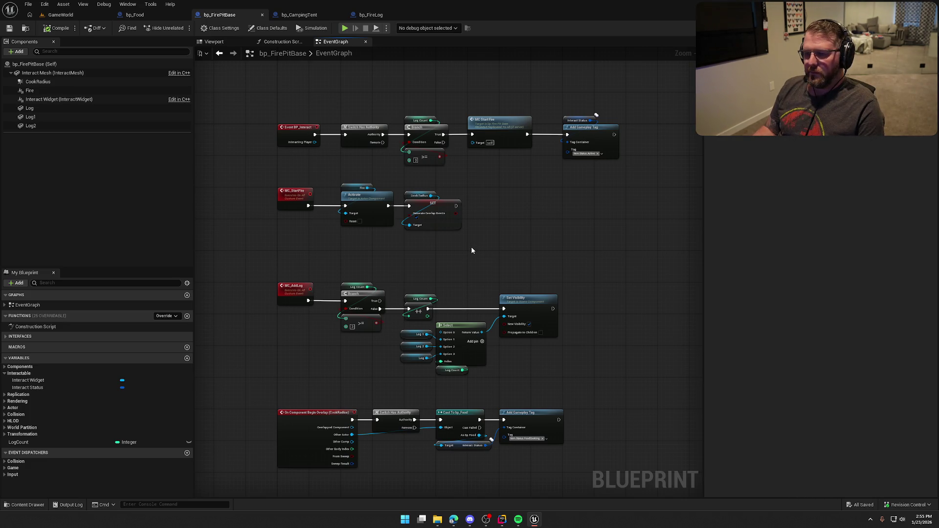
{"action": "left_click", "coordinate": [134, 14]}
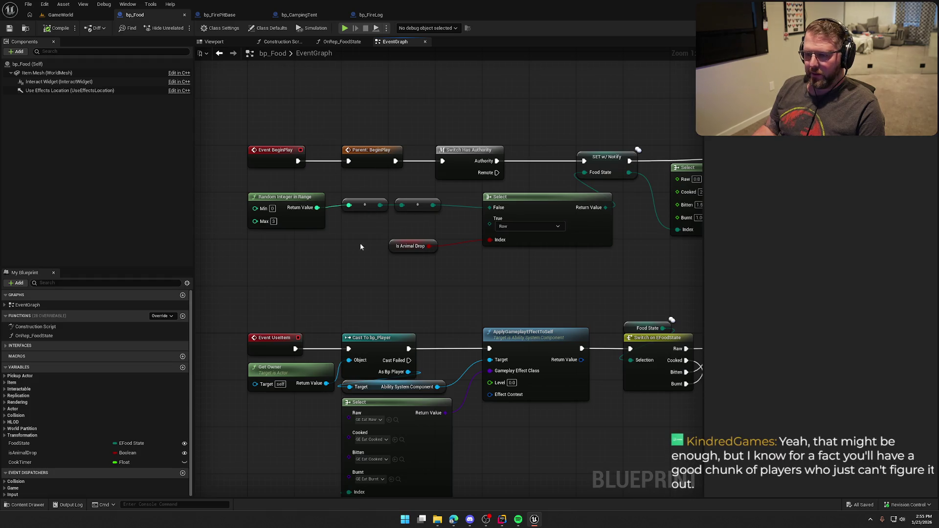
Place Is Animal Drop below the Select node and regroup Random Integer in Range with its reroutes
{"action": "mouse_move", "coordinate": [399, 246]}
{"action": "left_mouse_down"}
{"action": "mouse_move", "coordinate": [493, 276]}
{"action": "mouse_move", "coordinate": [493, 258]}
{"action": "left_mouse_up"}
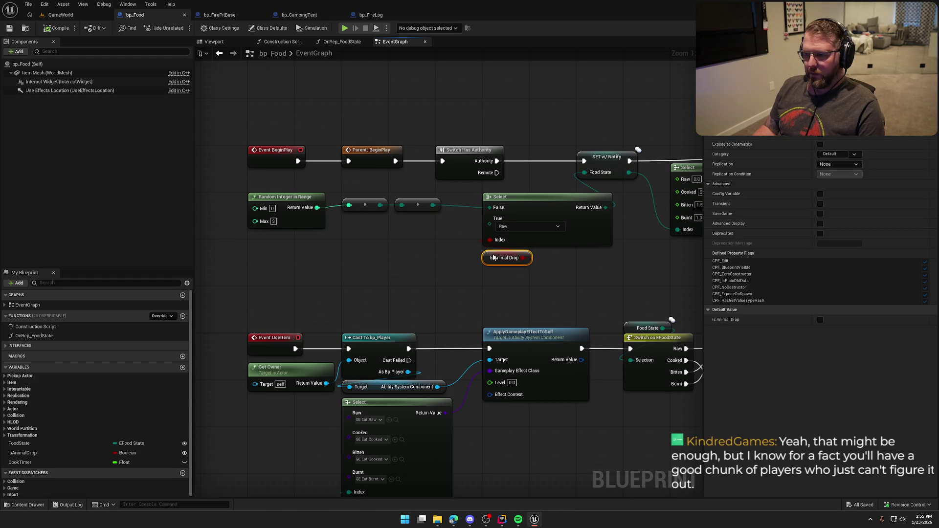
{"action": "left_click", "coordinate": [380, 236]}
{"action": "left_click_drag", "start_coordinate": [287, 198], "coordinate": [378, 221]}
{"action": "mouse_move", "coordinate": [389, 284]}
{"action": "left_mouse_down"}
{"action": "mouse_move", "coordinate": [345, 211]}
{"action": "mouse_move", "coordinate": [413, 224]}
{"action": "left_mouse_up"}
{"action": "left_click", "coordinate": [405, 188]}
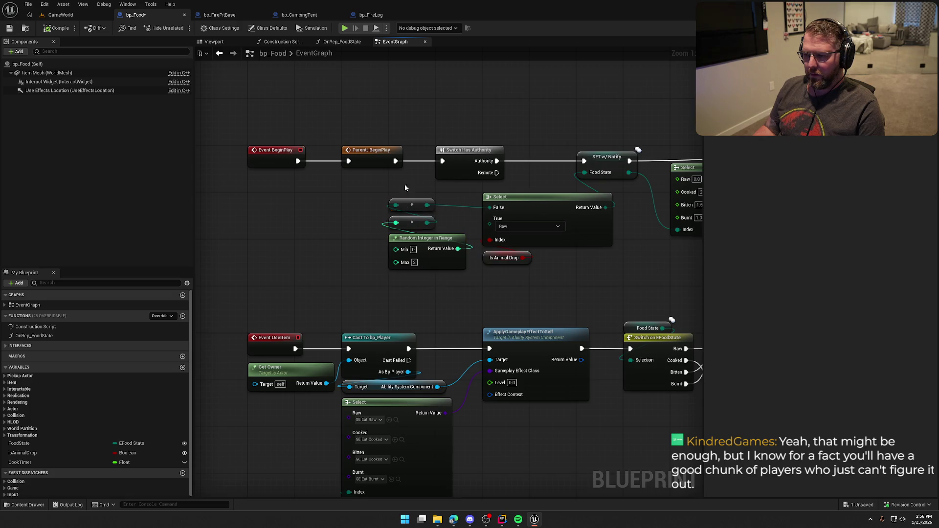
{"action": "mouse_move", "coordinate": [407, 140]}
{"action": "left_mouse_down"}
{"action": "mouse_move", "coordinate": [695, 254]}
{"action": "mouse_move", "coordinate": [658, 252]}
{"action": "left_mouse_up"}
{"action": "scroll", "coordinate": [263, 207], "scroll_direction": "up", "scroll_amount": 2}
{"action": "left_click_drag", "start_coordinate": [364, 153], "coordinate": [492, 153]}
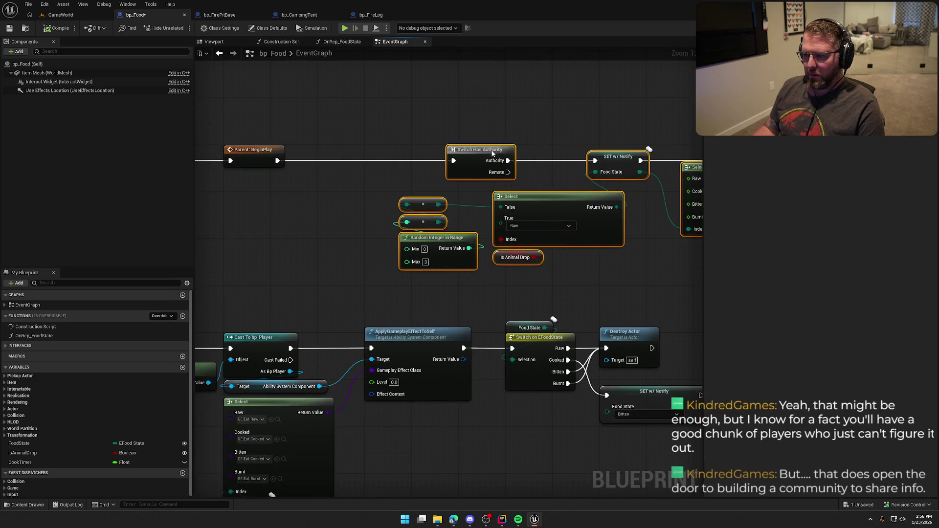
{"action": "left_click", "coordinate": [405, 170]}
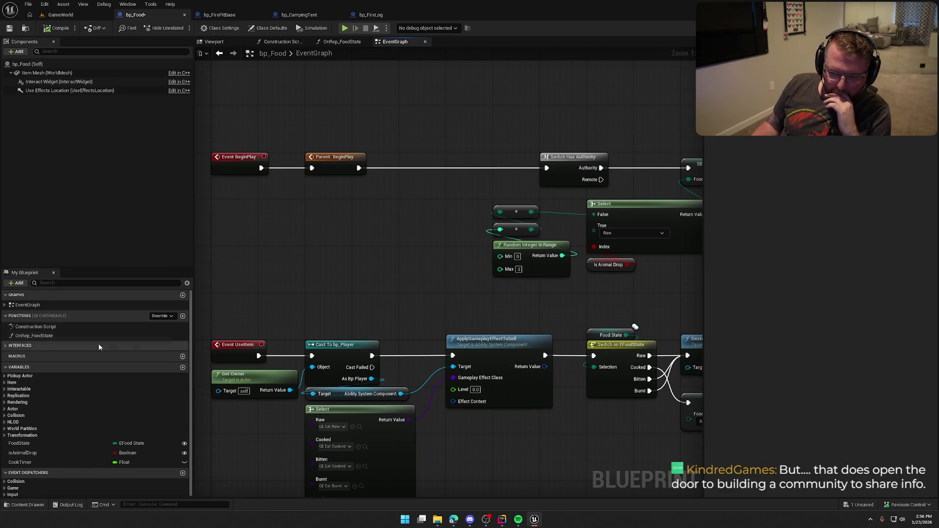
Shift the upper BeginPlay cluster left toward Parent: BeginPlay and realign Random Integer in Range
{"action": "scroll", "coordinate": [347, 269], "scroll_direction": "down", "scroll_amount": 4}
{"action": "left_click_drag", "start_coordinate": [285, 132], "coordinate": [659, 242]}
{"action": "scroll", "coordinate": [252, 209], "scroll_direction": "up", "scroll_amount": 2}
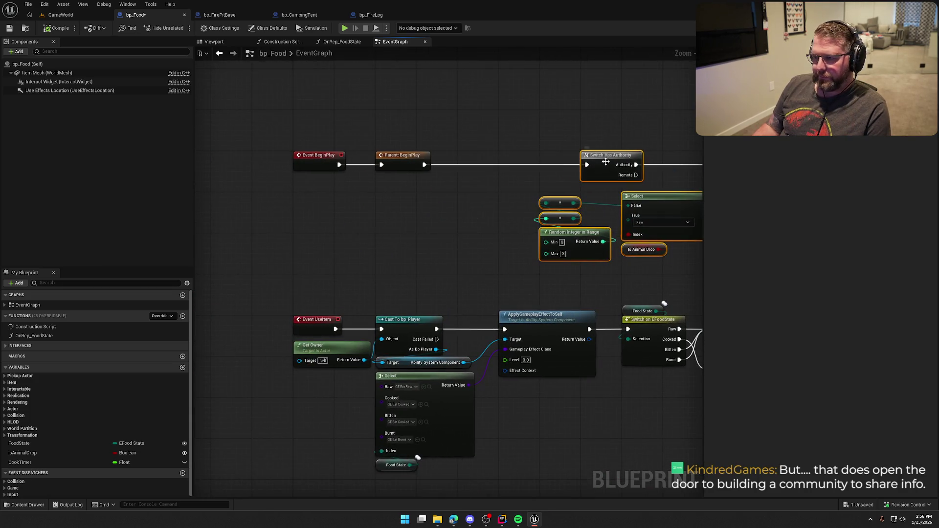
{"action": "left_click_drag", "start_coordinate": [605, 164], "coordinate": [482, 161]}
{"action": "left_click", "coordinate": [419, 119]}
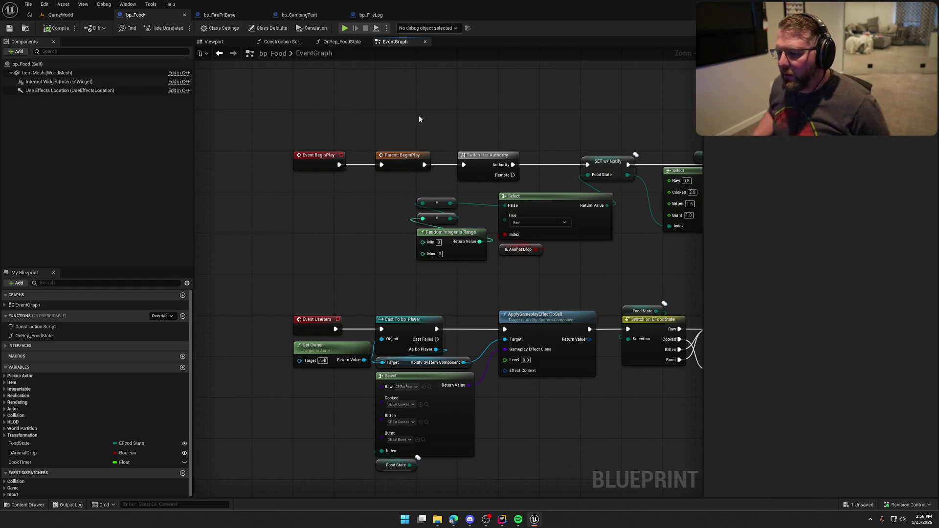
{"action": "left_click_drag", "start_coordinate": [456, 232], "coordinate": [374, 201]}
{"action": "left_click", "coordinate": [415, 242]}
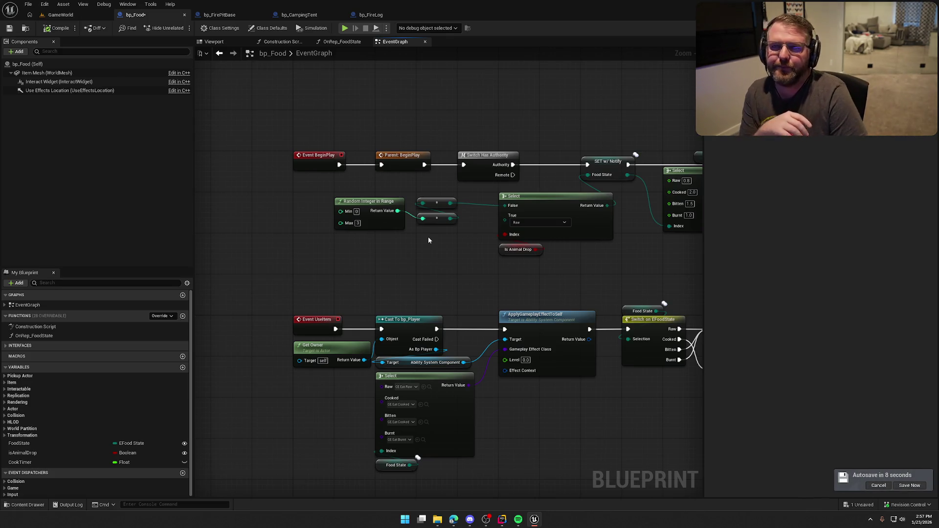
Review the BeginPlay, UseItem and Tick rows, then bring up bp_FirePitBase's CookRadius overlap events
{"action": "mouse_move", "coordinate": [428, 240]}
{"action": "left_mouse_down"}
{"action": "mouse_move", "coordinate": [339, 263]}
{"action": "mouse_move", "coordinate": [388, 264]}
{"action": "left_mouse_up"}
{"action": "mouse_move", "coordinate": [480, 268]}
{"action": "left_mouse_down"}
{"action": "mouse_move", "coordinate": [454, 251]}
{"action": "mouse_move", "coordinate": [348, 260]}
{"action": "mouse_move", "coordinate": [398, 248]}
{"action": "left_mouse_up"}
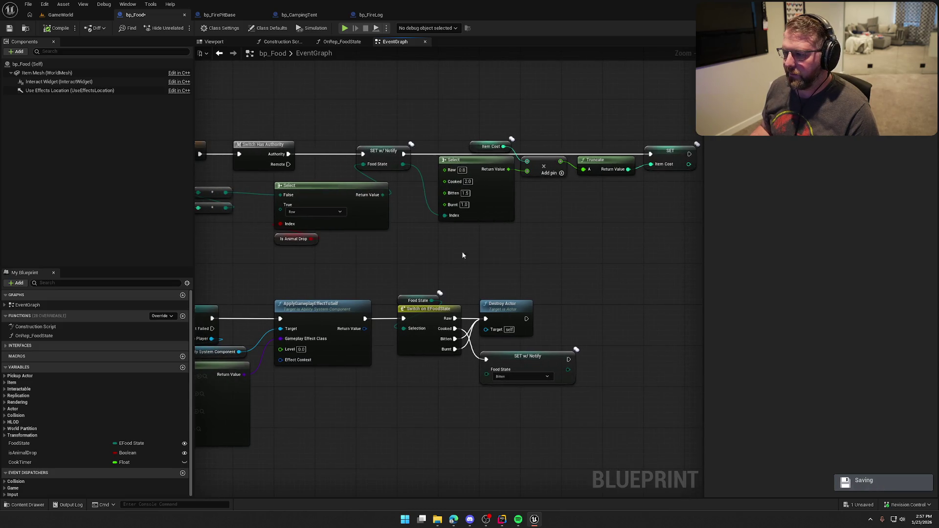
{"action": "mouse_move", "coordinate": [462, 256]}
{"action": "left_mouse_down"}
{"action": "mouse_move", "coordinate": [560, 226]}
{"action": "mouse_move", "coordinate": [535, 205]}
{"action": "left_mouse_up"}
{"action": "scroll", "coordinate": [535, 205], "scroll_direction": "down", "scroll_amount": 2}
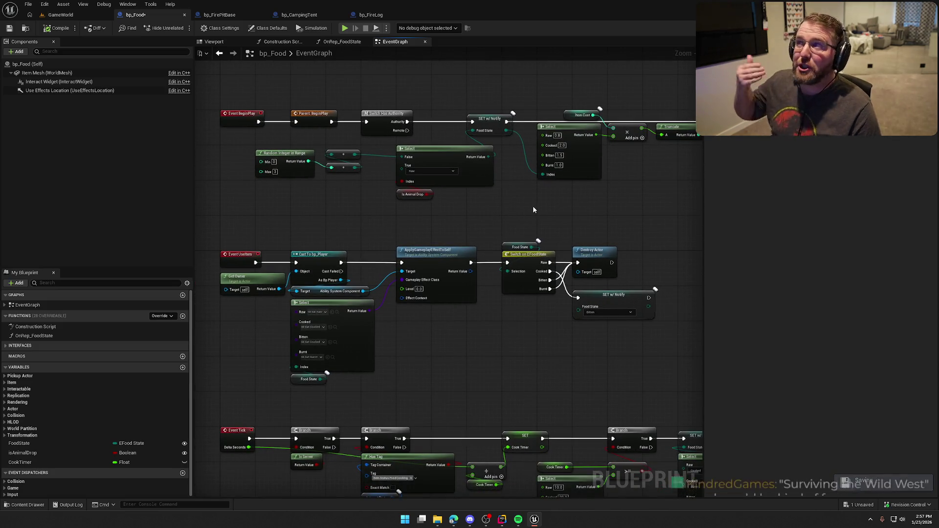
{"action": "left_click_drag", "start_coordinate": [533, 210], "coordinate": [548, 95]}
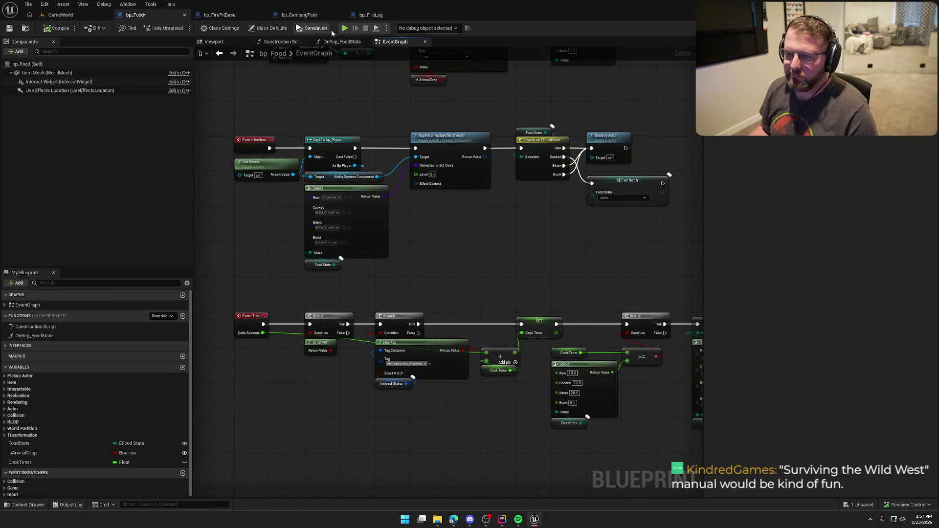
{"action": "left_click", "coordinate": [220, 15]}
{"action": "scroll", "coordinate": [474, 153], "scroll_direction": "up", "scroll_amount": 3}
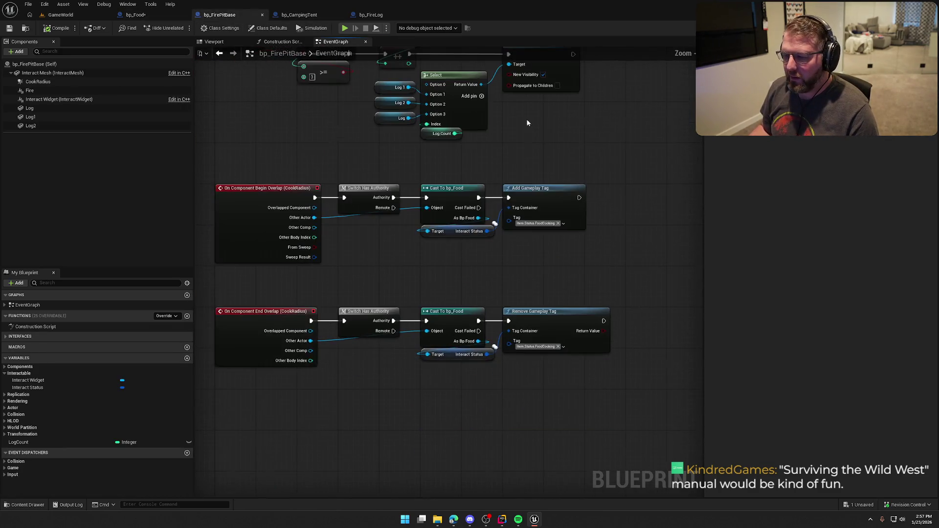
{"action": "left_click_drag", "start_coordinate": [471, 257], "coordinate": [480, 247]}
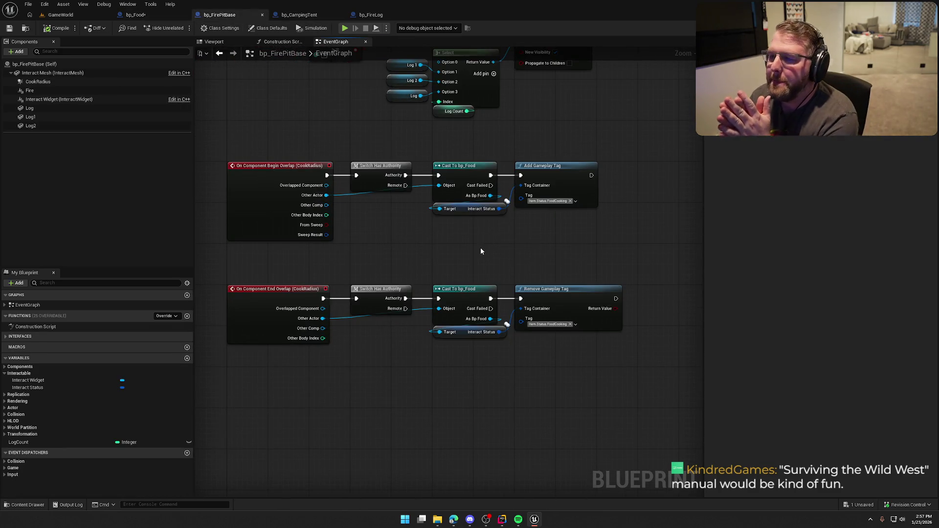